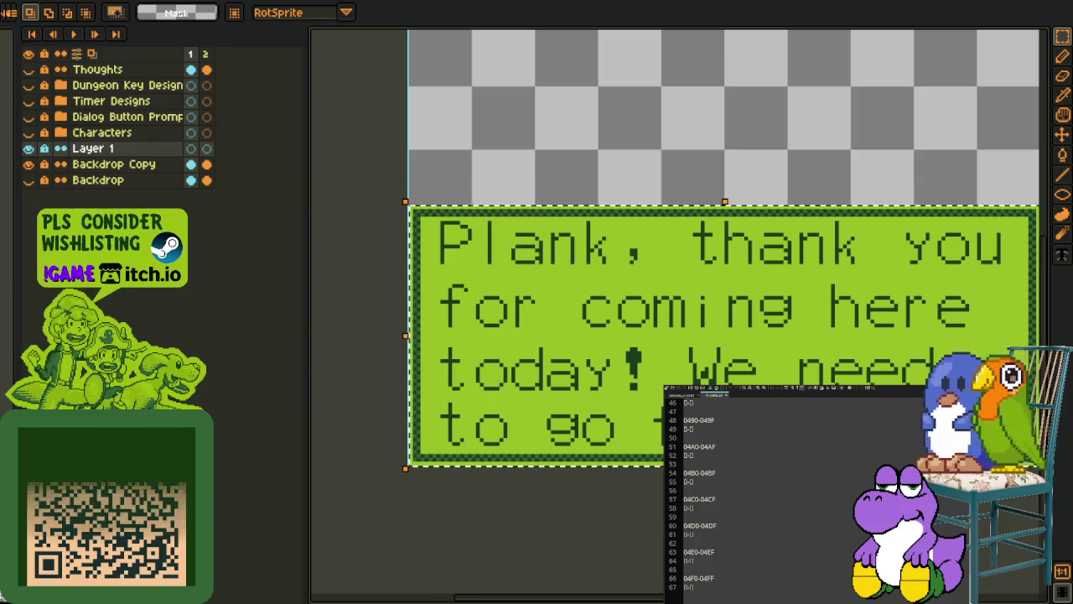
Mark out rectangle selections over the mockup's dialog text area, then dismiss them
{"action": "scroll", "coordinate": [788, 495], "scroll_direction": "up", "scroll_amount": 10}
{"action": "scroll", "coordinate": [788, 495], "scroll_direction": "up", "scroll_amount": 1}
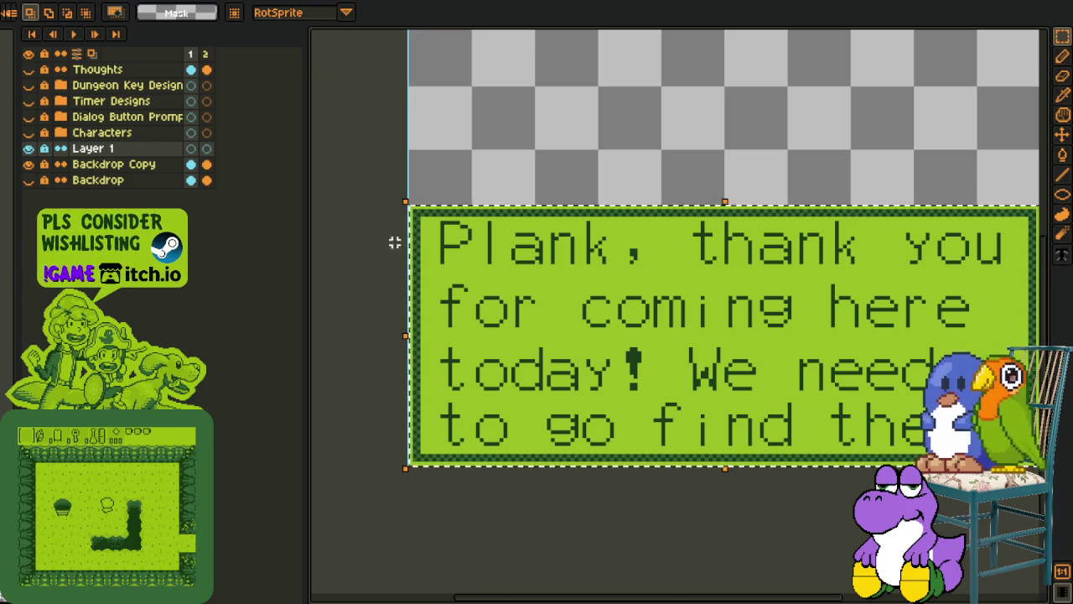
{"action": "scroll", "coordinate": [400, 307], "scroll_direction": "down", "scroll_amount": 2}
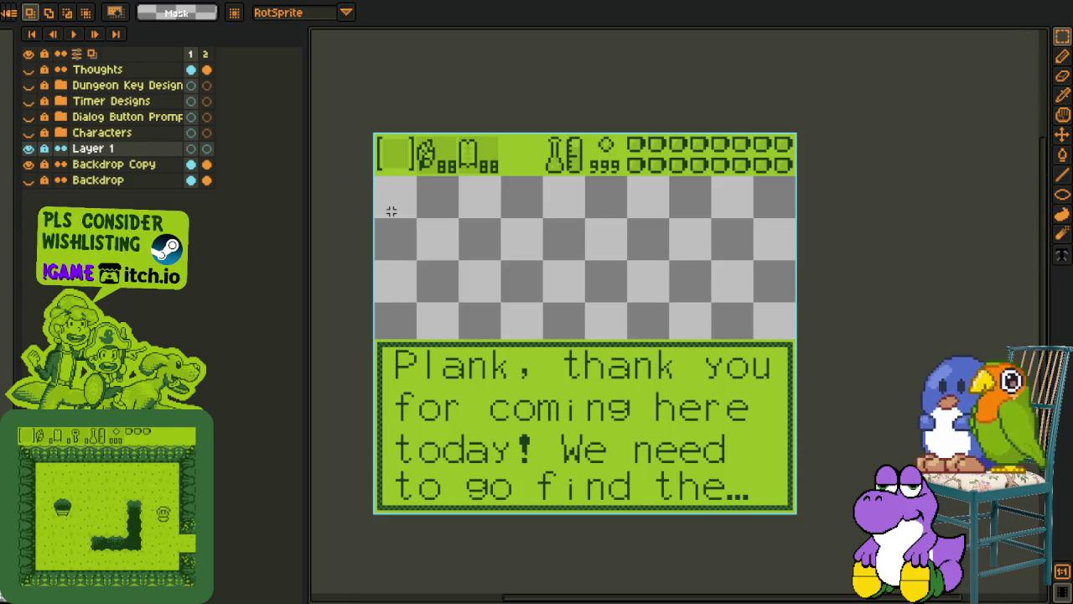
{"action": "scroll", "coordinate": [371, 328], "scroll_direction": "up", "scroll_amount": 1}
{"action": "scroll", "coordinate": [371, 328], "scroll_direction": "up", "scroll_amount": 1}
{"action": "left_click_drag", "start_coordinate": [370, 342], "coordinate": [524, 474]}
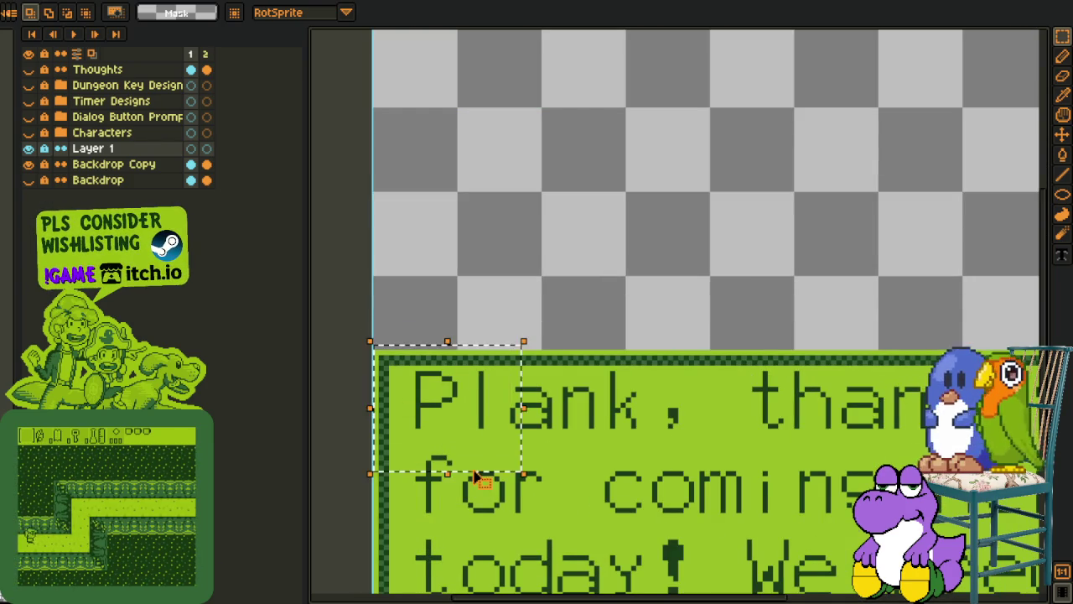
{"action": "scroll", "coordinate": [379, 354], "scroll_direction": "down", "scroll_amount": 2}
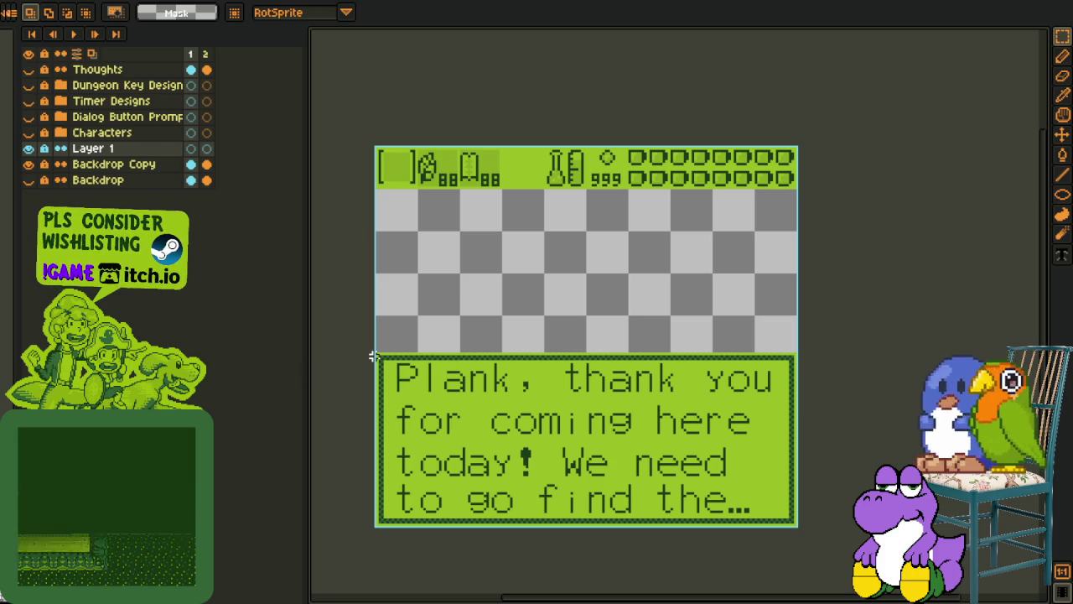
{"action": "left_click_drag", "start_coordinate": [373, 355], "coordinate": [582, 508]}
{"action": "left_click", "coordinate": [561, 325]}
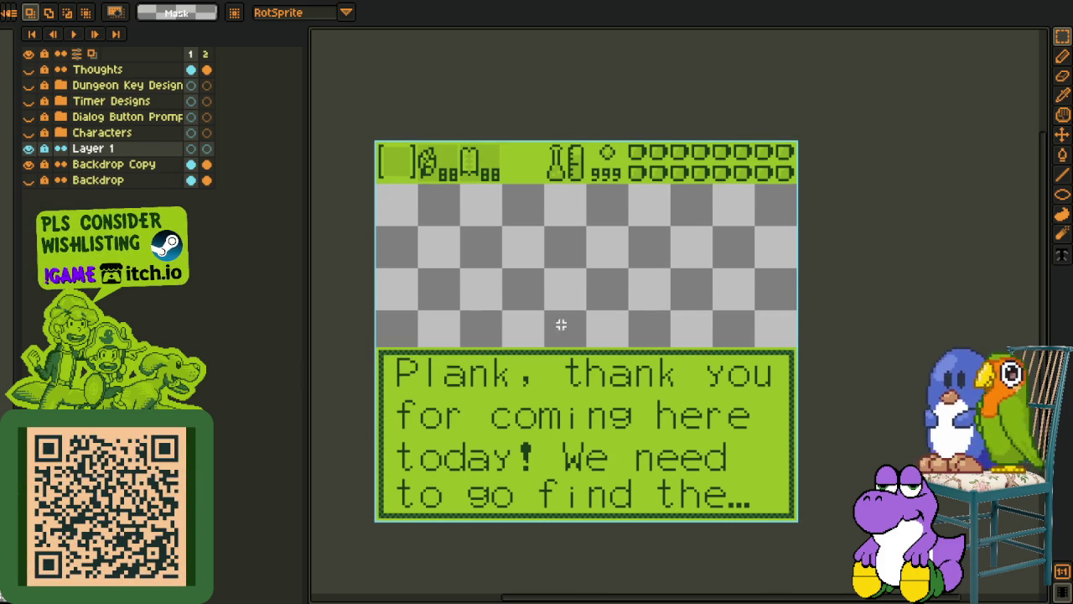
Zoom around the dialog box and clear the remaining selection
{"action": "scroll", "coordinate": [394, 211], "scroll_direction": "up", "scroll_amount": 2}
{"action": "scroll", "coordinate": [407, 394], "scroll_direction": "down", "scroll_amount": 2}
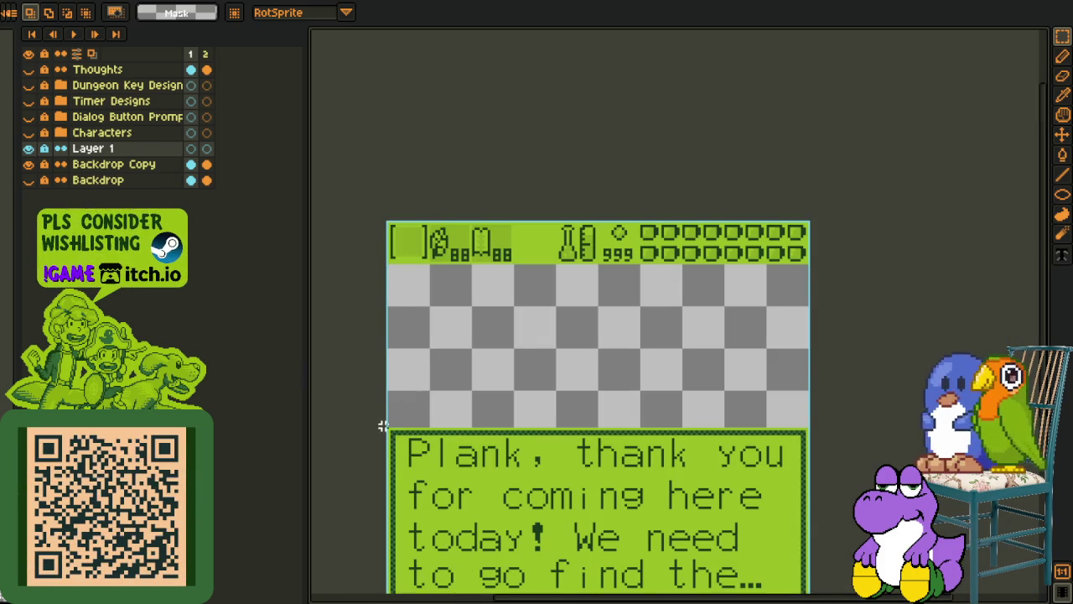
{"action": "scroll", "coordinate": [388, 428], "scroll_direction": "down", "scroll_amount": 5}
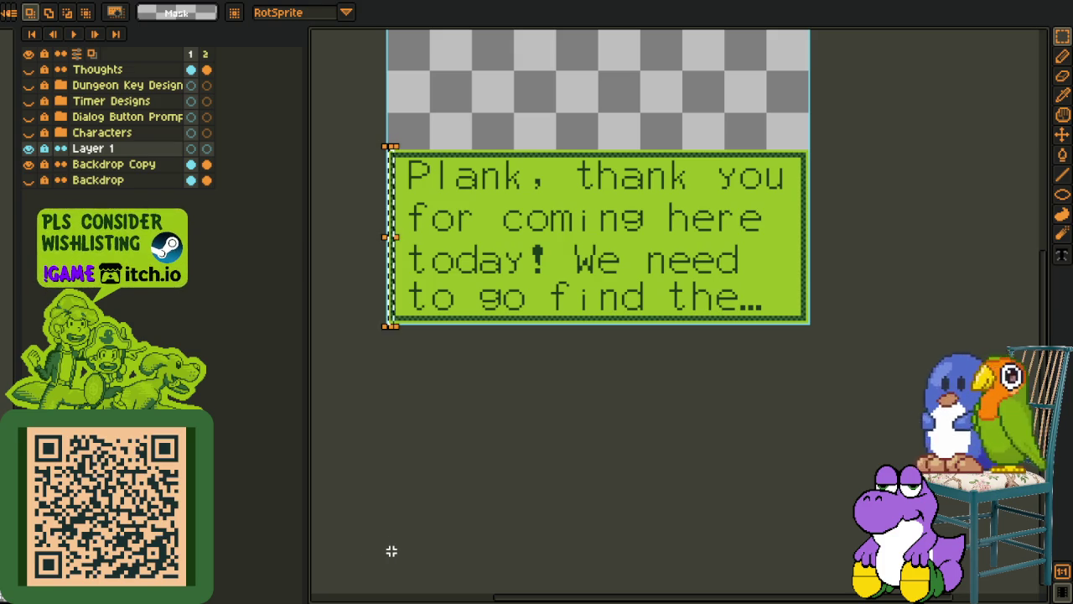
{"action": "scroll", "coordinate": [394, 227], "scroll_direction": "up", "scroll_amount": 2}
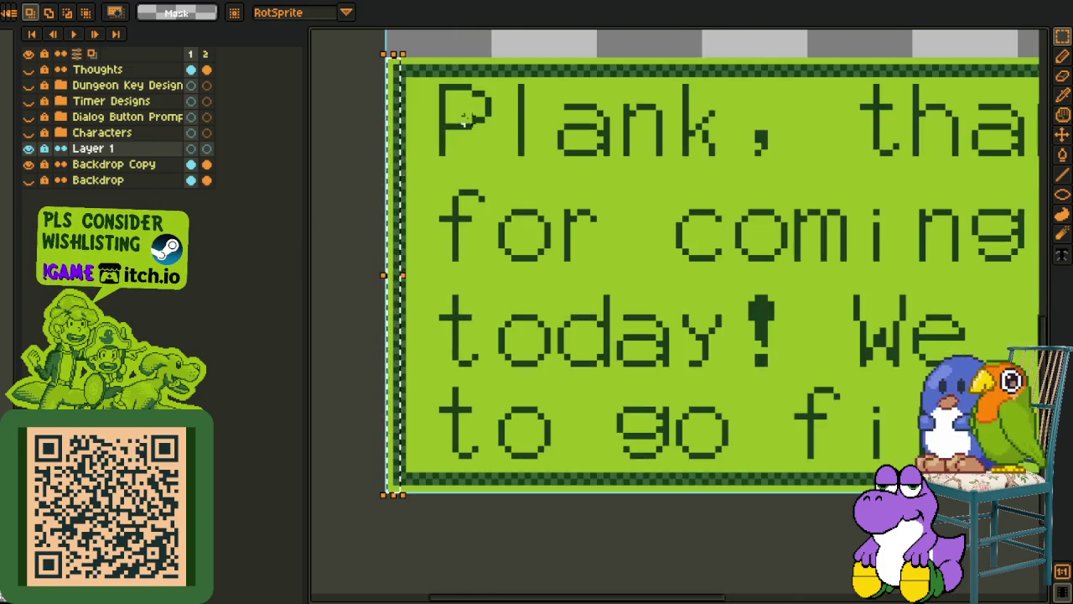
{"action": "scroll", "coordinate": [503, 260], "scroll_direction": "down", "scroll_amount": 1}
{"action": "scroll", "coordinate": [508, 294], "scroll_direction": "down", "scroll_amount": 1}
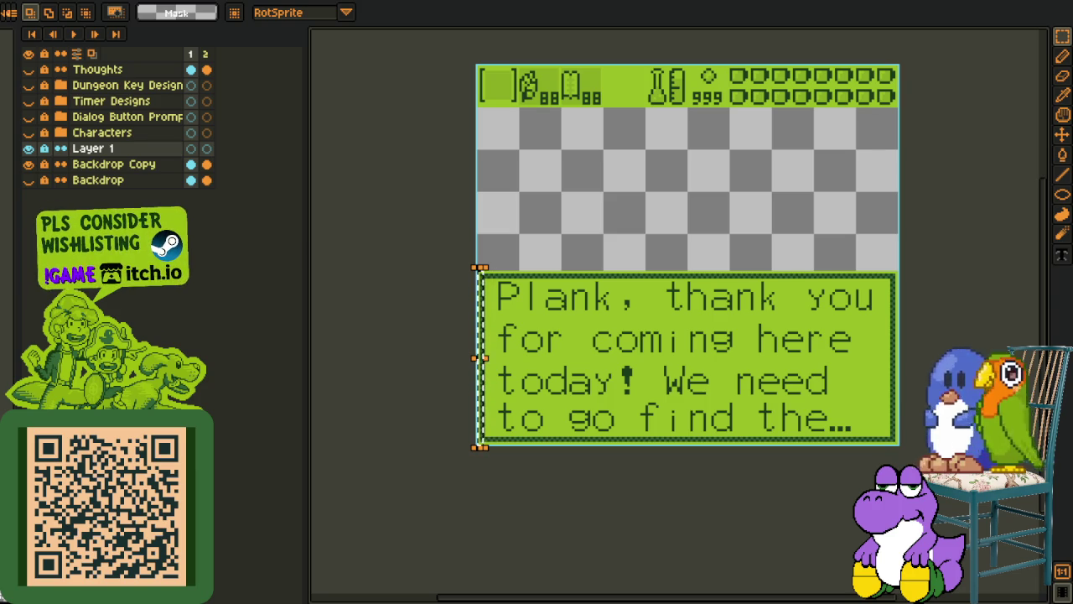
{"action": "left_click", "coordinate": [374, 61]}
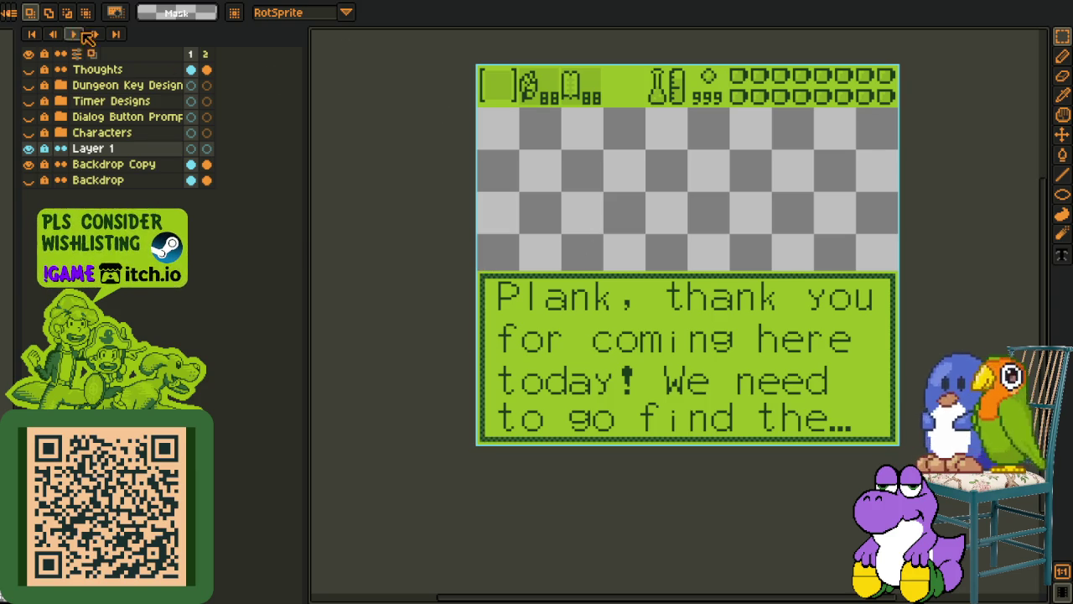
Switch to the glyph mega sheet, hide the Mega sheet layer, and add a blank layer
{"action": "key", "text": "ctrl+Tab"}
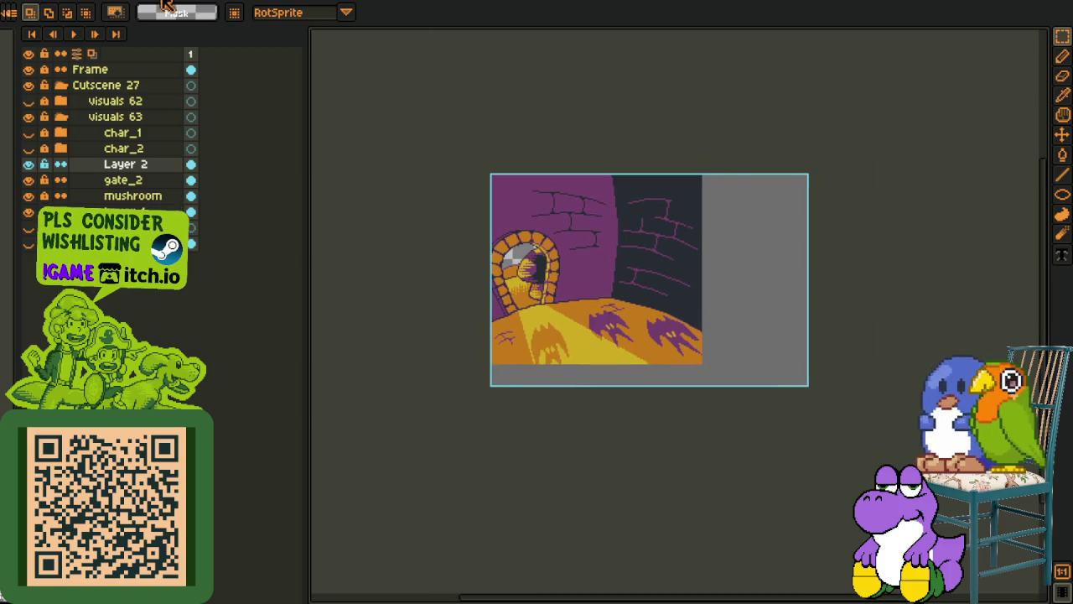
{"action": "key", "text": "ctrl+Tab"}
{"action": "left_click", "coordinate": [28, 164]}
{"action": "right_click", "coordinate": [109, 165]}
{"action": "left_click", "coordinate": [277, 192]}
Pencil the subtraction 128 − 66 = 62 with an underline on the new layer
{"action": "key", "text": "b"}
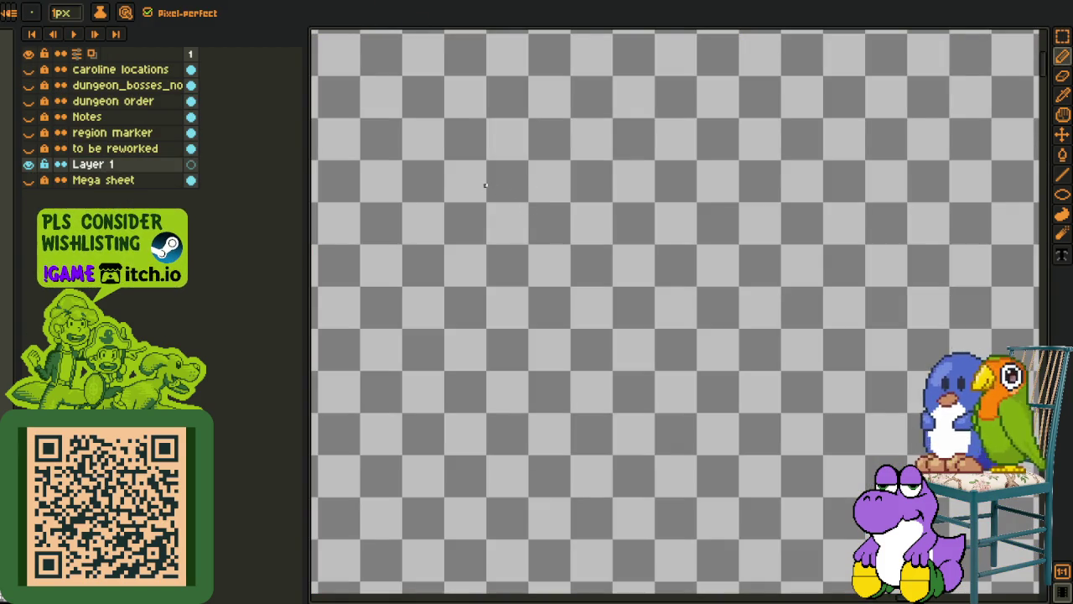
{"action": "left_click_drag", "start_coordinate": [405, 179], "coordinate": [417, 252]}
{"action": "left_click_drag", "start_coordinate": [447, 182], "coordinate": [488, 228]}
{"action": "mouse_move", "coordinate": [545, 172]}
{"action": "left_mouse_down"}
{"action": "mouse_move", "coordinate": [528, 237]}
{"action": "mouse_move", "coordinate": [547, 177]}
{"action": "left_mouse_up"}
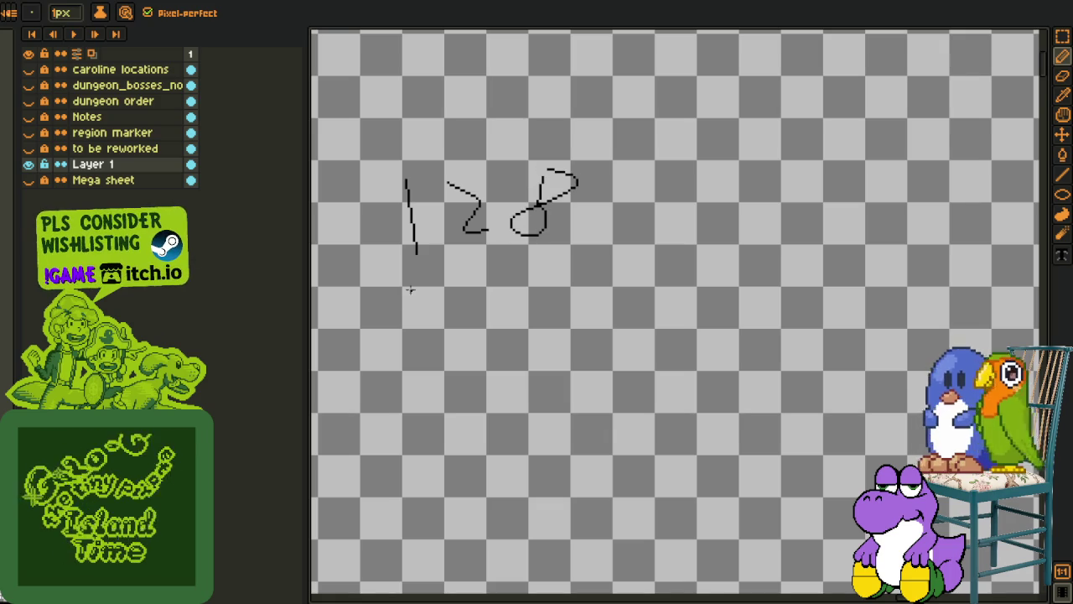
{"action": "left_click_drag", "start_coordinate": [375, 289], "coordinate": [428, 290]}
{"action": "left_click_drag", "start_coordinate": [490, 272], "coordinate": [481, 295]}
{"action": "left_click", "coordinate": [645, 340], "text": "shift"}
{"action": "key", "text": "i"}
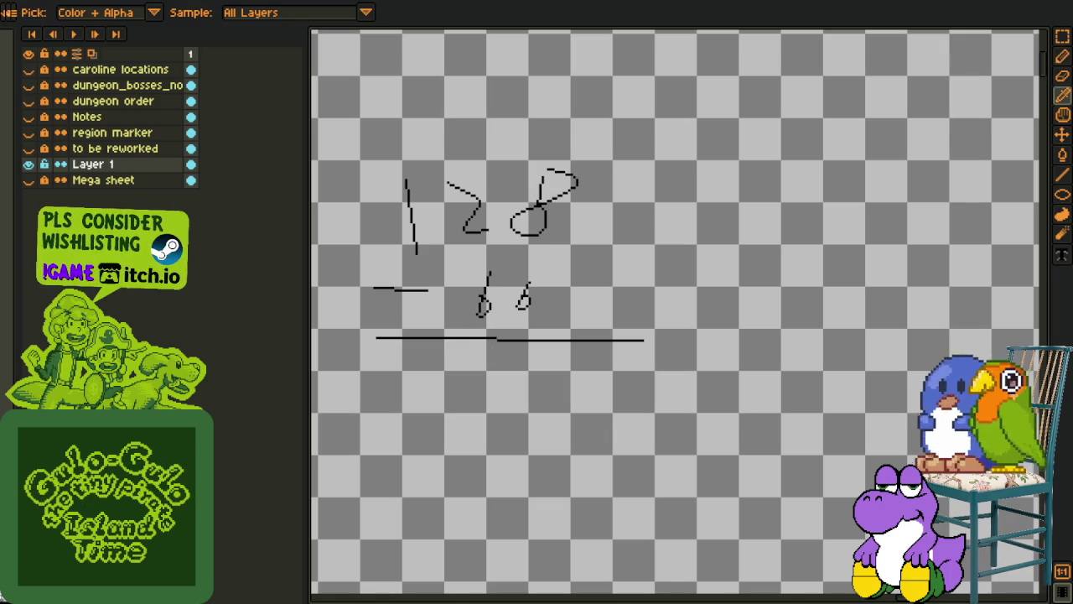
{"action": "key", "text": "b"}
{"action": "mouse_move", "coordinate": [490, 369]}
{"action": "left_mouse_down"}
{"action": "mouse_move", "coordinate": [476, 401]}
{"action": "mouse_move", "coordinate": [528, 409]}
{"action": "mouse_move", "coordinate": [463, 332]}
{"action": "mouse_move", "coordinate": [480, 286]}
{"action": "left_mouse_up"}
Write a second 128 with 100 beside it, a ÷16 below, and a 1 under the 100
{"action": "left_click", "coordinate": [575, 329]}
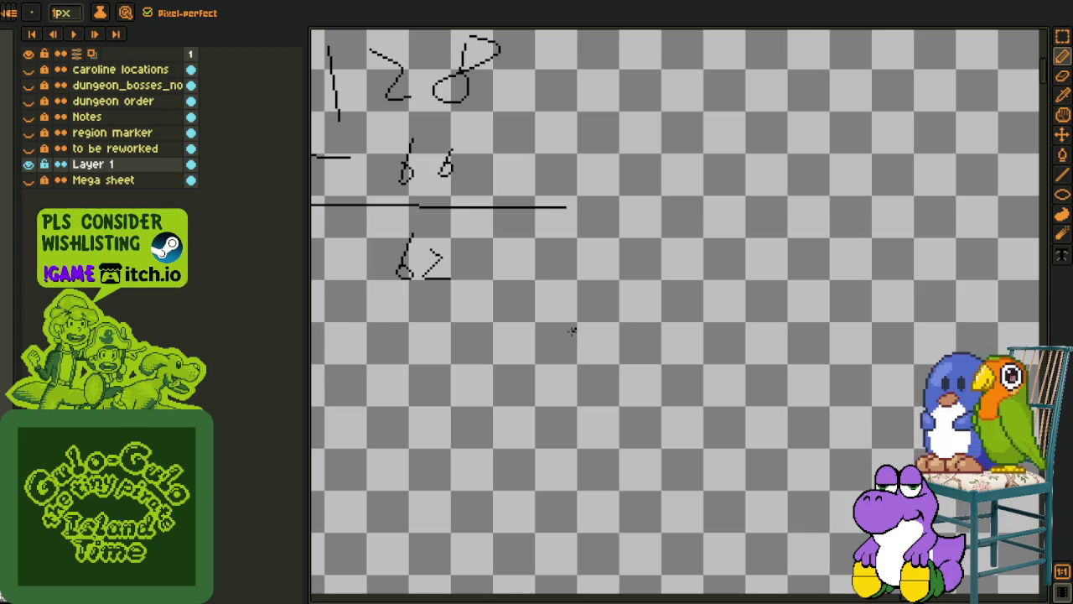
{"action": "left_click_drag", "start_coordinate": [646, 379], "coordinate": [681, 344]}
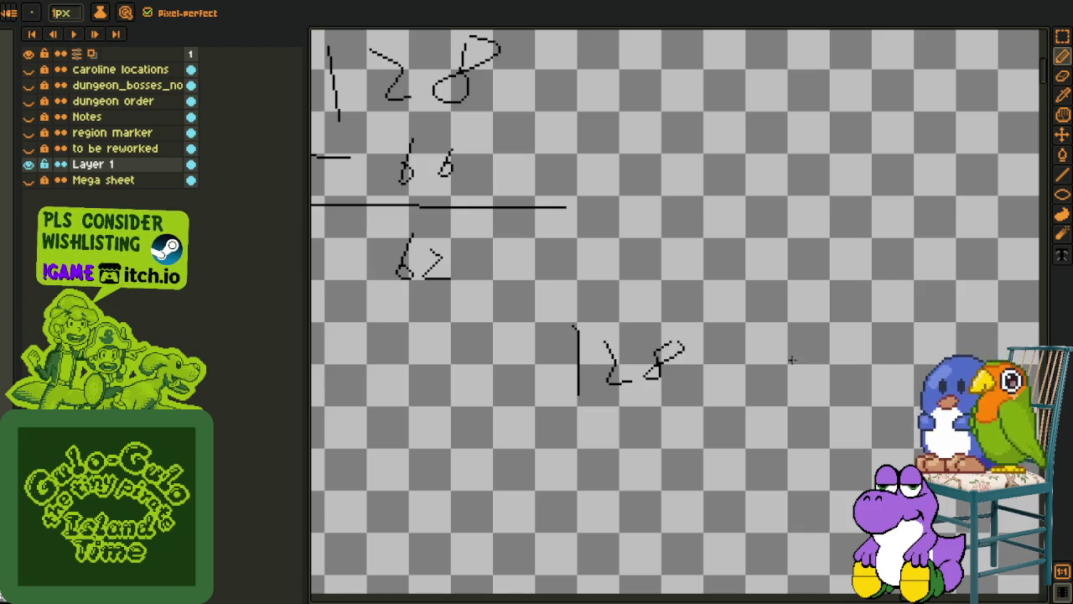
{"action": "left_click_drag", "start_coordinate": [837, 354], "coordinate": [883, 352]}
{"action": "left_click_drag", "start_coordinate": [557, 441], "coordinate": [528, 344]}
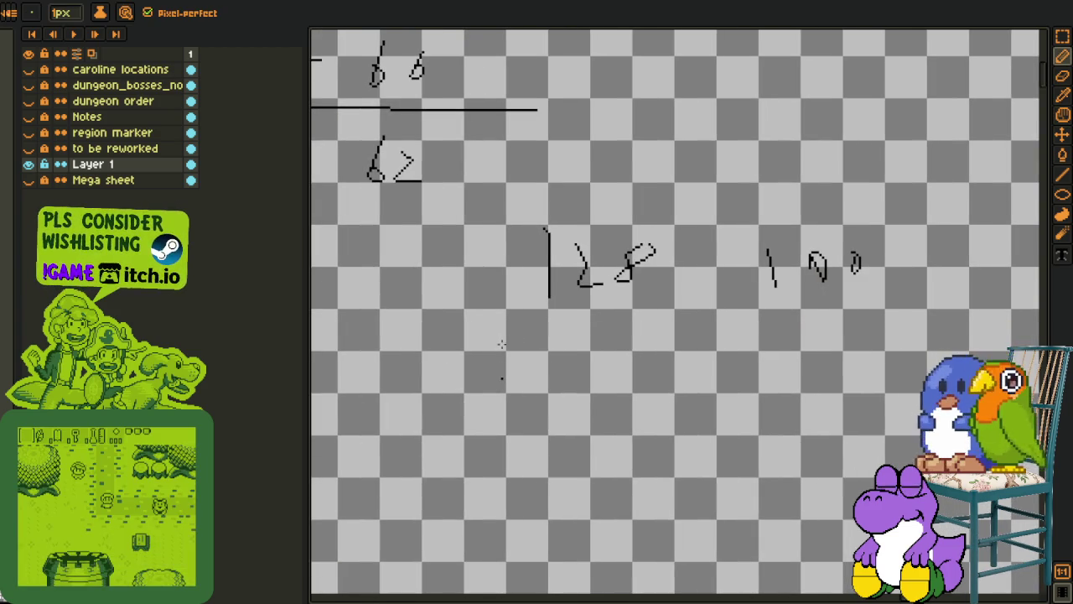
{"action": "left_click", "coordinate": [414, 366]}
{"action": "mouse_move", "coordinate": [408, 354]}
{"action": "left_mouse_down"}
{"action": "mouse_move", "coordinate": [429, 354]}
{"action": "mouse_move", "coordinate": [442, 385]}
{"action": "left_mouse_up"}
{"action": "left_click_drag", "start_coordinate": [469, 342], "coordinate": [464, 361]}
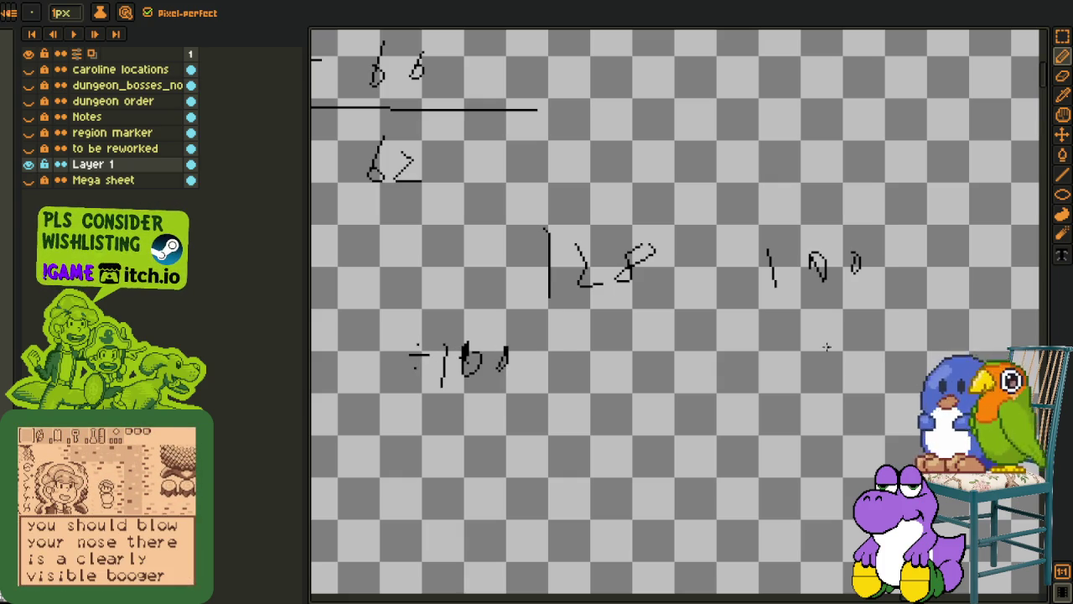
{"action": "left_click_drag", "start_coordinate": [820, 334], "coordinate": [819, 374]}
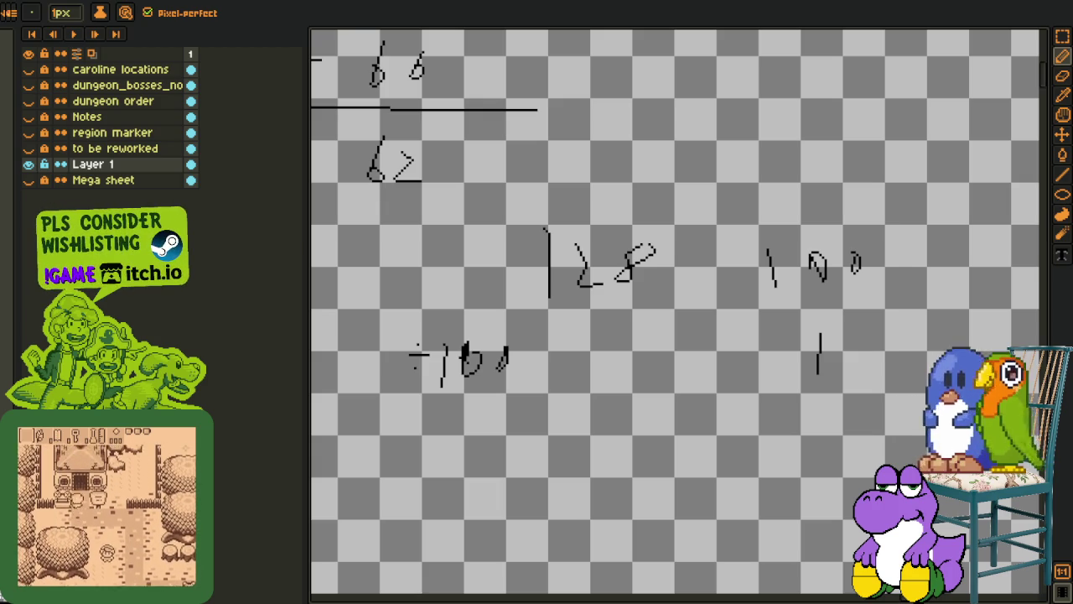
Write 128 beside the 160, underline the bottom row, and bring the upper sums back into view
{"action": "left_click", "coordinate": [580, 346]}
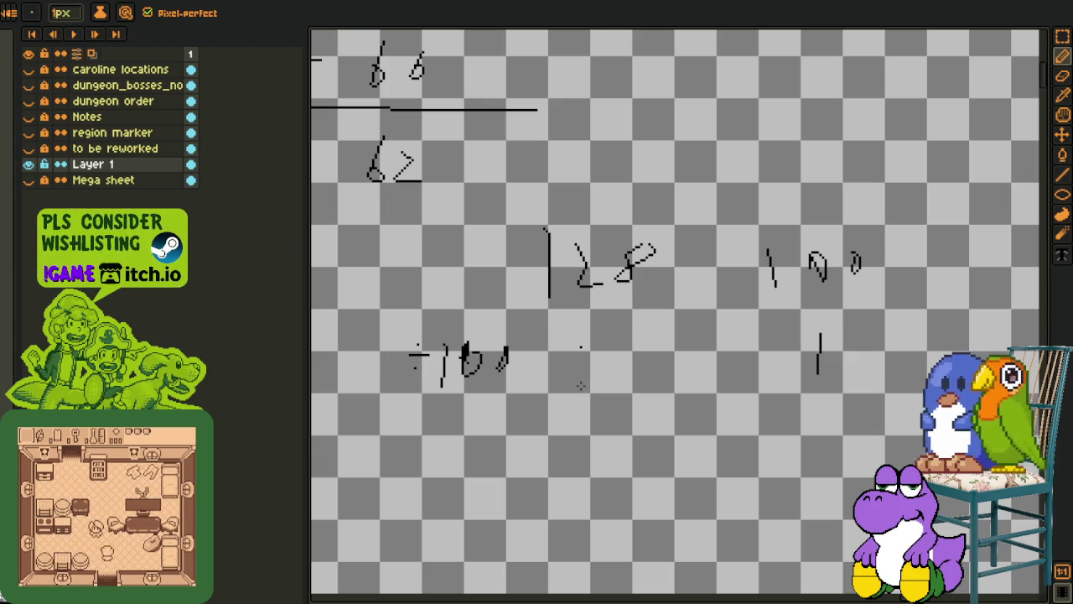
{"action": "left_click_drag", "start_coordinate": [581, 350], "coordinate": [581, 387]}
{"action": "left_click_drag", "start_coordinate": [651, 359], "coordinate": [634, 379]}
{"action": "left_click_drag", "start_coordinate": [419, 415], "coordinate": [927, 384]}
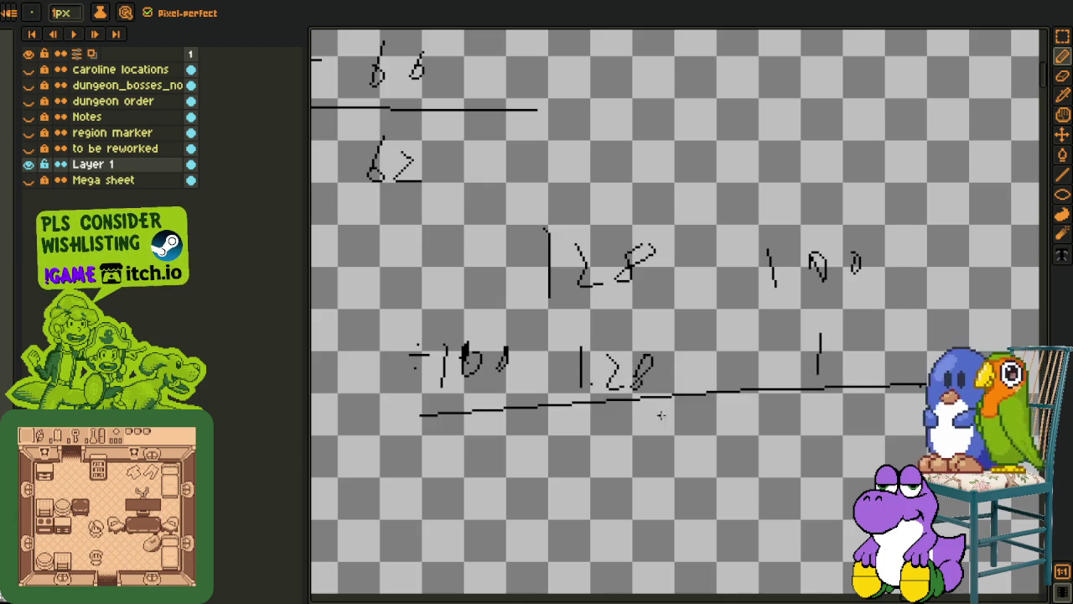
{"action": "scroll", "coordinate": [478, 235], "scroll_direction": "up", "scroll_amount": 2}
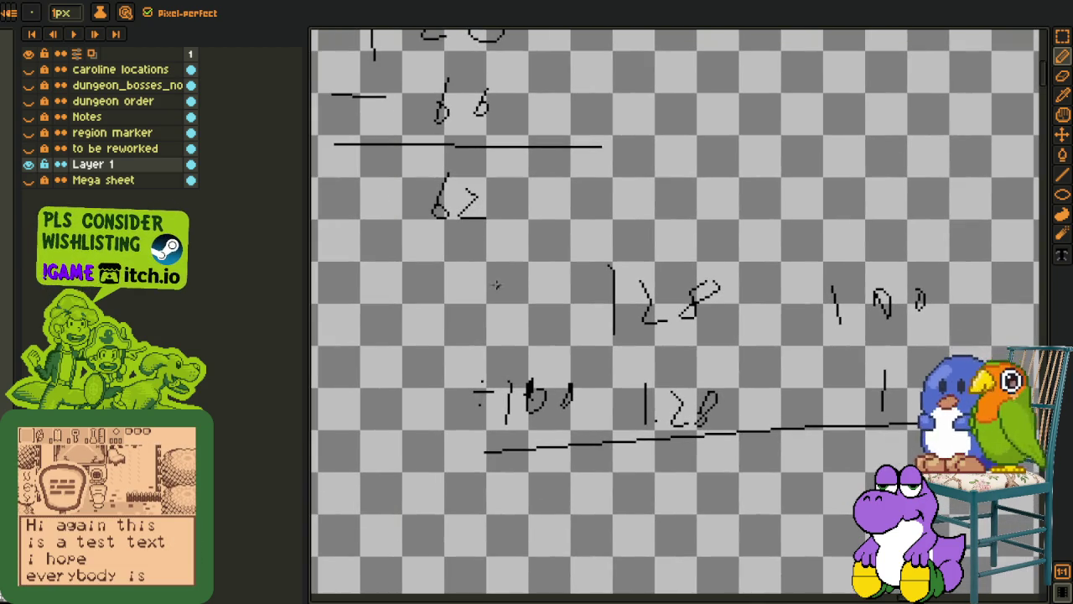
{"action": "mouse_move", "coordinate": [522, 319]}
{"action": "left_mouse_down"}
{"action": "mouse_move", "coordinate": [474, 285]}
{"action": "mouse_move", "coordinate": [544, 249]}
{"action": "left_mouse_up"}
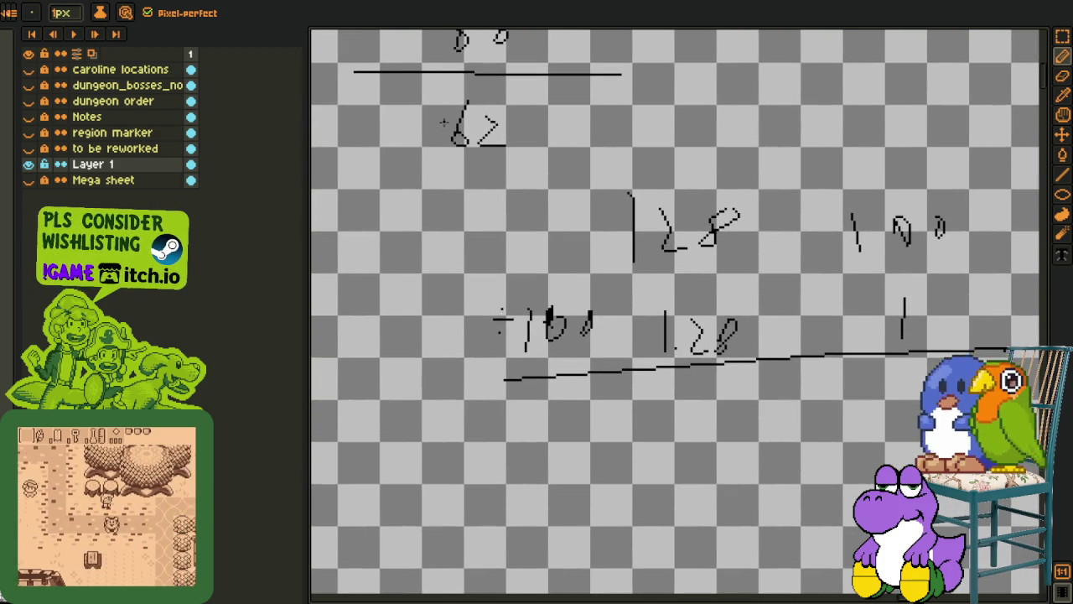
Re-centre the handwritten calculations and pencil a 3 below the 62
{"action": "scroll", "coordinate": [891, 321], "scroll_direction": "right", "scroll_amount": 3}
{"action": "scroll", "coordinate": [706, 457], "scroll_direction": "down", "scroll_amount": 1}
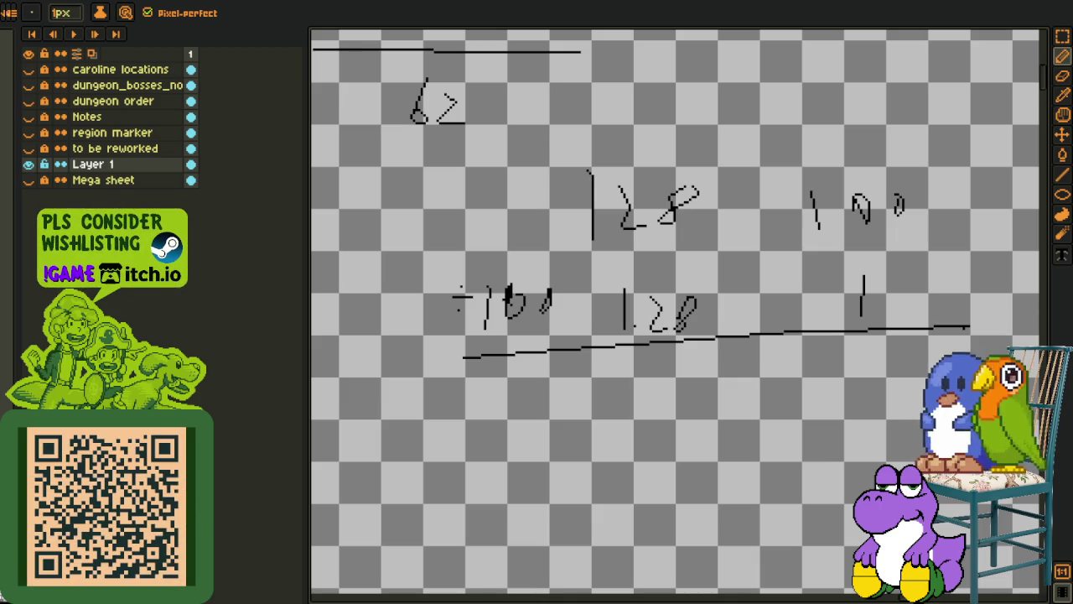
{"action": "scroll", "coordinate": [564, 419], "scroll_direction": "down", "scroll_amount": 1}
{"action": "scroll", "coordinate": [564, 419], "scroll_direction": "up", "scroll_amount": 1}
{"action": "left_click_drag", "start_coordinate": [555, 416], "coordinate": [496, 439]}
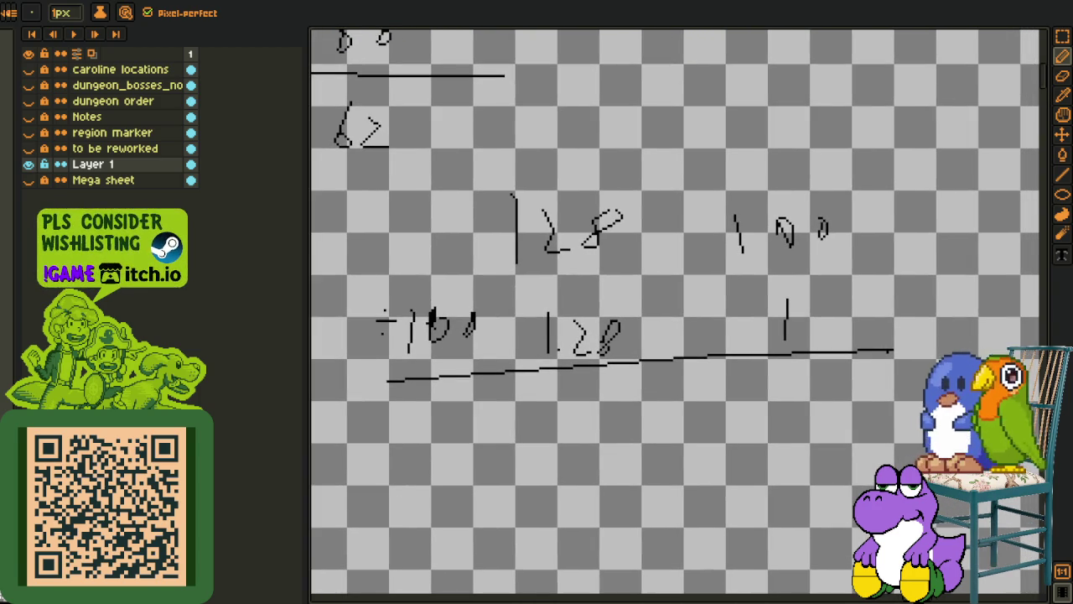
{"action": "left_click_drag", "start_coordinate": [743, 466], "coordinate": [755, 486]}
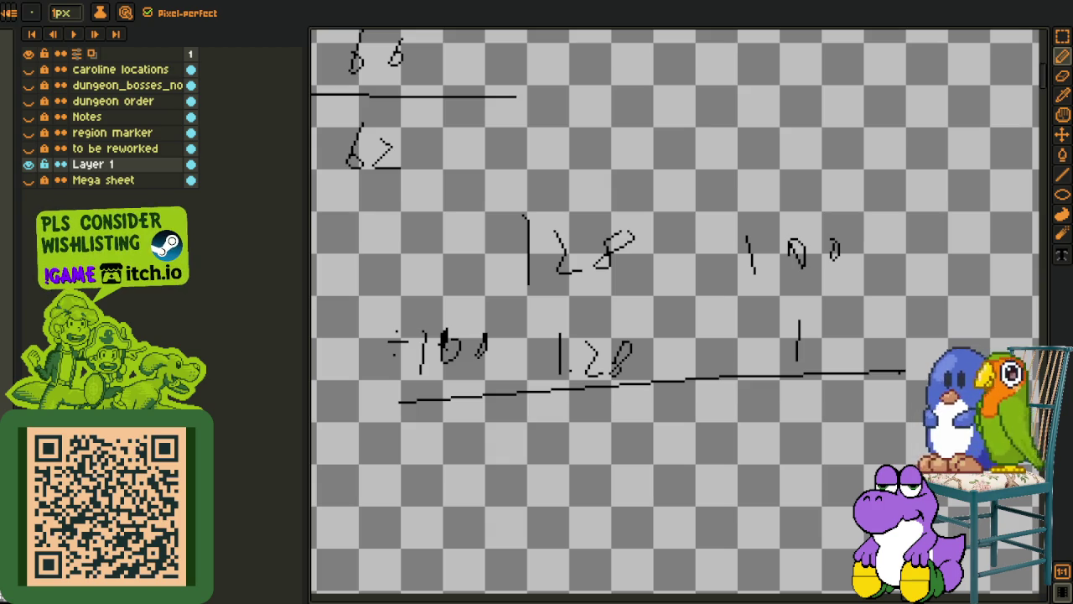
{"action": "scroll", "coordinate": [383, 314], "scroll_direction": "up", "scroll_amount": 2}
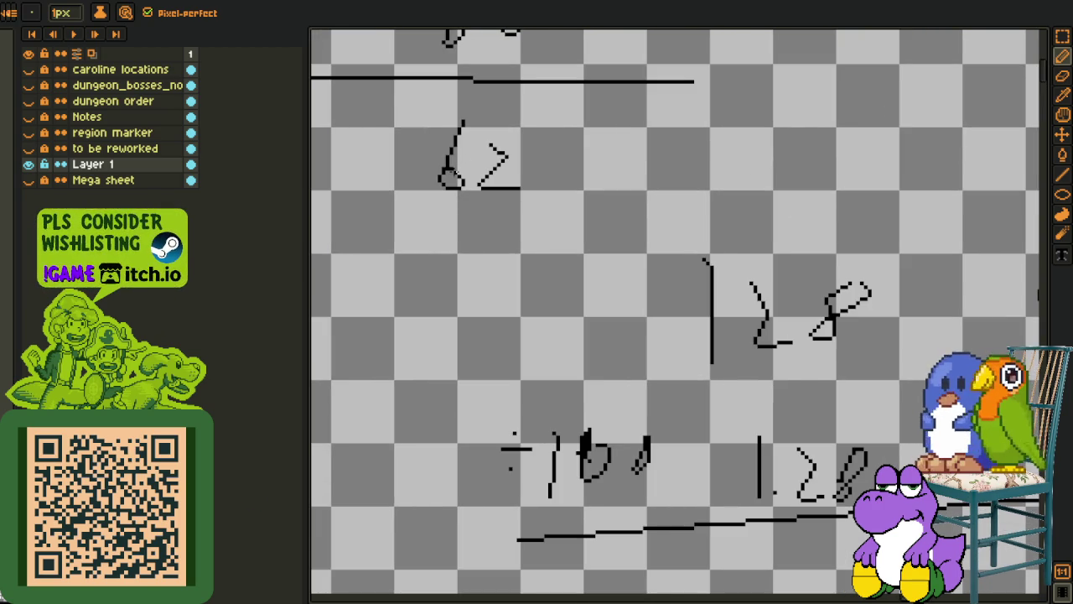
{"action": "left_click_drag", "start_coordinate": [417, 231], "coordinate": [418, 292]}
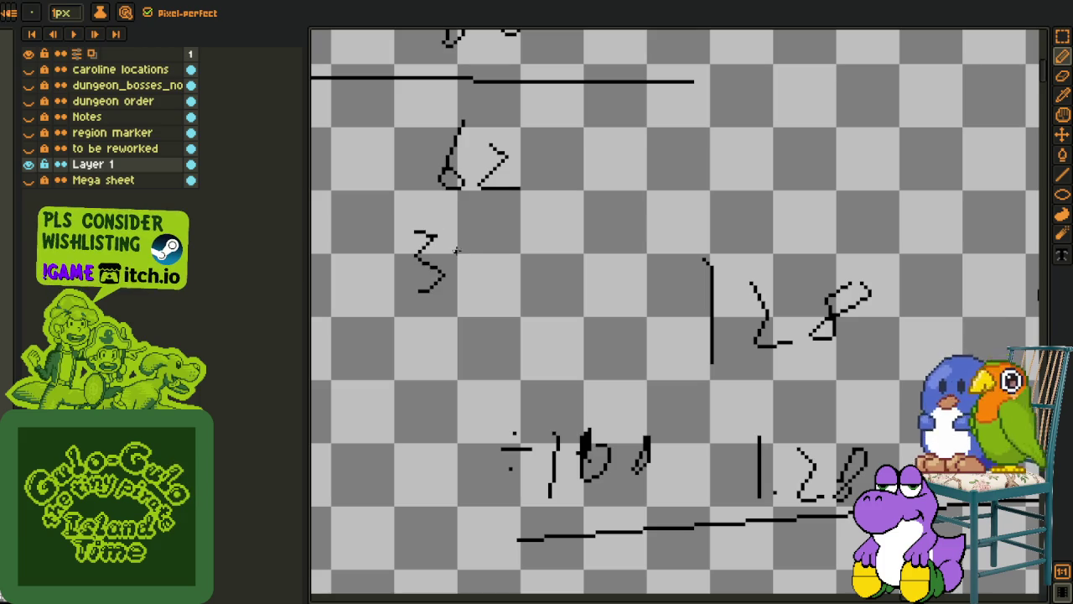
Pan and zoom across the scratch layer to review the rest of the sums
{"action": "scroll", "coordinate": [466, 267], "scroll_direction": "down", "scroll_amount": 2}
{"action": "scroll", "coordinate": [608, 216], "scroll_direction": "up", "scroll_amount": 2}
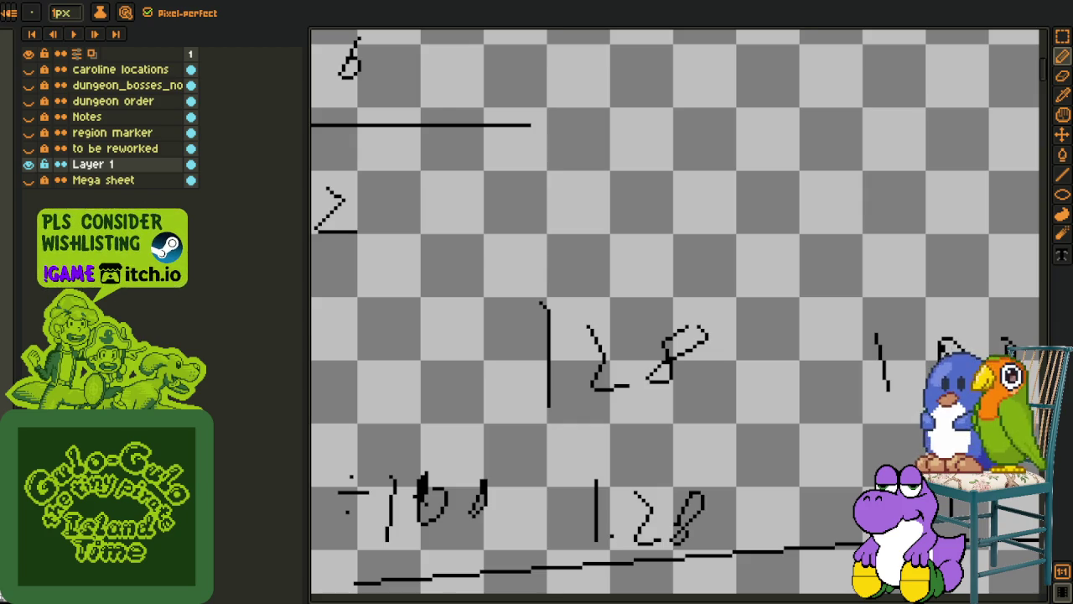
{"action": "scroll", "coordinate": [483, 339], "scroll_direction": "down", "scroll_amount": 2}
{"action": "left_click_drag", "start_coordinate": [515, 399], "coordinate": [546, 372]}
{"action": "scroll", "coordinate": [547, 377], "scroll_direction": "up", "scroll_amount": 2}
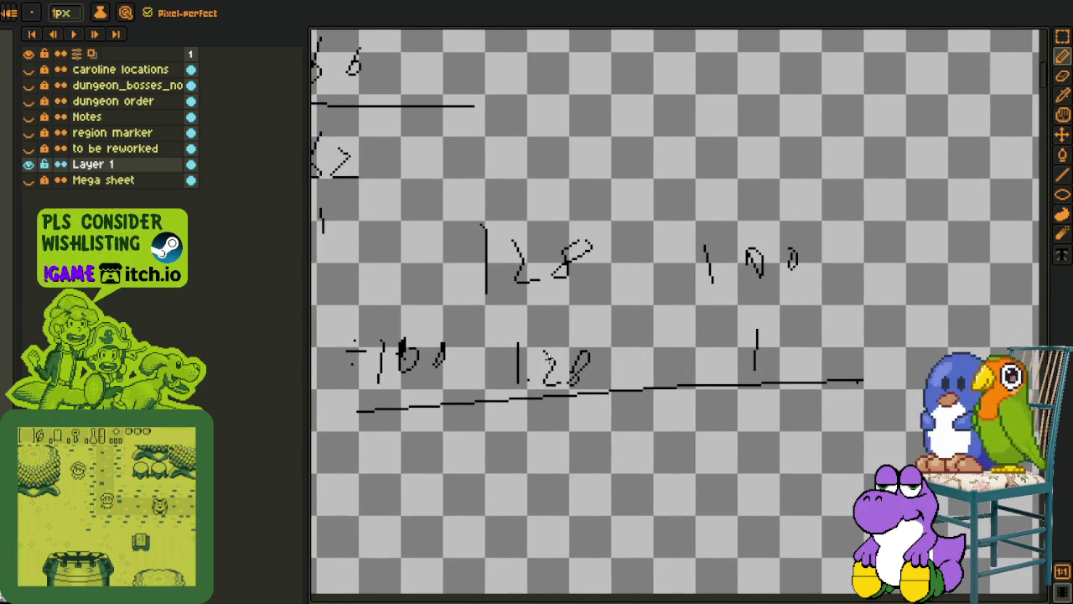
{"action": "scroll", "coordinate": [540, 426], "scroll_direction": "down", "scroll_amount": 2}
{"action": "scroll", "coordinate": [539, 427], "scroll_direction": "up", "scroll_amount": 2}
{"action": "left_click_drag", "start_coordinate": [539, 426], "coordinate": [583, 406]}
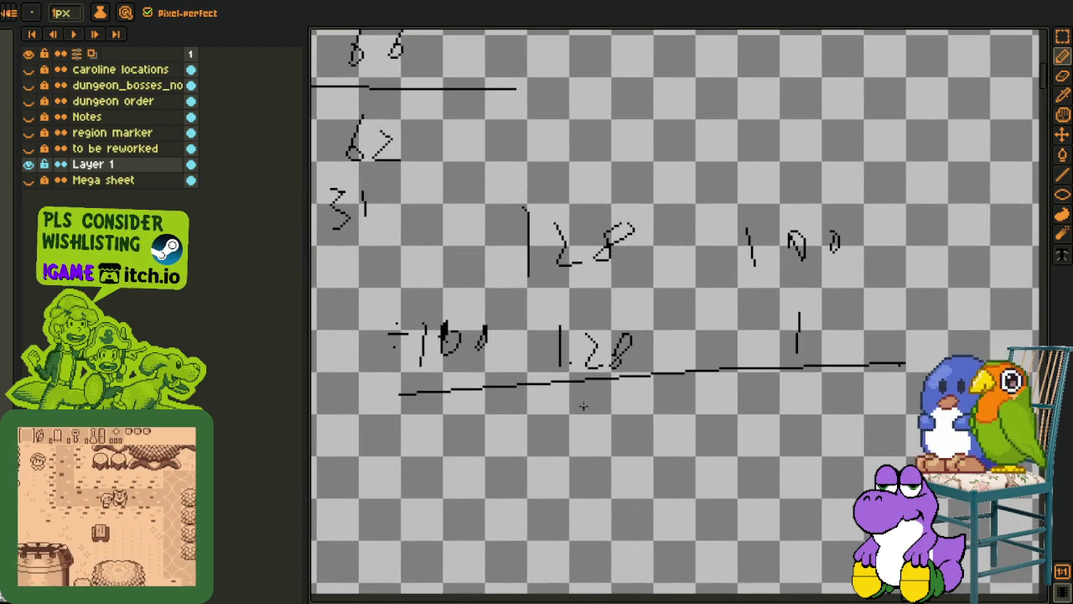
{"action": "scroll", "coordinate": [583, 406], "scroll_direction": "down", "scroll_amount": 2}
{"action": "scroll", "coordinate": [583, 406], "scroll_direction": "down", "scroll_amount": 2}
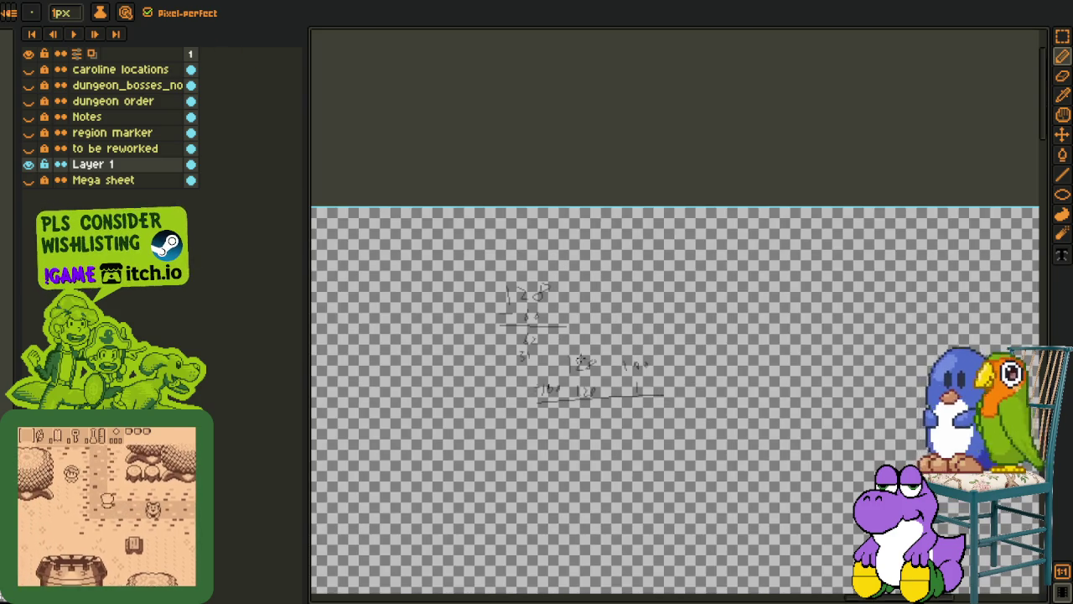
{"action": "scroll", "coordinate": [580, 369], "scroll_direction": "up", "scroll_amount": 5}
{"action": "scroll", "coordinate": [495, 272], "scroll_direction": "down", "scroll_amount": 3}
Marquee-select all the handwritten calculations and erase them
{"action": "key", "text": "i"}
{"action": "key", "text": "m"}
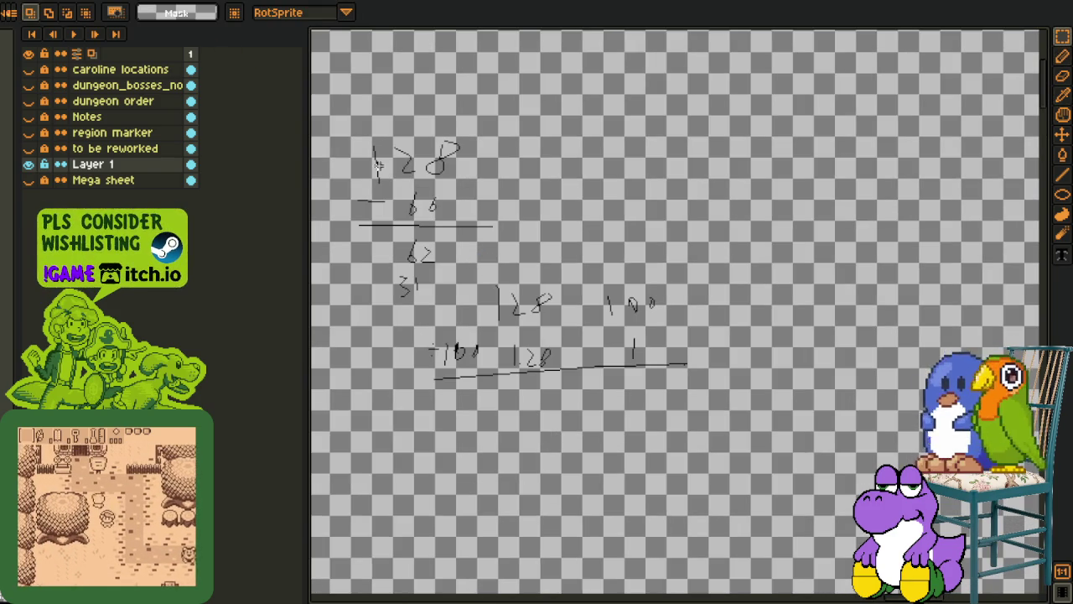
{"action": "left_click_drag", "start_coordinate": [343, 111], "coordinate": [853, 512]}
{"action": "key", "text": "Delete"}
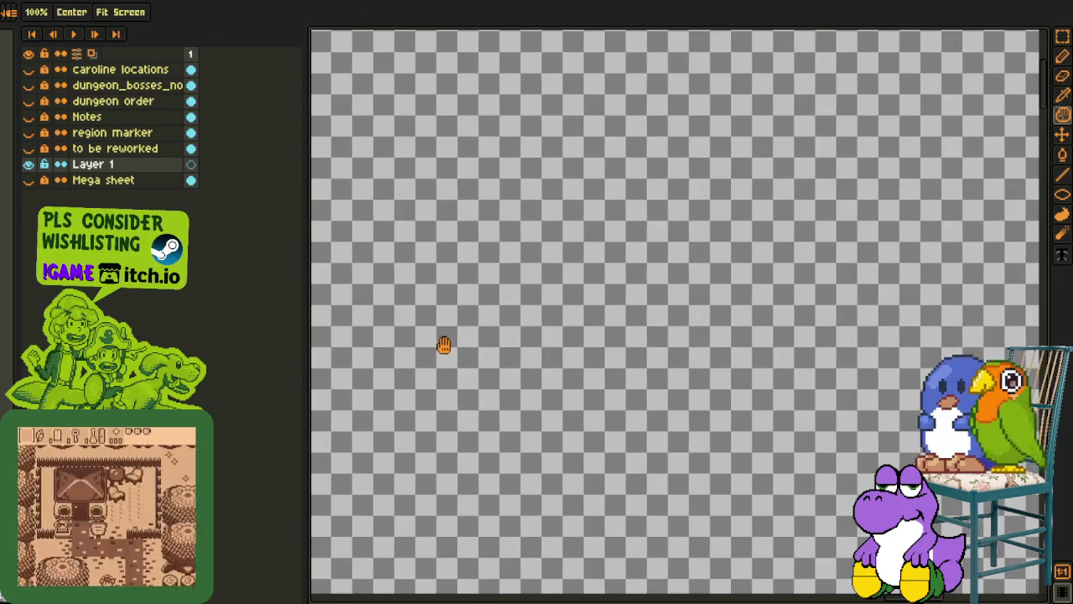
{"action": "scroll", "coordinate": [509, 385], "scroll_direction": "up", "scroll_amount": 3}
Return to the pencil and delete Layer 1 from the sprite
{"action": "key", "text": "b"}
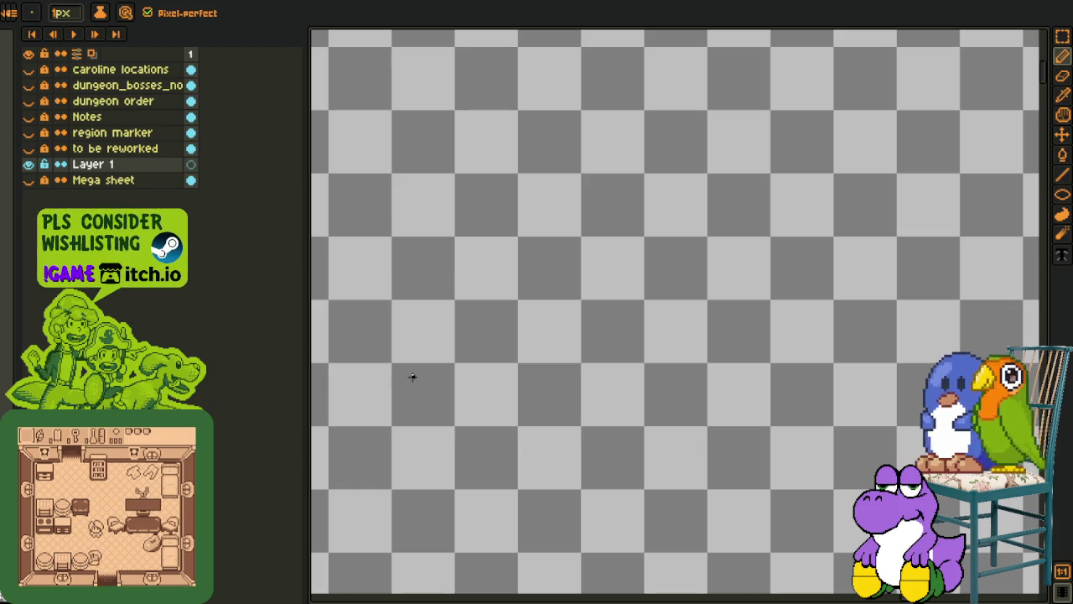
{"action": "left_click_drag", "start_coordinate": [425, 301], "coordinate": [486, 312]}
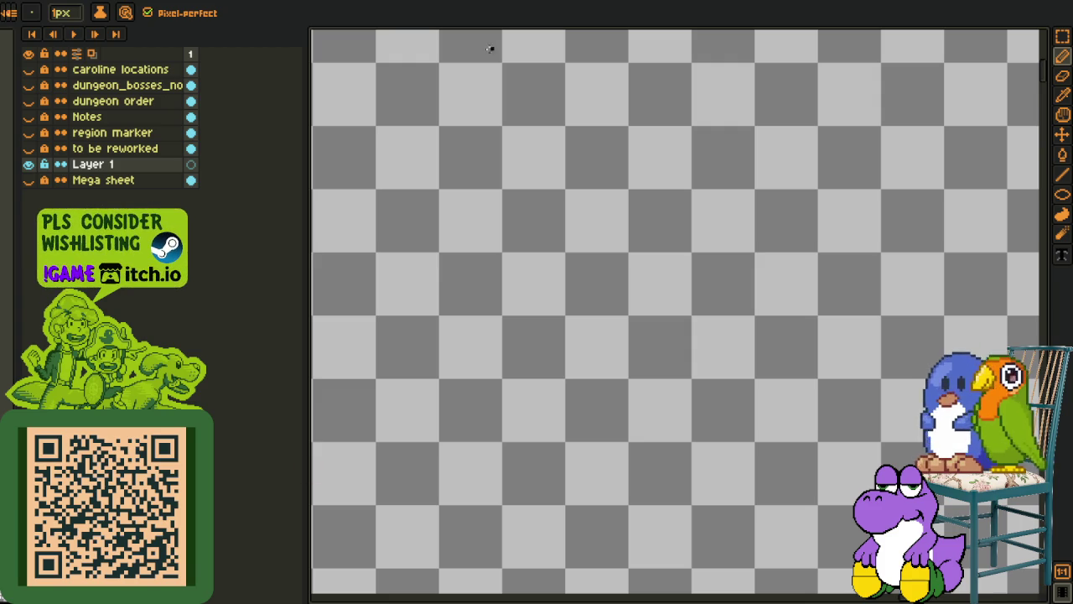
{"action": "right_click", "coordinate": [108, 165]}
{"action": "left_click", "coordinate": [79, 202]}
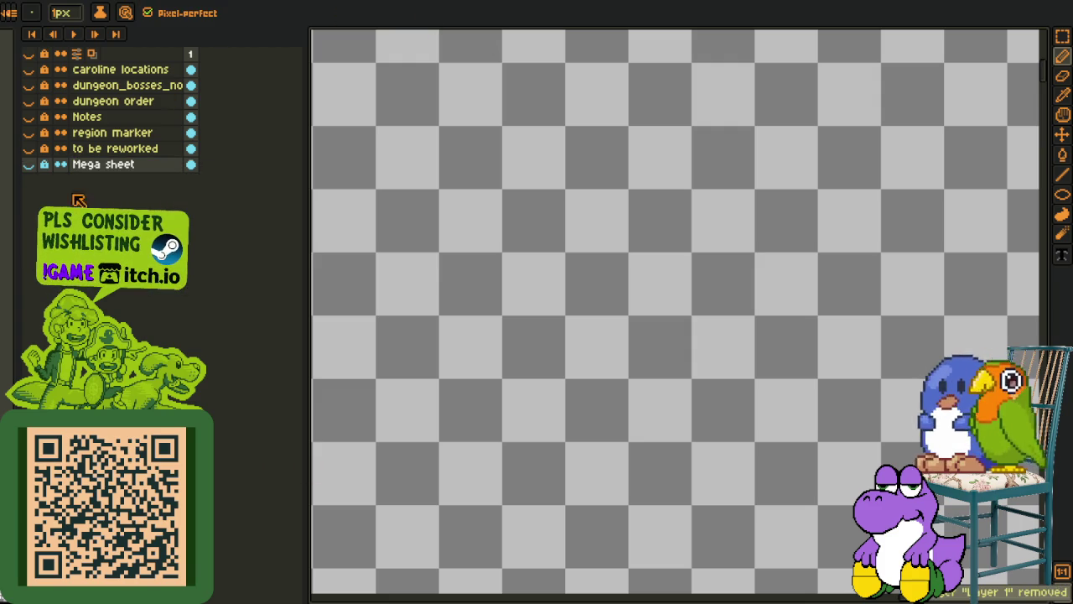
Unhide the Mega sheet layer and zoom in on its map tiles, digits and symbols
{"action": "left_click", "coordinate": [29, 164]}
{"action": "scroll", "coordinate": [532, 115], "scroll_direction": "down", "scroll_amount": 2}
{"action": "scroll", "coordinate": [531, 115], "scroll_direction": "down", "scroll_amount": 2}
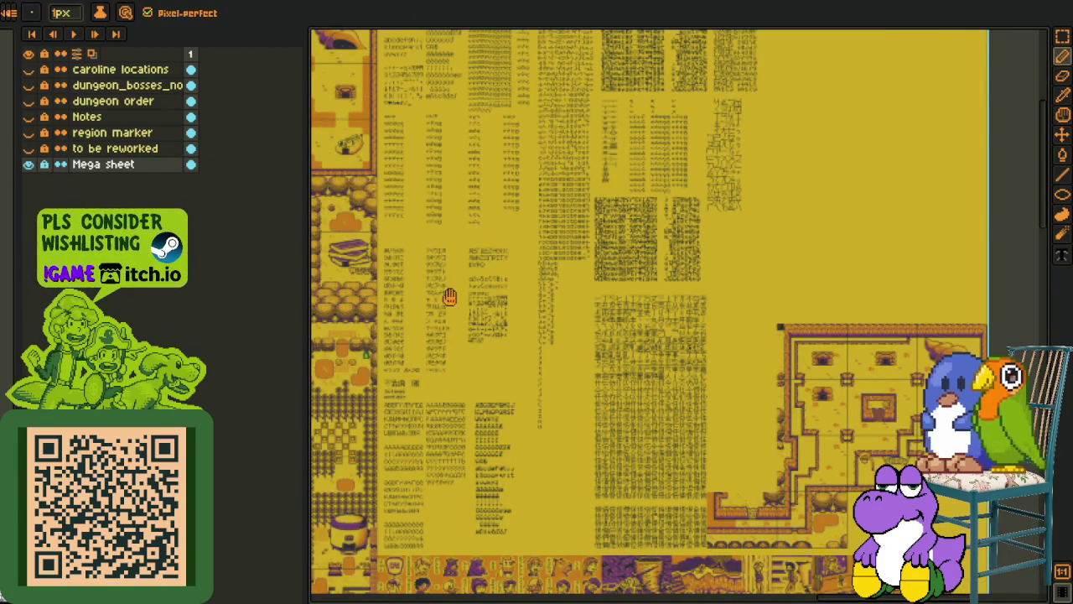
{"action": "left_click_drag", "start_coordinate": [450, 297], "coordinate": [559, 313]}
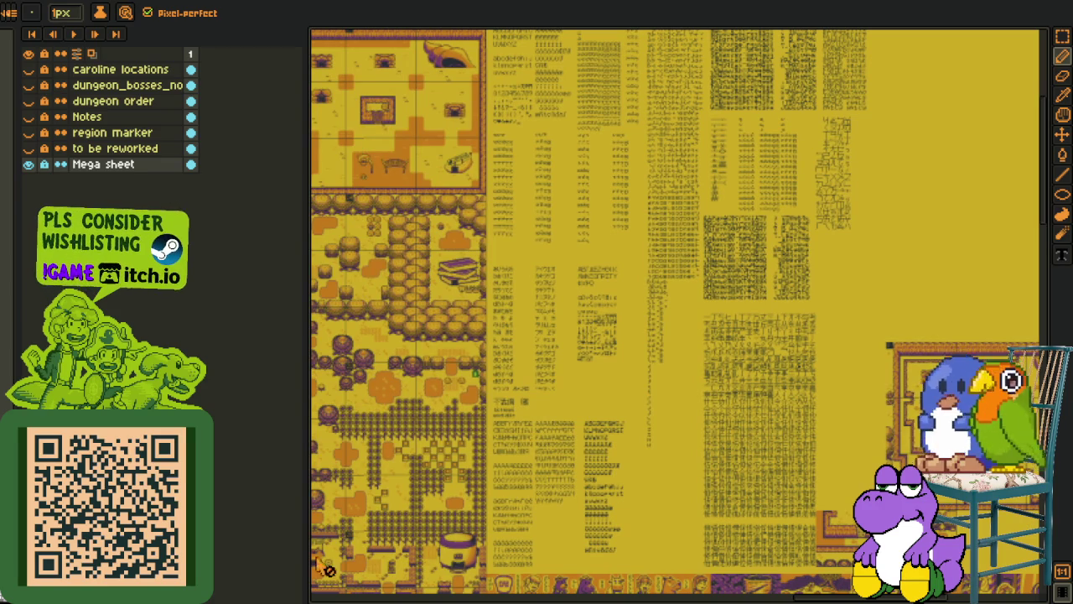
{"action": "scroll", "coordinate": [587, 319], "scroll_direction": "up", "scroll_amount": 4}
{"action": "mouse_move", "coordinate": [567, 318]}
{"action": "left_mouse_down"}
{"action": "mouse_move", "coordinate": [679, 358]}
{"action": "mouse_move", "coordinate": [662, 298]}
{"action": "left_mouse_up"}
{"action": "scroll", "coordinate": [667, 318], "scroll_direction": "up", "scroll_amount": 1}
{"action": "scroll", "coordinate": [675, 382], "scroll_direction": "up", "scroll_amount": 1}
{"action": "scroll", "coordinate": [663, 389], "scroll_direction": "down", "scroll_amount": 1}
{"action": "mouse_move", "coordinate": [657, 391]}
{"action": "left_mouse_down"}
{"action": "mouse_move", "coordinate": [660, 407]}
{"action": "mouse_move", "coordinate": [523, 418]}
{"action": "left_mouse_up"}
{"action": "scroll", "coordinate": [660, 407], "scroll_direction": "down", "scroll_amount": 1}
{"action": "scroll", "coordinate": [594, 398], "scroll_direction": "down", "scroll_amount": 1}
{"action": "scroll", "coordinate": [635, 389], "scroll_direction": "up", "scroll_amount": 1}
{"action": "scroll", "coordinate": [626, 385], "scroll_direction": "down", "scroll_amount": 1}
{"action": "scroll", "coordinate": [514, 375], "scroll_direction": "up", "scroll_amount": 1}
{"action": "scroll", "coordinate": [444, 390], "scroll_direction": "up", "scroll_amount": 1}
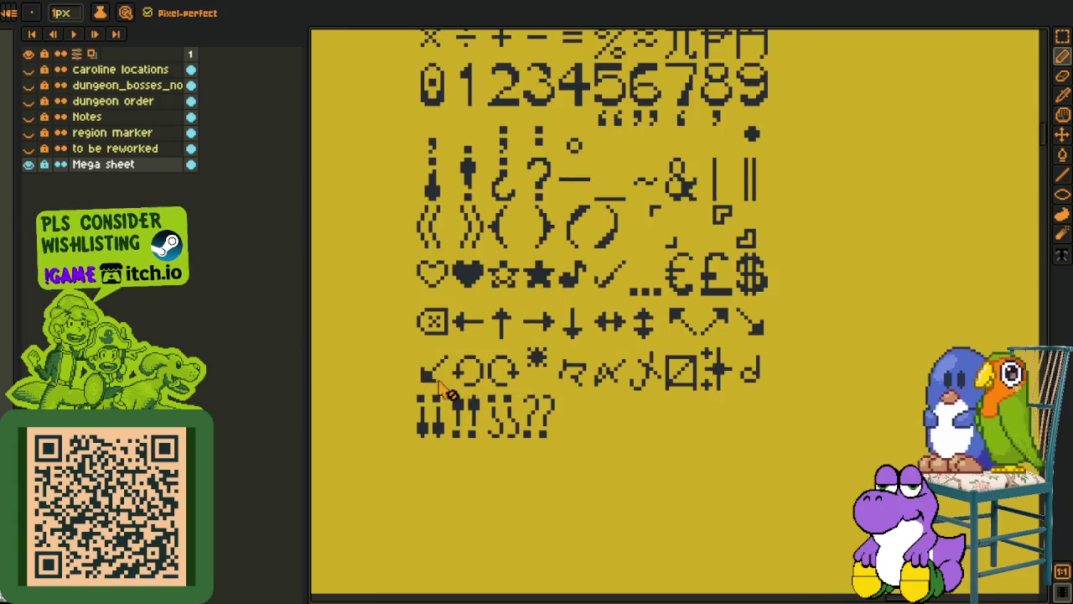
Look over the dialog mockup and vertical dialog sheet, then return to the glyph sheet
{"action": "left_click", "coordinate": [551, 3]}
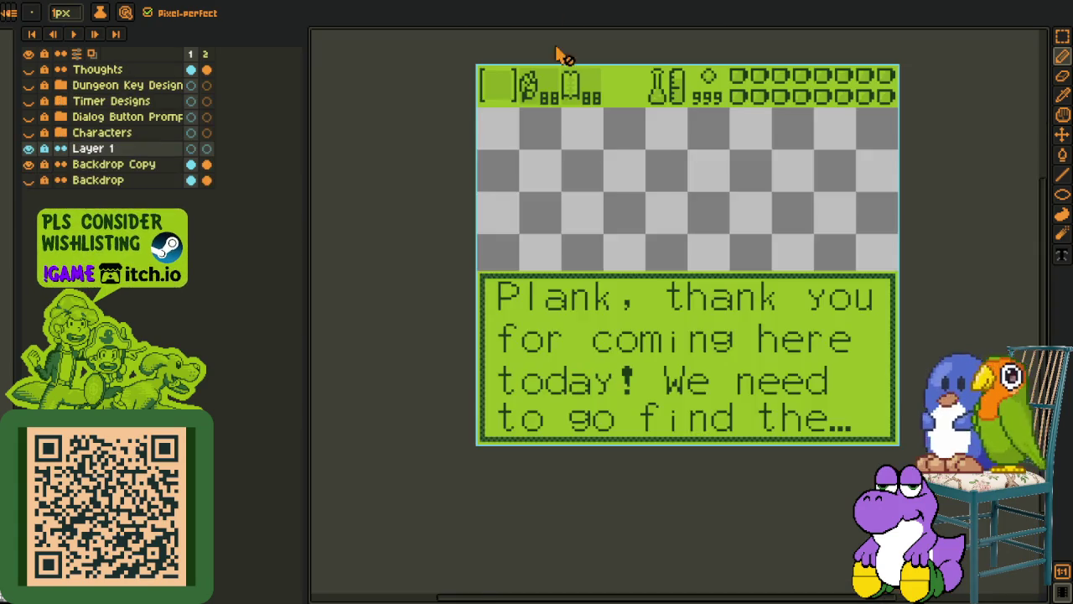
{"action": "left_click", "coordinate": [441, 10]}
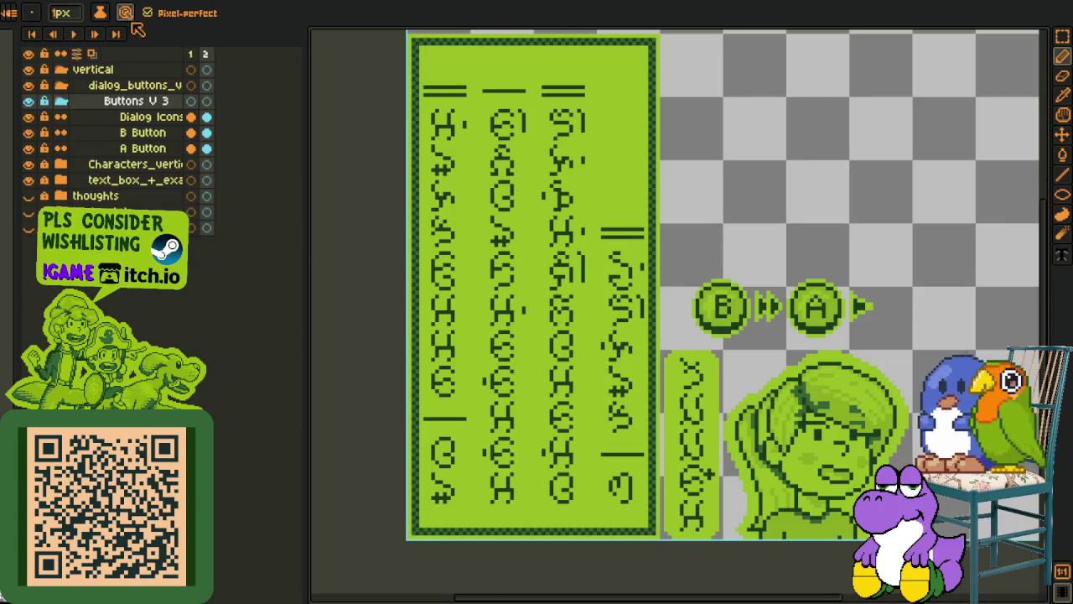
{"action": "key", "text": "ctrl+Tab"}
{"action": "scroll", "coordinate": [560, 394], "scroll_direction": "down", "scroll_amount": 2}
{"action": "scroll", "coordinate": [560, 394], "scroll_direction": "down", "scroll_amount": 2}
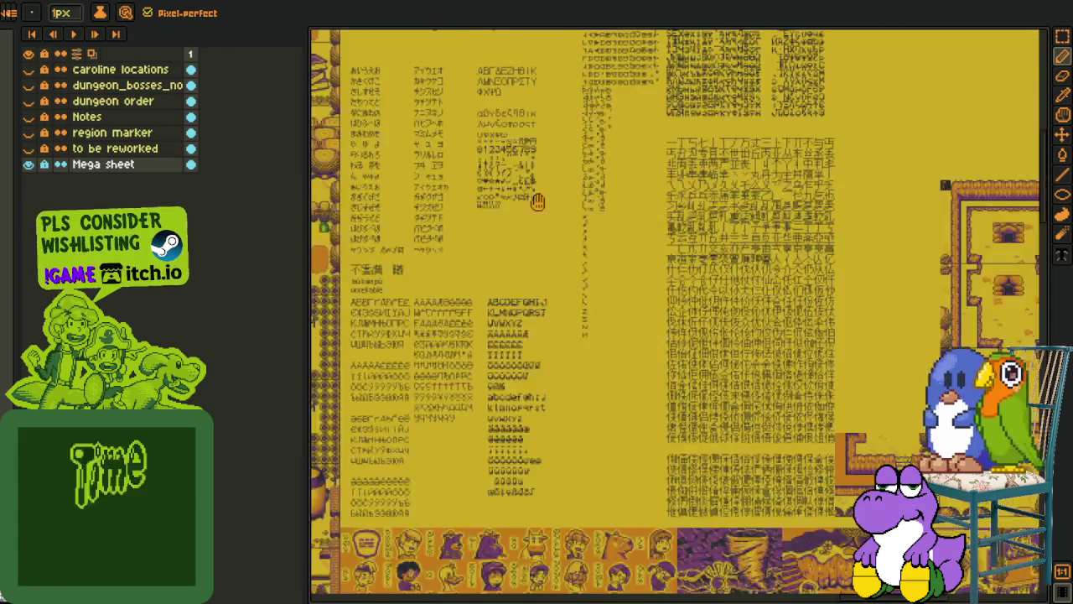
{"action": "scroll", "coordinate": [479, 257], "scroll_direction": "up", "scroll_amount": 2}
{"action": "scroll", "coordinate": [479, 252], "scroll_direction": "up", "scroll_amount": 1}
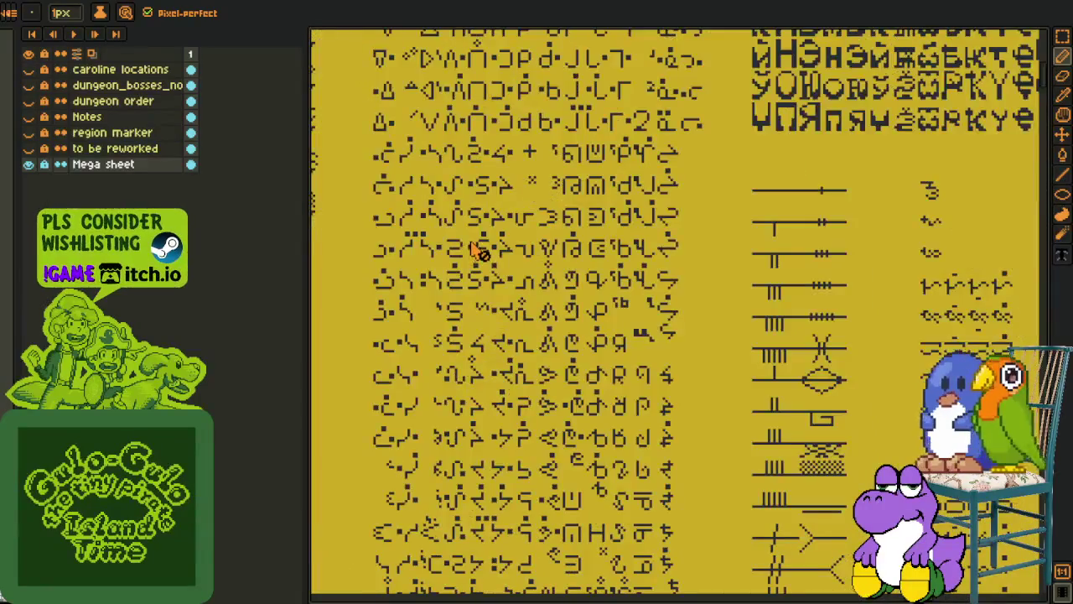
{"action": "scroll", "coordinate": [479, 251], "scroll_direction": "up", "scroll_amount": 1}
Cycle through the cutscene, controller, hiragana and buttons documents to the dialog mockup
{"action": "key", "text": "ctrl+Tab"}
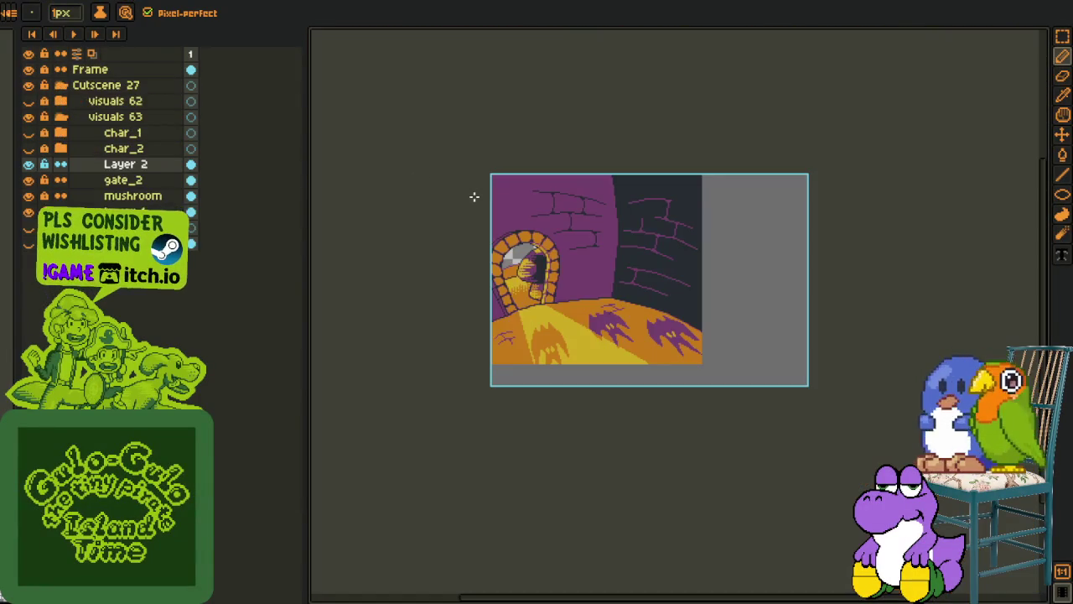
{"action": "key", "text": "ctrl+Tab"}
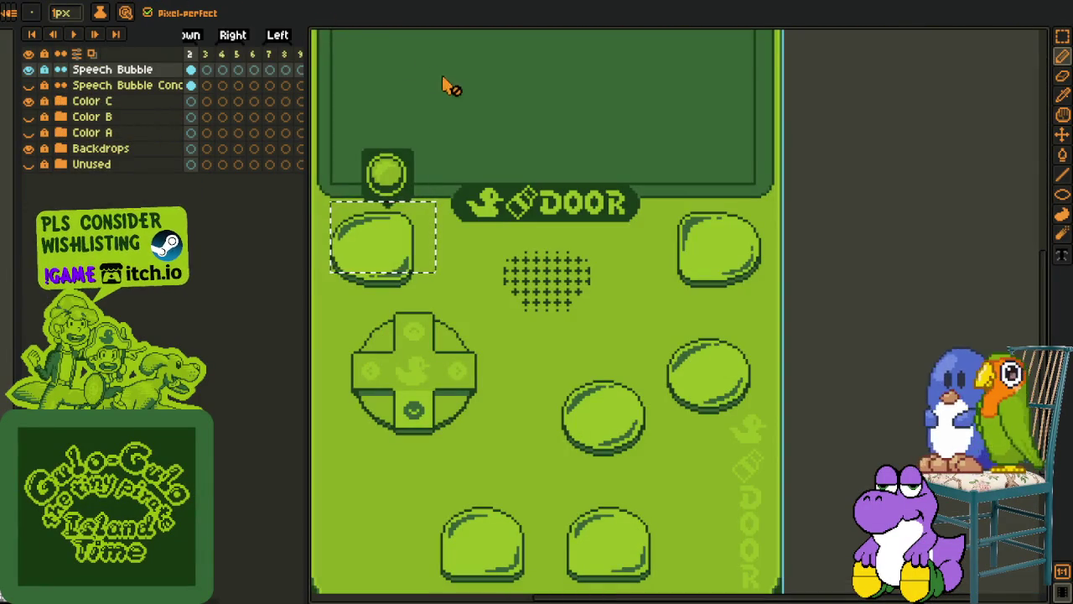
{"action": "key", "text": "ctrl+Tab"}
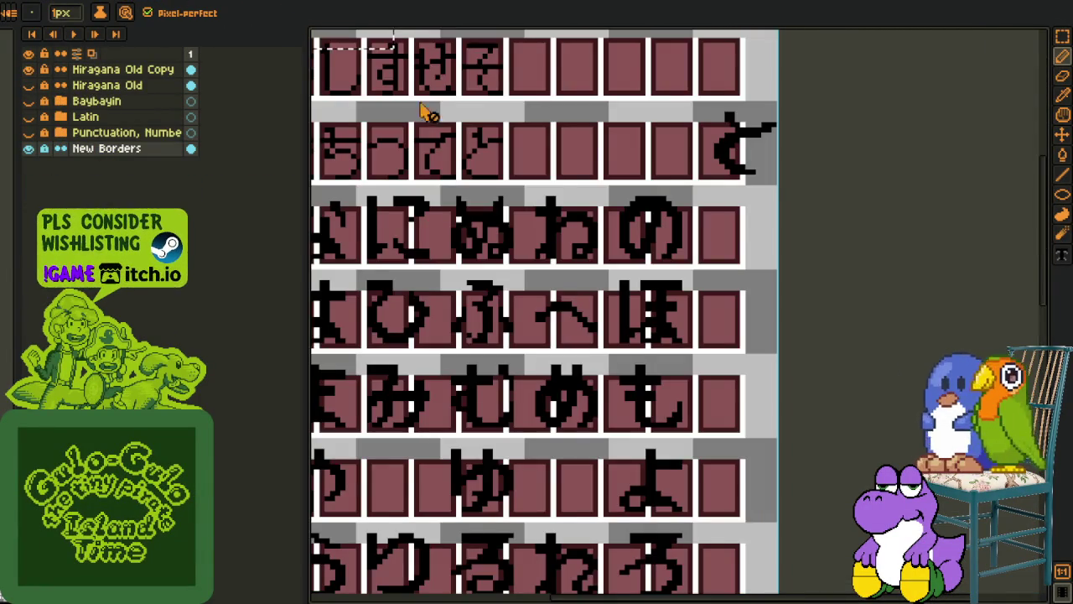
{"action": "scroll", "coordinate": [427, 110], "scroll_direction": "down", "scroll_amount": 2}
{"action": "scroll", "coordinate": [510, 201], "scroll_direction": "up", "scroll_amount": 2}
{"action": "scroll", "coordinate": [511, 201], "scroll_direction": "down", "scroll_amount": 1}
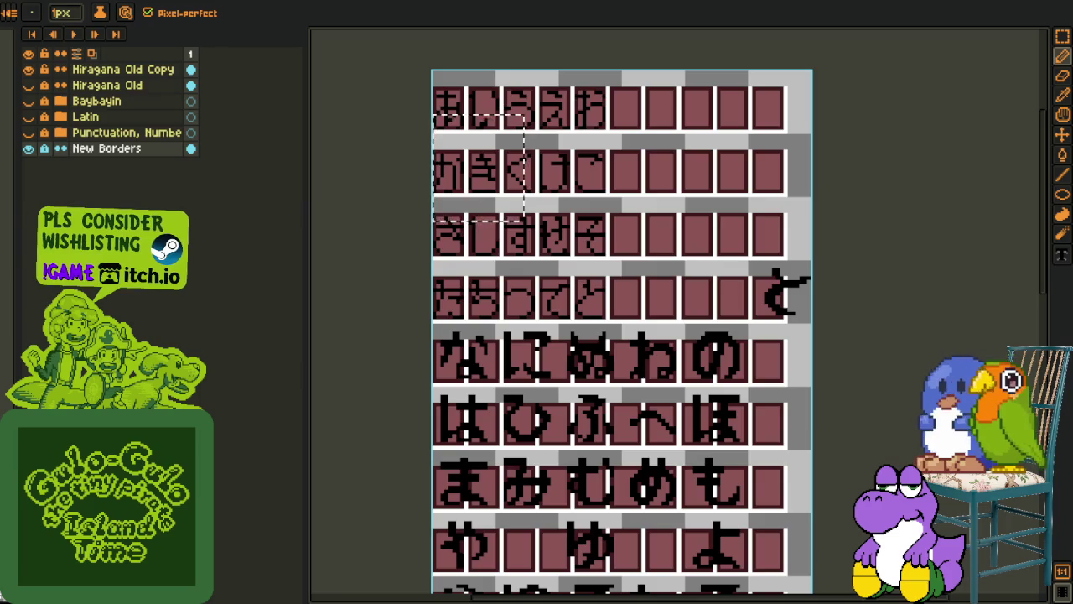
{"action": "key", "text": "ctrl+Tab"}
{"action": "key", "text": "ctrl+Tab"}
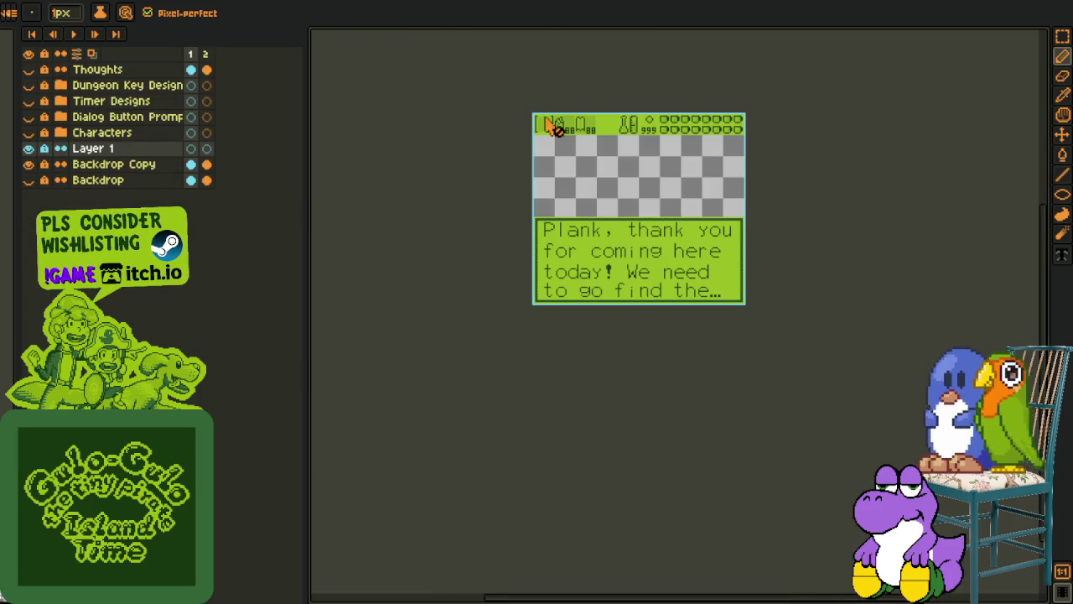
{"action": "key", "text": "ctrl+Tab"}
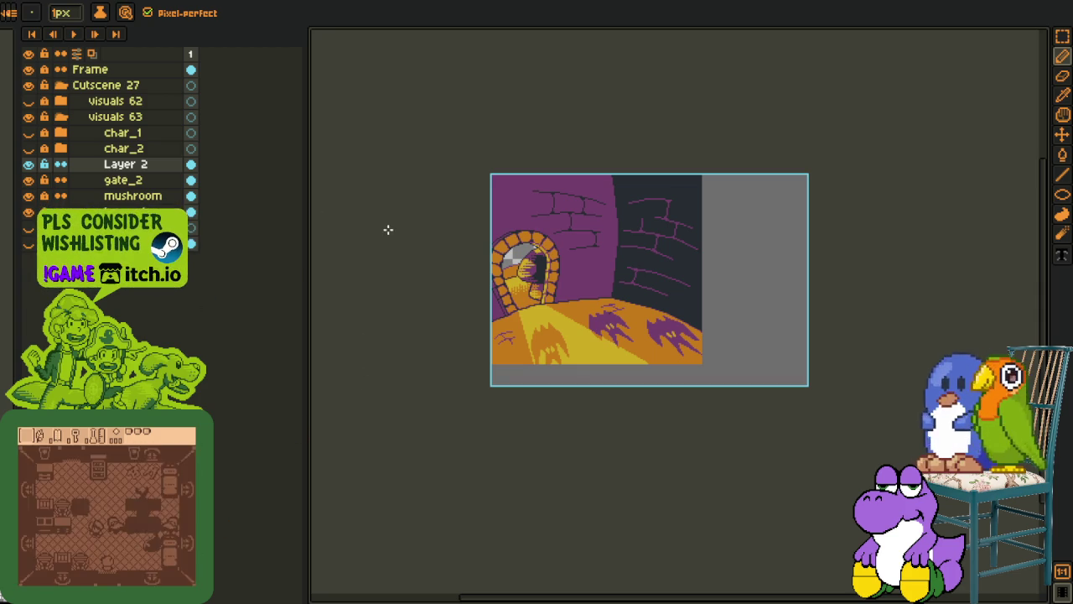
{"action": "left_click", "coordinate": [335, 3]}
{"action": "scroll", "coordinate": [537, 201], "scroll_direction": "up", "scroll_amount": 5}
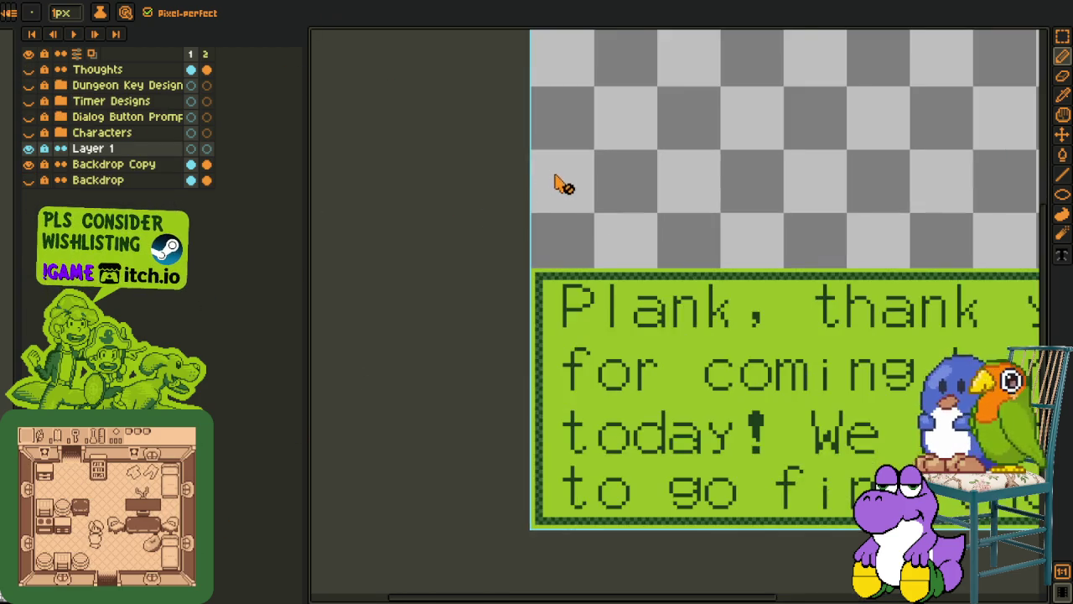
{"action": "left_click_drag", "start_coordinate": [561, 182], "coordinate": [381, 312]}
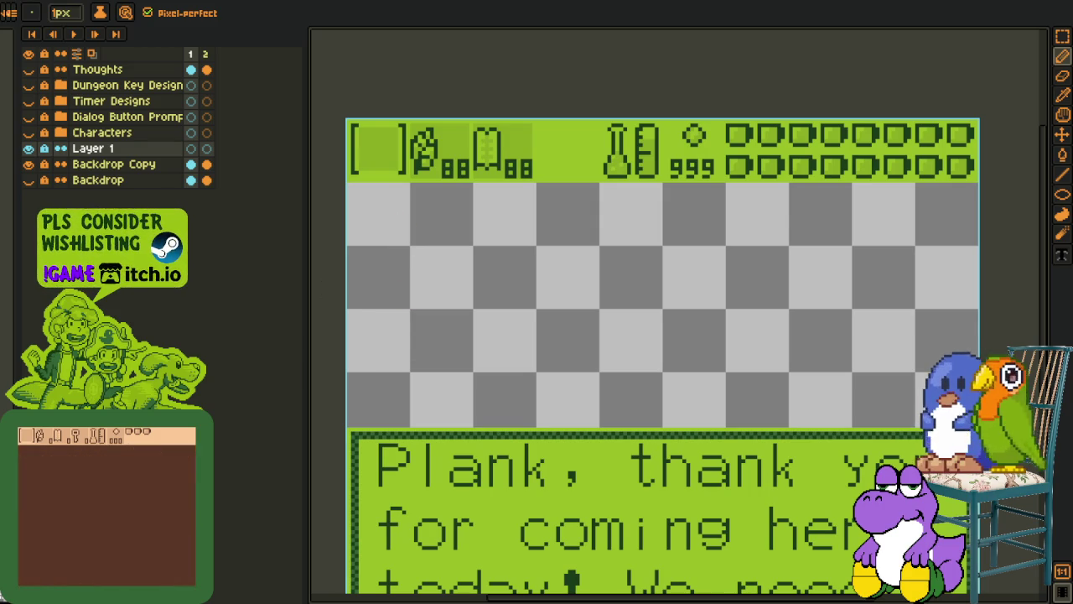
{"action": "scroll", "coordinate": [355, 378], "scroll_direction": "down", "scroll_amount": 1}
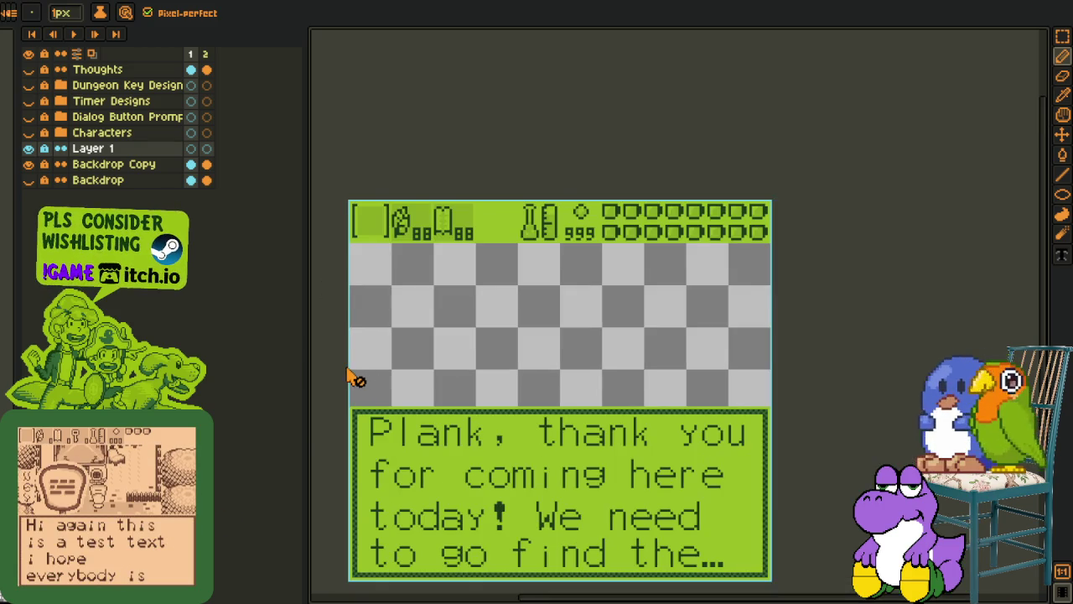
{"action": "left_click_drag", "start_coordinate": [355, 378], "coordinate": [432, 338]}
{"action": "scroll", "coordinate": [456, 342], "scroll_direction": "up", "scroll_amount": 1}
{"action": "scroll", "coordinate": [462, 280], "scroll_direction": "up", "scroll_amount": 1}
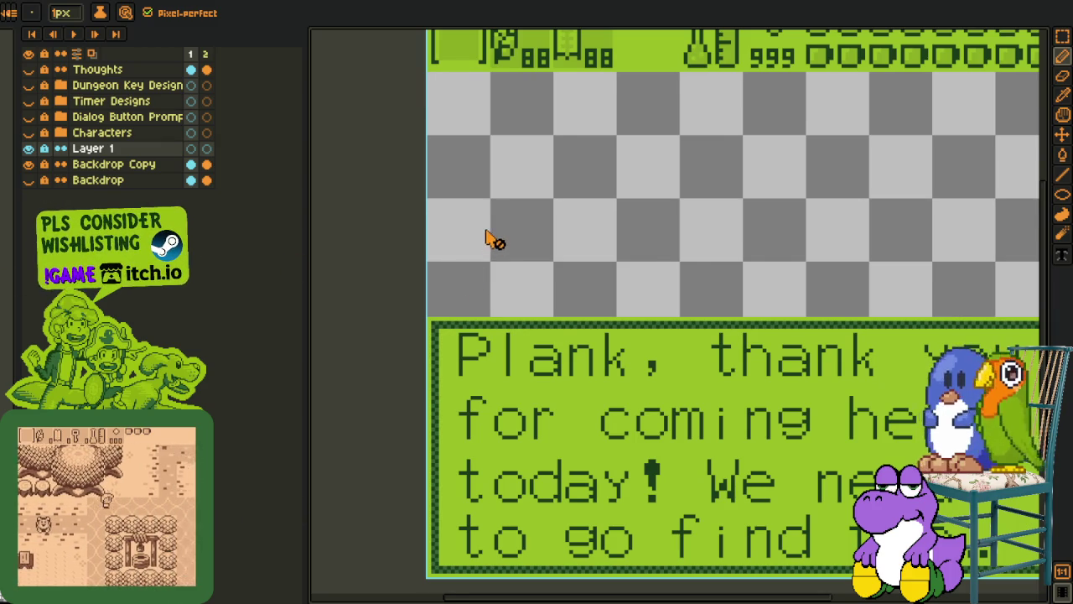
{"action": "scroll", "coordinate": [504, 251], "scroll_direction": "down", "scroll_amount": 2}
{"action": "scroll", "coordinate": [537, 310], "scroll_direction": "up", "scroll_amount": 1}
{"action": "scroll", "coordinate": [376, 295], "scroll_direction": "up", "scroll_amount": 1}
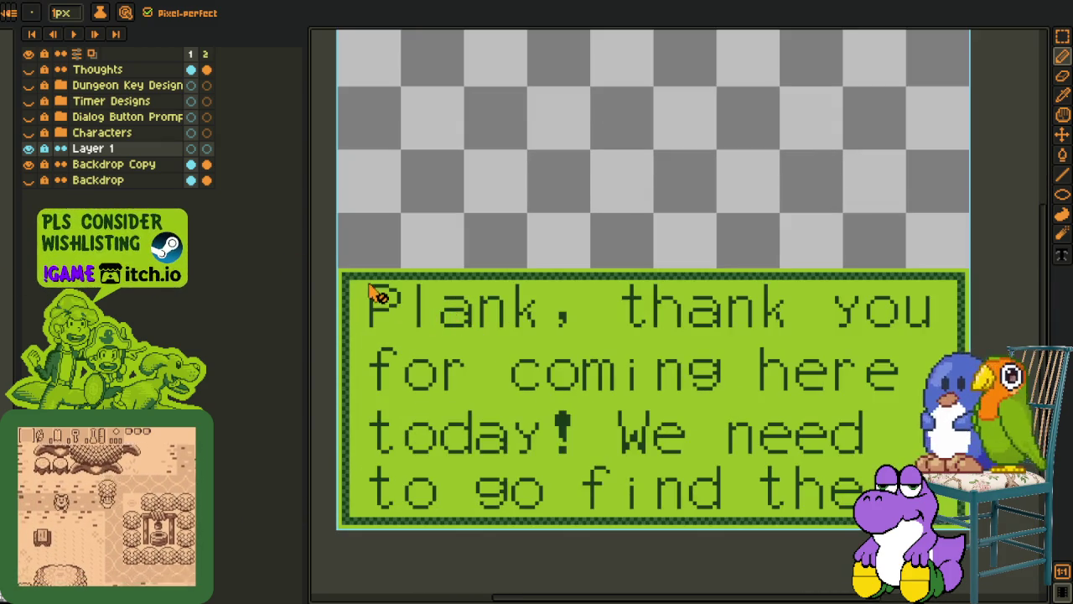
{"action": "scroll", "coordinate": [384, 293], "scroll_direction": "up", "scroll_amount": 2}
{"action": "scroll", "coordinate": [432, 332], "scroll_direction": "down", "scroll_amount": 2}
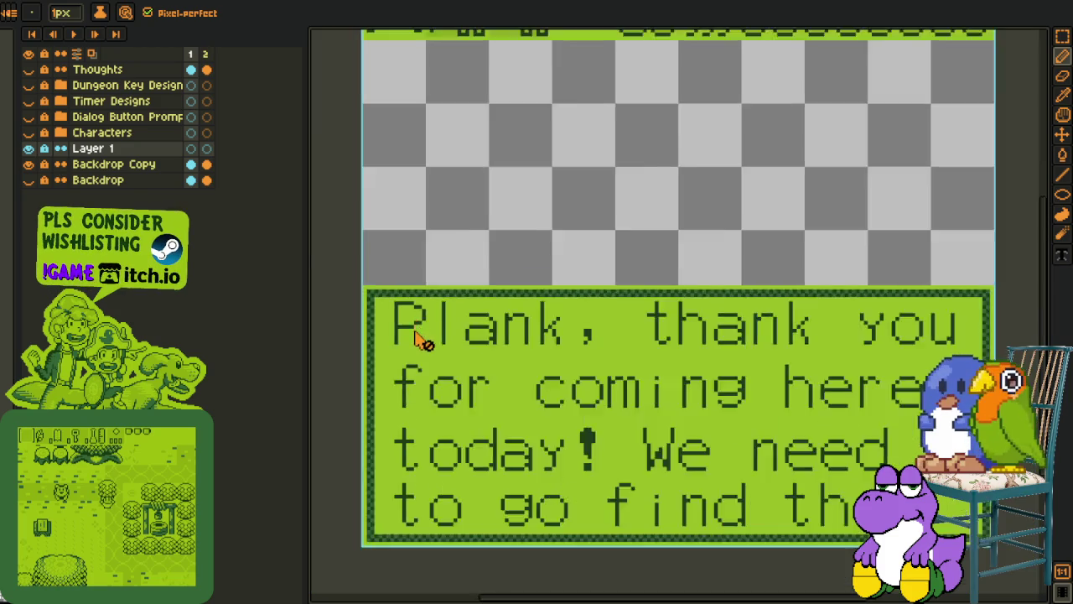
{"action": "scroll", "coordinate": [436, 352], "scroll_direction": "down", "scroll_amount": 1}
{"action": "scroll", "coordinate": [461, 340], "scroll_direction": "down", "scroll_amount": 1}
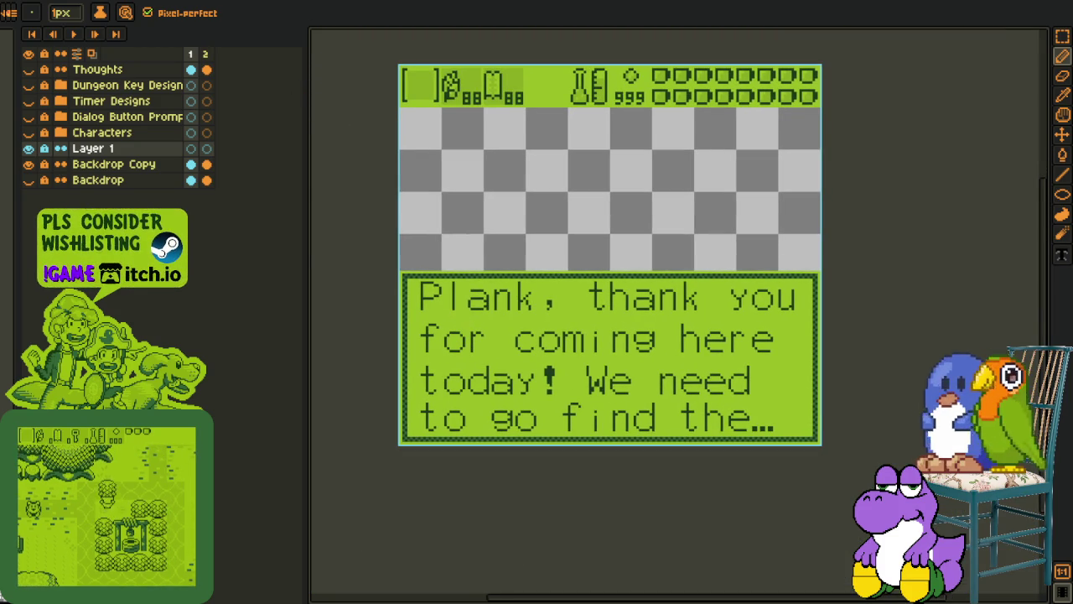
{"action": "left_click", "coordinate": [251, 2]}
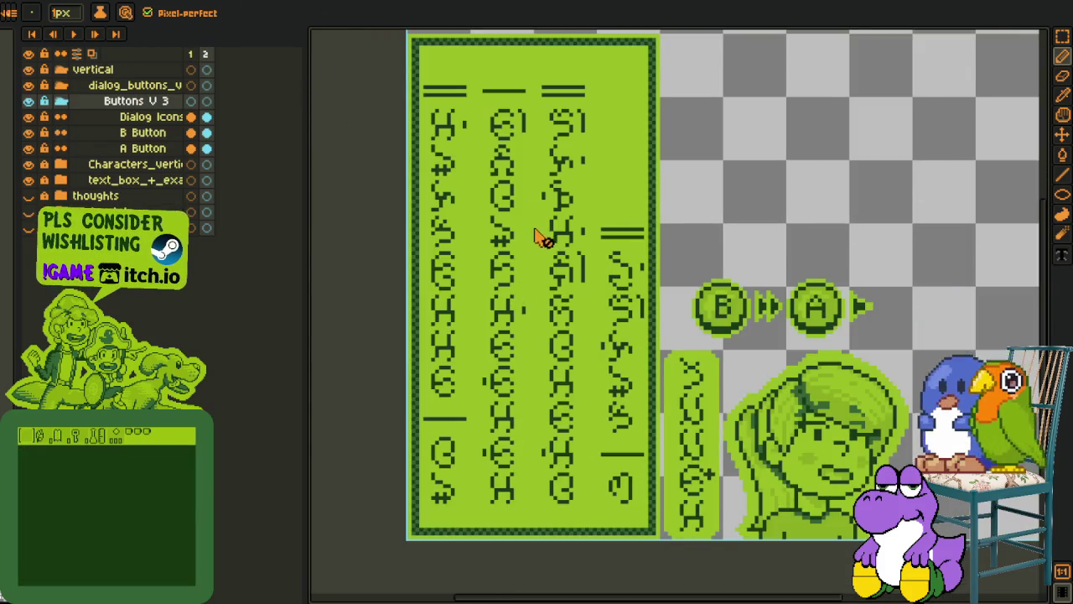
Go to the dialog box mockup and pan to its text box
{"action": "scroll", "coordinate": [541, 236], "scroll_direction": "down", "scroll_amount": 1}
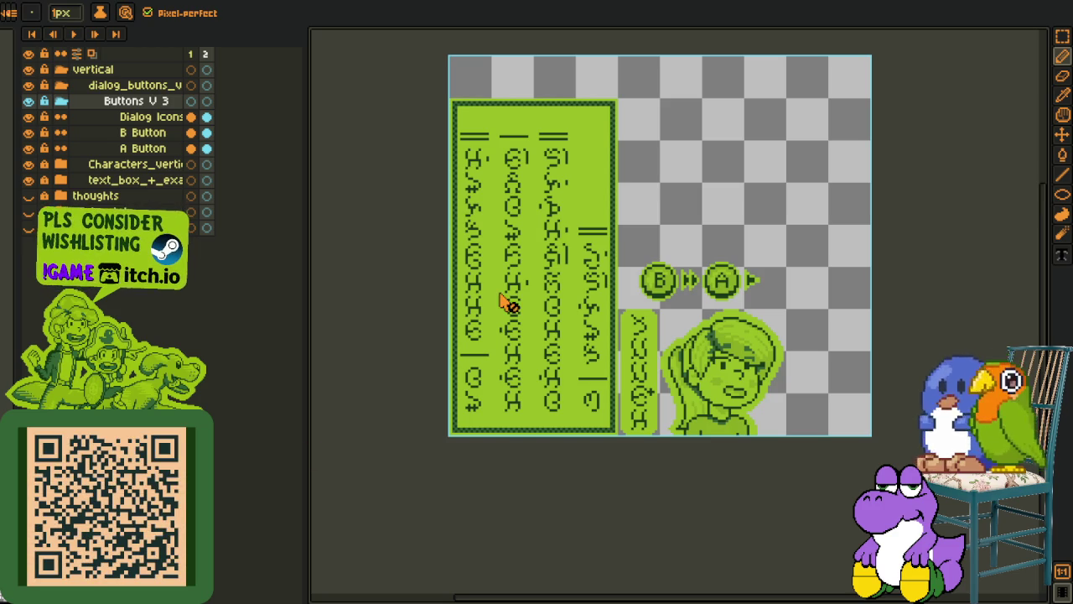
{"action": "key", "text": "ctrl+Tab"}
{"action": "scroll", "coordinate": [517, 194], "scroll_direction": "up", "scroll_amount": 1}
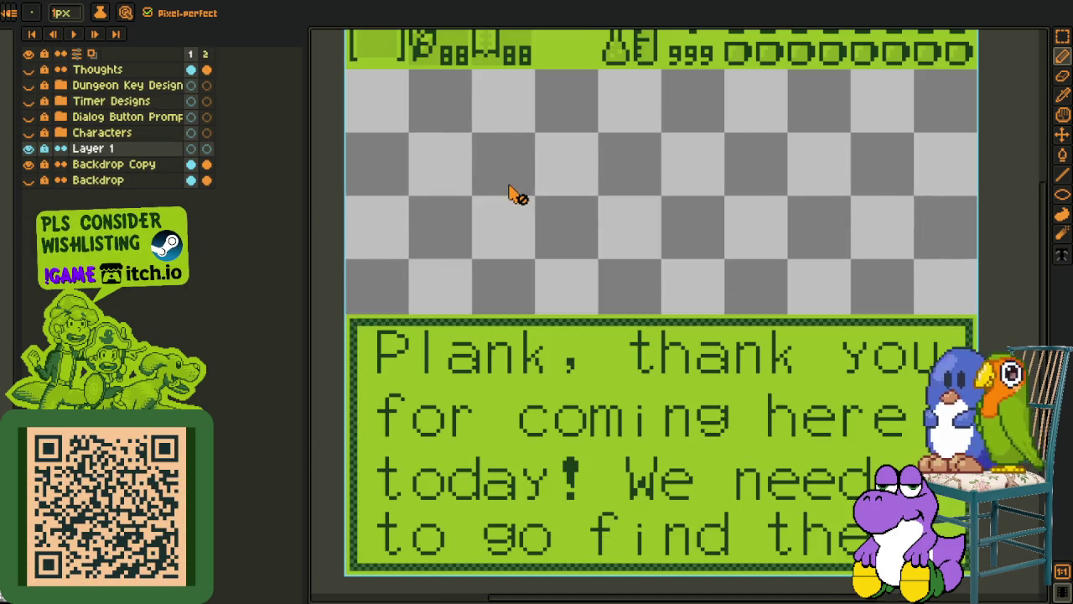
{"action": "left_click_drag", "start_coordinate": [510, 268], "coordinate": [531, 227]}
{"action": "mouse_move", "coordinate": [570, 353]}
{"action": "left_mouse_down"}
{"action": "mouse_move", "coordinate": [537, 295]}
{"action": "mouse_move", "coordinate": [488, 312]}
{"action": "left_mouse_up"}
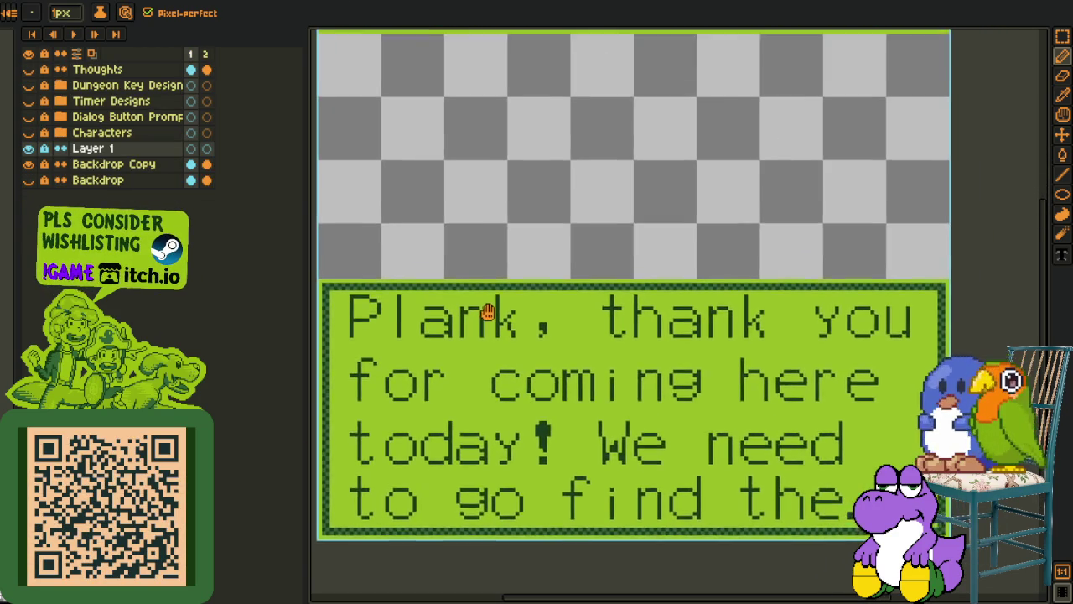
{"action": "scroll", "coordinate": [489, 312], "scroll_direction": "left", "scroll_amount": 2}
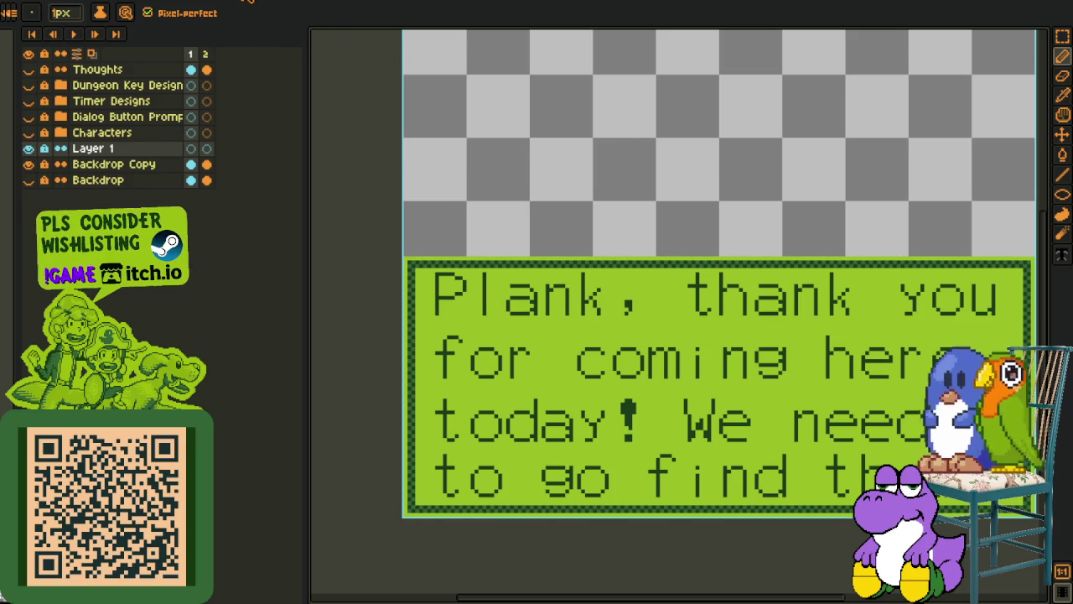
Scroll through the vertical buttons sheet, then switch to the Mega sheet of script glyphs
{"action": "left_click", "coordinate": [250, 2]}
{"action": "scroll", "coordinate": [645, 299], "scroll_direction": "down", "scroll_amount": 1}
{"action": "scroll", "coordinate": [639, 298], "scroll_direction": "down", "scroll_amount": 1}
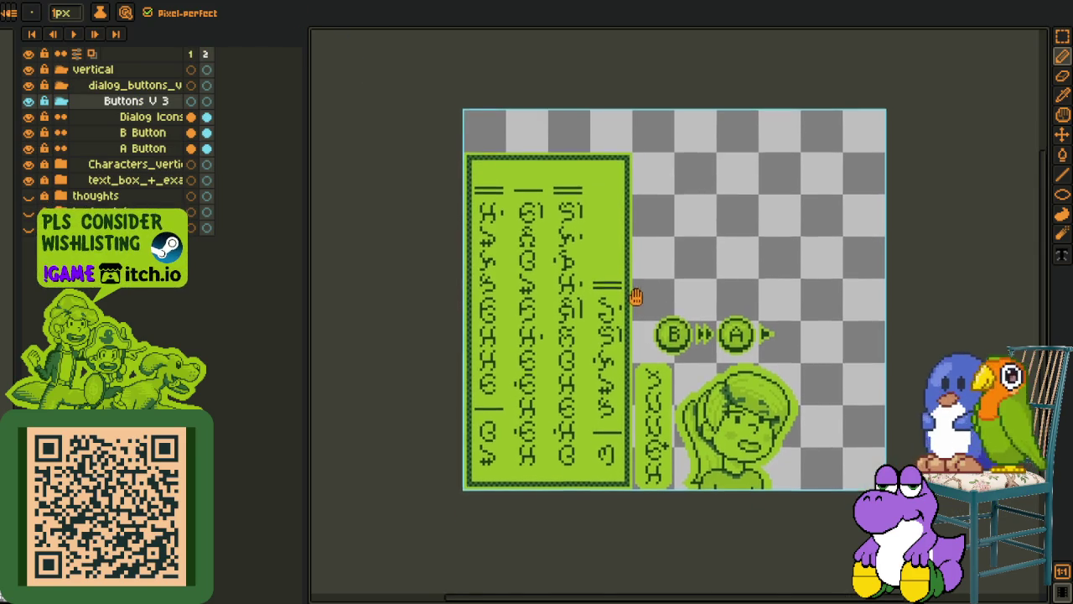
{"action": "scroll", "coordinate": [511, 228], "scroll_direction": "up", "scroll_amount": 1}
{"action": "scroll", "coordinate": [436, 172], "scroll_direction": "up", "scroll_amount": 1}
{"action": "scroll", "coordinate": [510, 197], "scroll_direction": "down", "scroll_amount": 2}
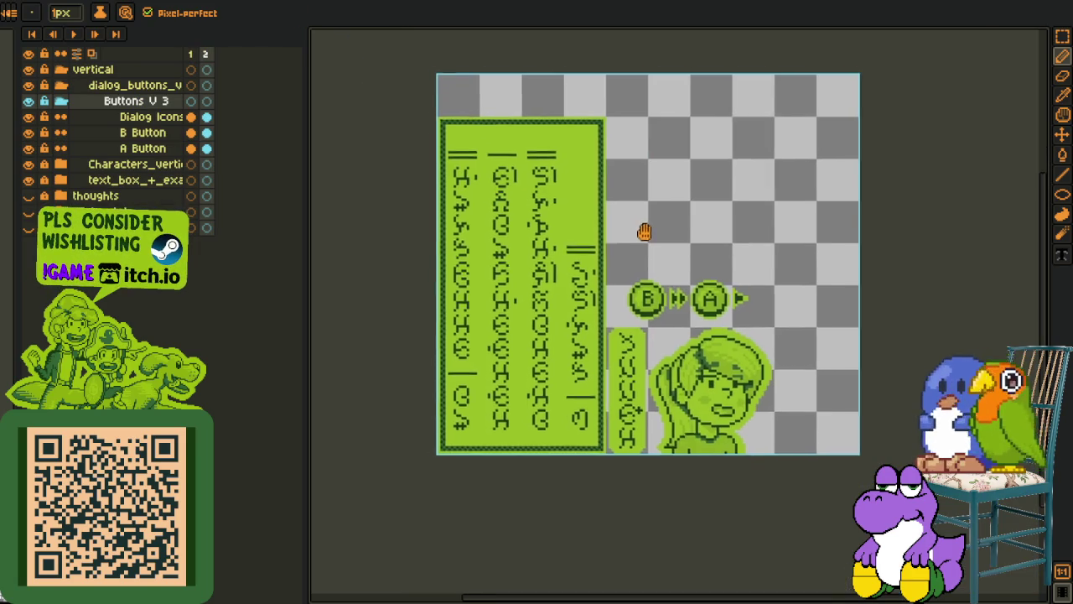
{"action": "left_click_drag", "start_coordinate": [644, 233], "coordinate": [647, 268]}
{"action": "scroll", "coordinate": [575, 276], "scroll_direction": "down", "scroll_amount": 2}
{"action": "scroll", "coordinate": [523, 239], "scroll_direction": "up", "scroll_amount": 1}
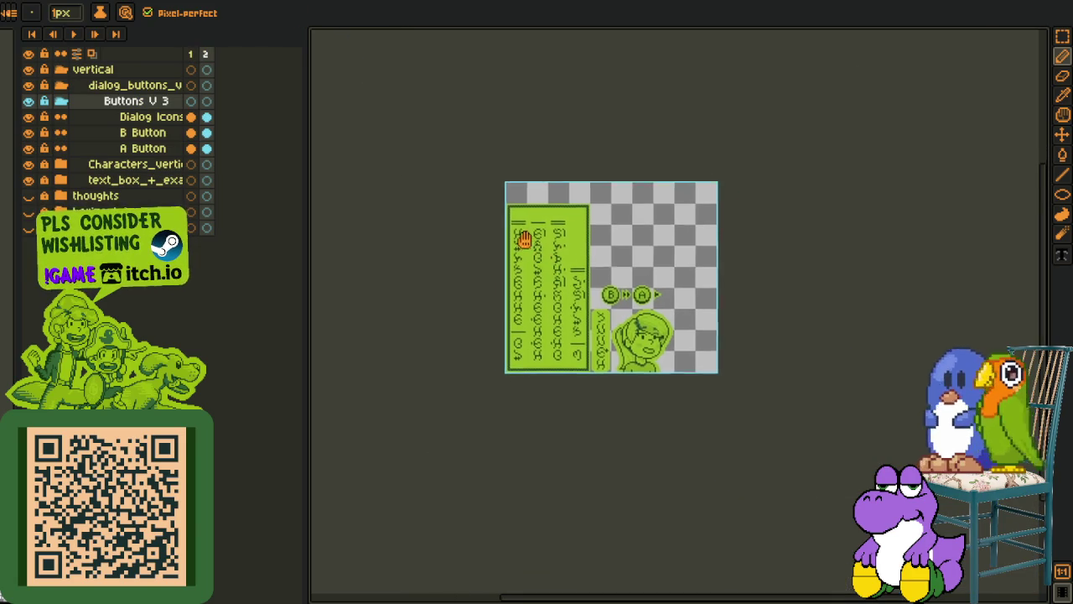
{"action": "scroll", "coordinate": [524, 239], "scroll_direction": "up", "scroll_amount": 1}
{"action": "left_click", "coordinate": [168, 3]}
{"action": "scroll", "coordinate": [536, 176], "scroll_direction": "down", "scroll_amount": 1}
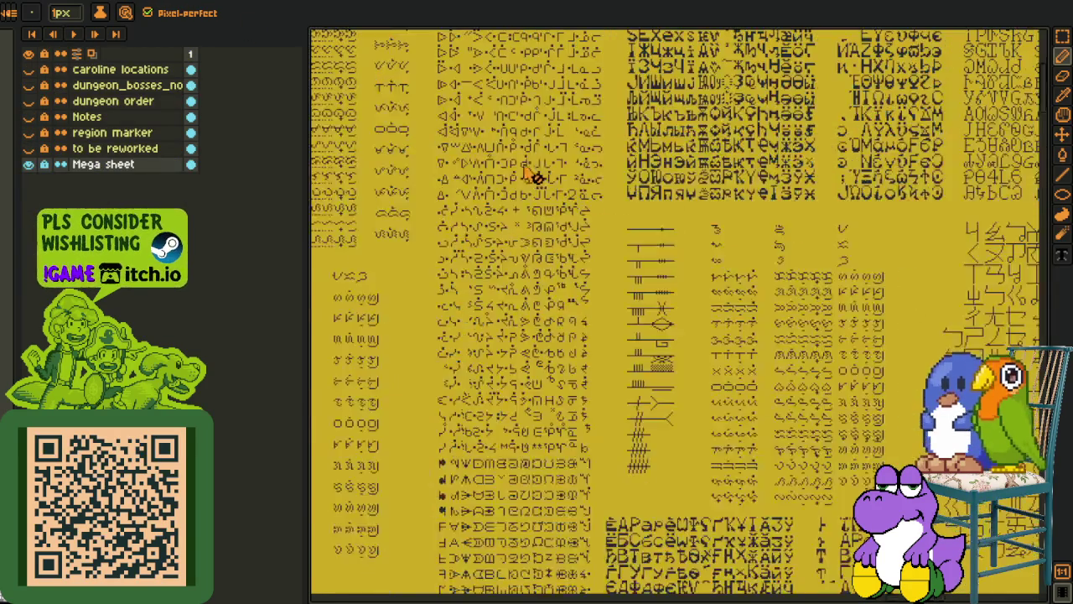
{"action": "scroll", "coordinate": [492, 168], "scroll_direction": "down", "scroll_amount": 1}
{"action": "scroll", "coordinate": [492, 168], "scroll_direction": "up", "scroll_amount": 1}
{"action": "scroll", "coordinate": [553, 285], "scroll_direction": "up", "scroll_amount": 3}
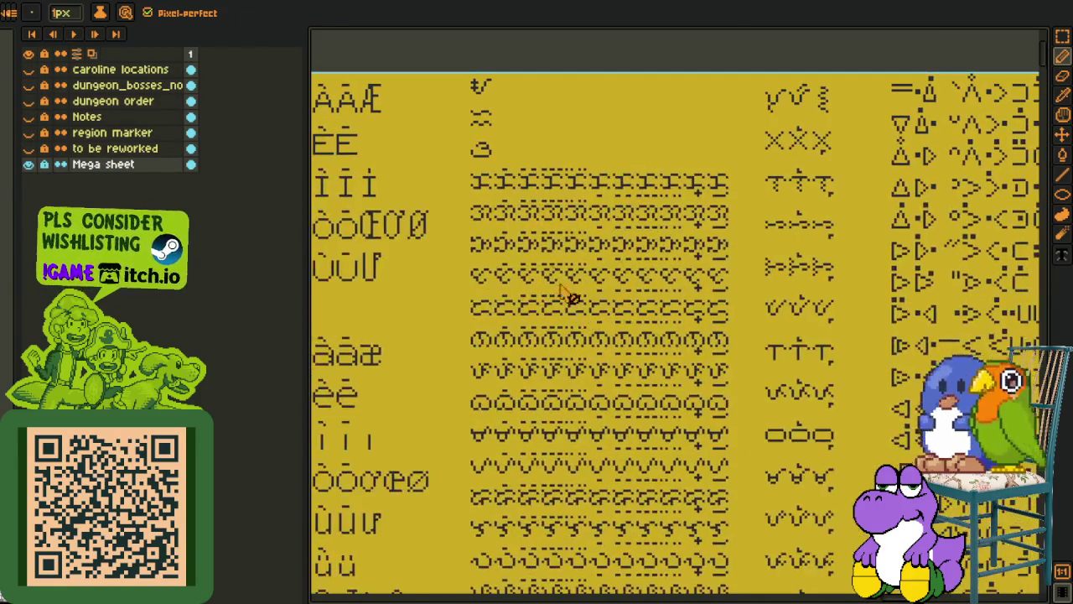
{"action": "key", "text": "i"}
{"action": "scroll", "coordinate": [495, 121], "scroll_direction": "up", "scroll_amount": 1}
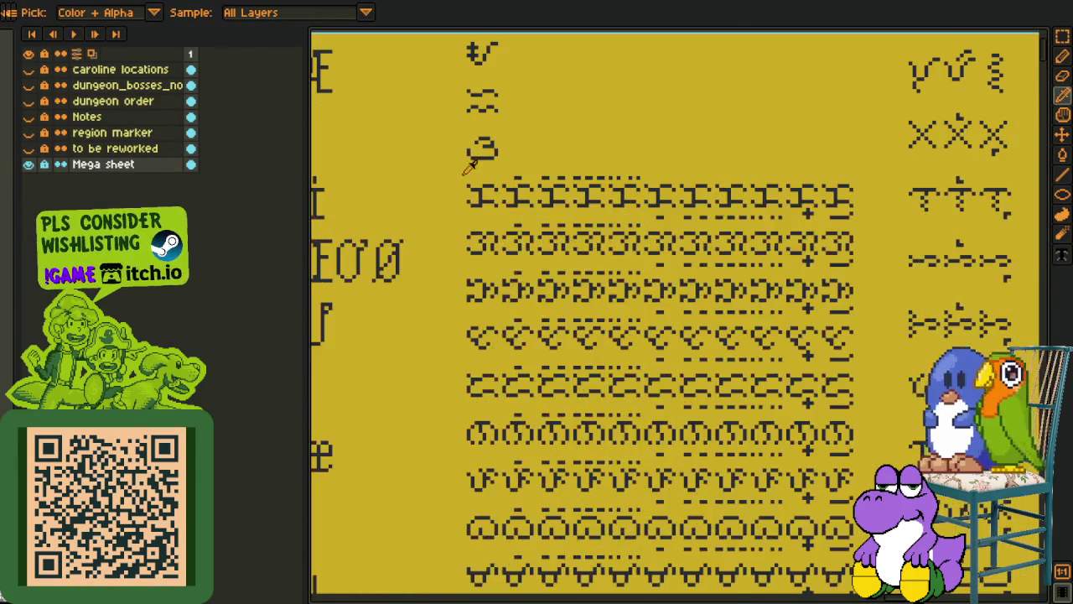
{"action": "key", "text": "r"}
{"action": "scroll", "coordinate": [498, 189], "scroll_direction": "up", "scroll_amount": 1}
{"action": "scroll", "coordinate": [498, 189], "scroll_direction": "up", "scroll_amount": 1}
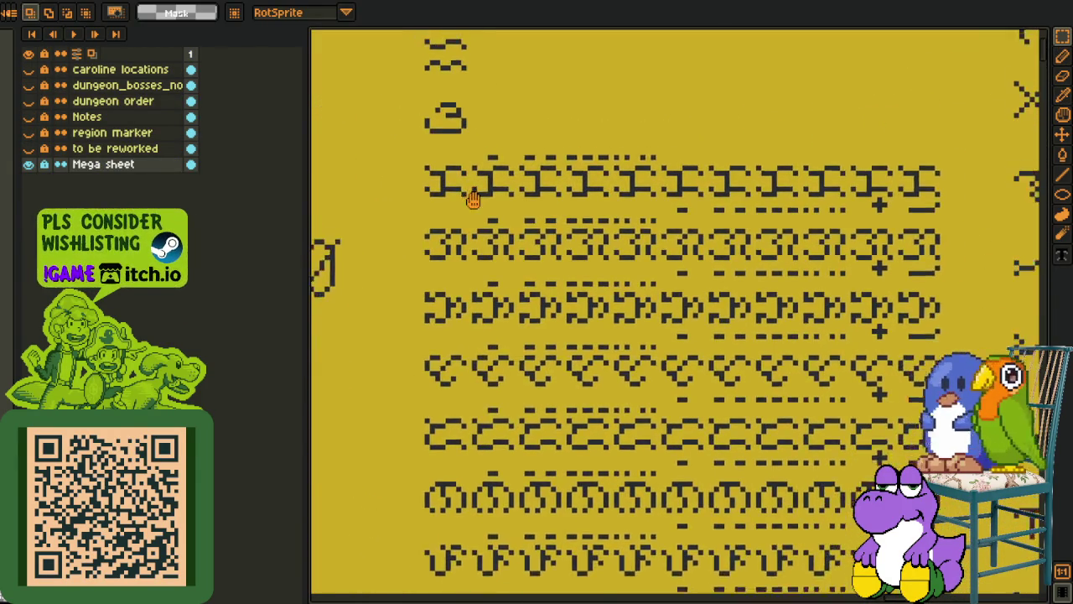
{"action": "left_click_drag", "start_coordinate": [409, 190], "coordinate": [966, 260]}
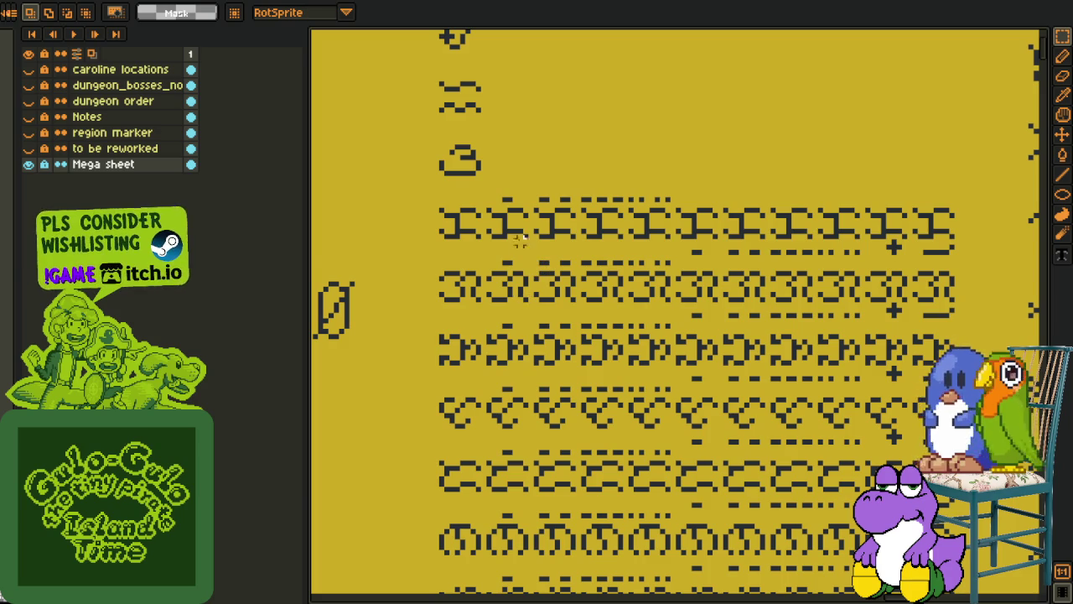
{"action": "scroll", "coordinate": [520, 241], "scroll_direction": "down", "scroll_amount": 1}
{"action": "scroll", "coordinate": [520, 241], "scroll_direction": "down", "scroll_amount": 1}
{"action": "scroll", "coordinate": [503, 239], "scroll_direction": "up", "scroll_amount": 2}
{"action": "scroll", "coordinate": [466, 239], "scroll_direction": "up", "scroll_amount": 1}
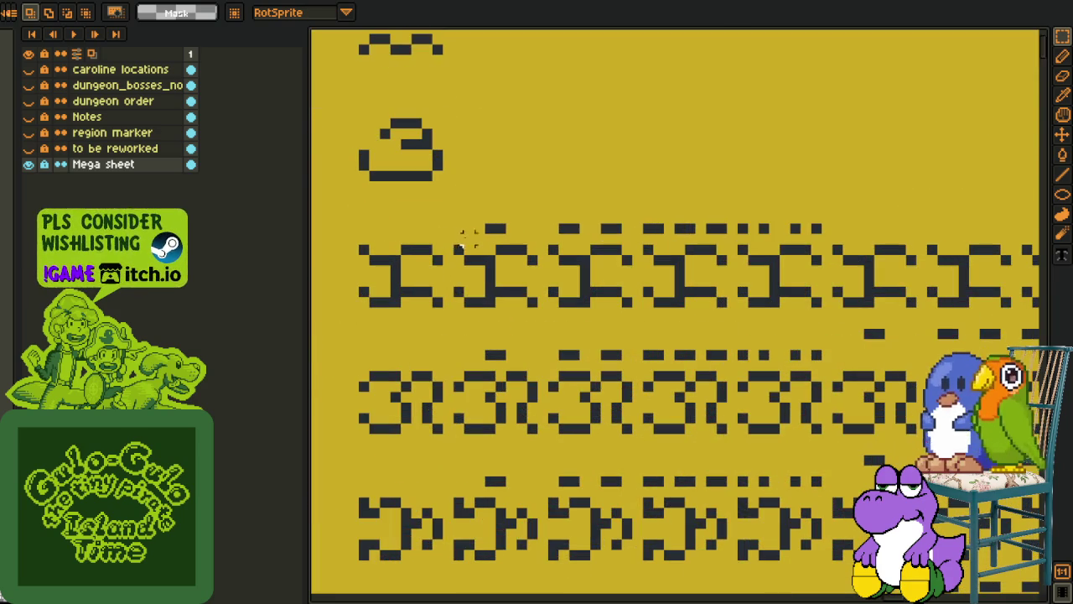
{"action": "left_click_drag", "start_coordinate": [374, 220], "coordinate": [465, 319]}
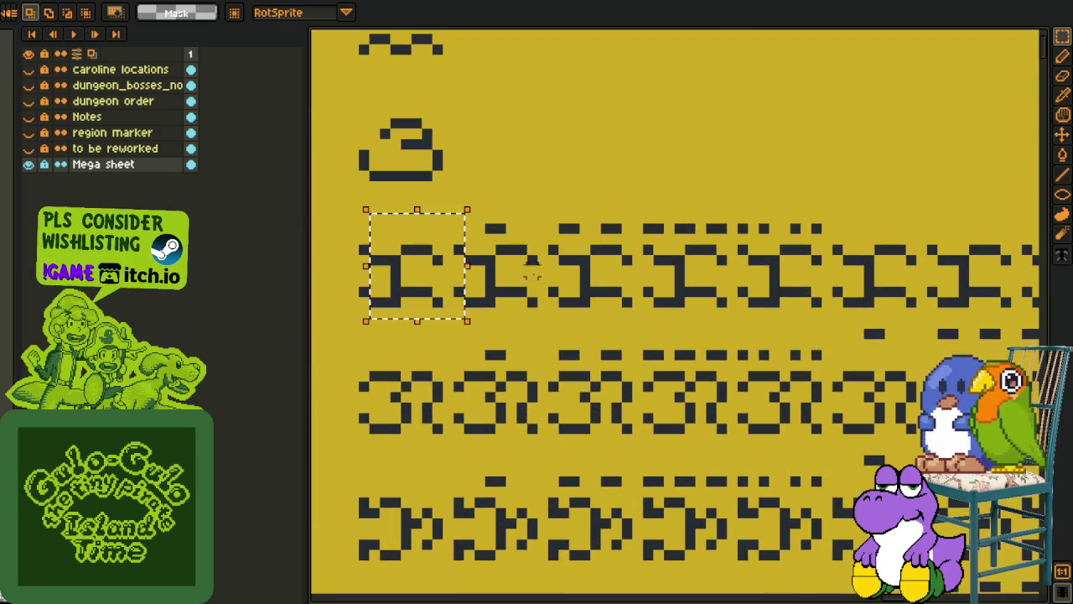
{"action": "left_click_drag", "start_coordinate": [522, 207], "coordinate": [530, 201]}
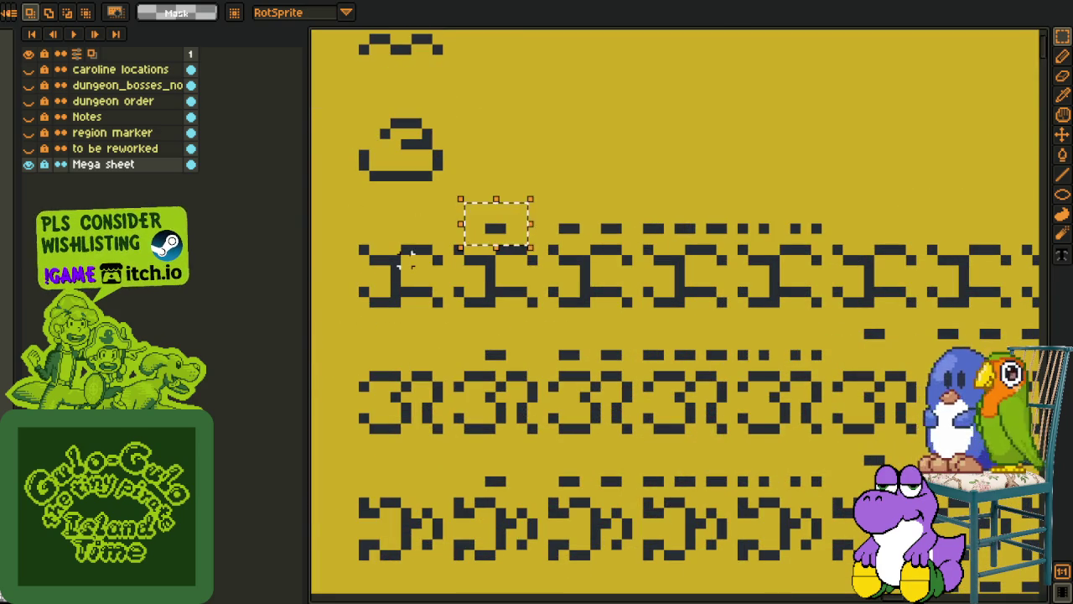
{"action": "scroll", "coordinate": [493, 219], "scroll_direction": "up", "scroll_amount": 1}
{"action": "left_click_drag", "start_coordinate": [588, 187], "coordinate": [703, 382]}
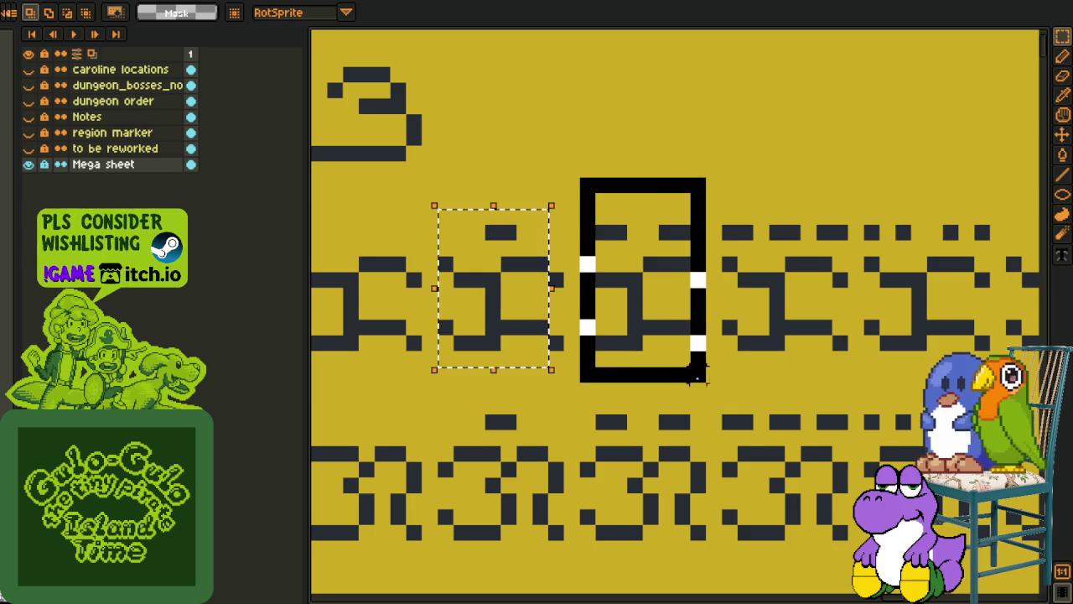
{"action": "left_click_drag", "start_coordinate": [726, 182], "coordinate": [842, 388]}
{"action": "left_click_drag", "start_coordinate": [814, 344], "coordinate": [622, 344]}
{"action": "left_click_drag", "start_coordinate": [500, 178], "coordinate": [646, 373]}
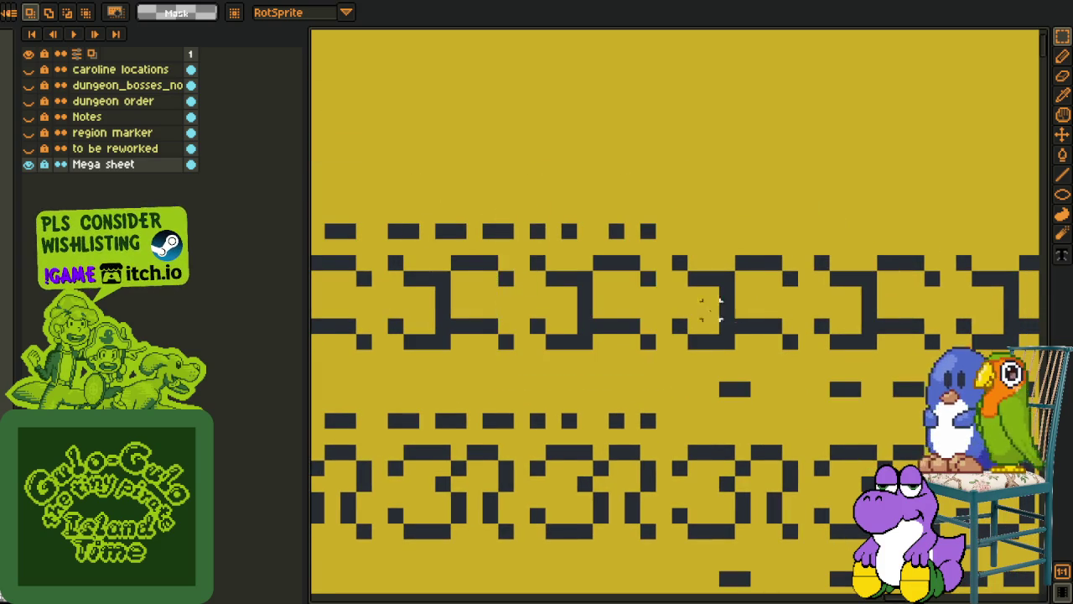
{"action": "left_click_drag", "start_coordinate": [598, 259], "coordinate": [625, 273]}
{"action": "left_click_drag", "start_coordinate": [394, 217], "coordinate": [577, 272]}
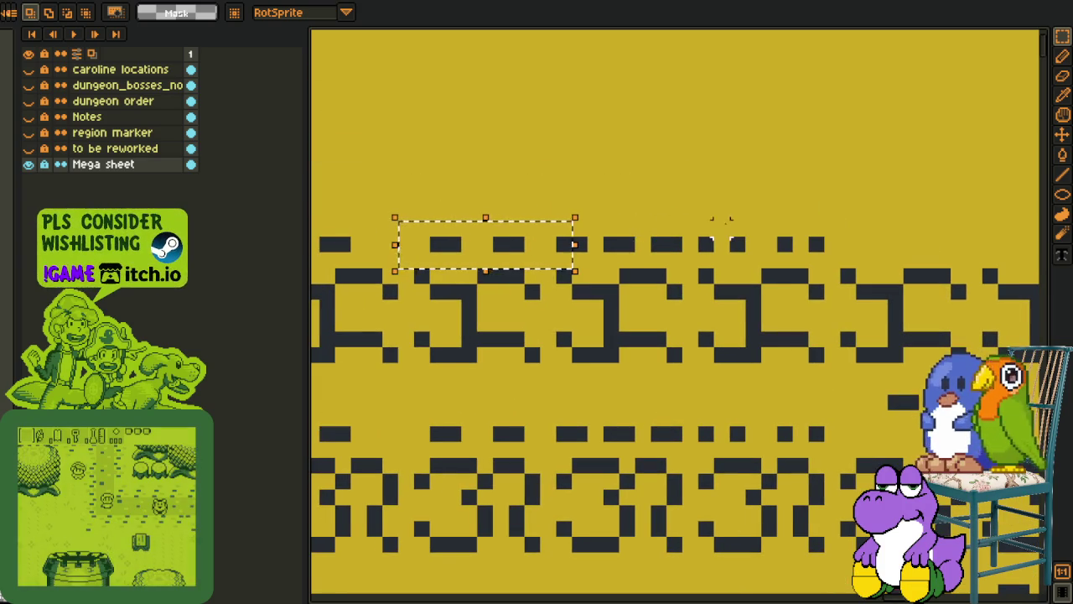
{"action": "scroll", "coordinate": [946, 293], "scroll_direction": "down", "scroll_amount": 1}
{"action": "scroll", "coordinate": [946, 293], "scroll_direction": "down", "scroll_amount": 1}
{"action": "scroll", "coordinate": [772, 259], "scroll_direction": "up", "scroll_amount": 1}
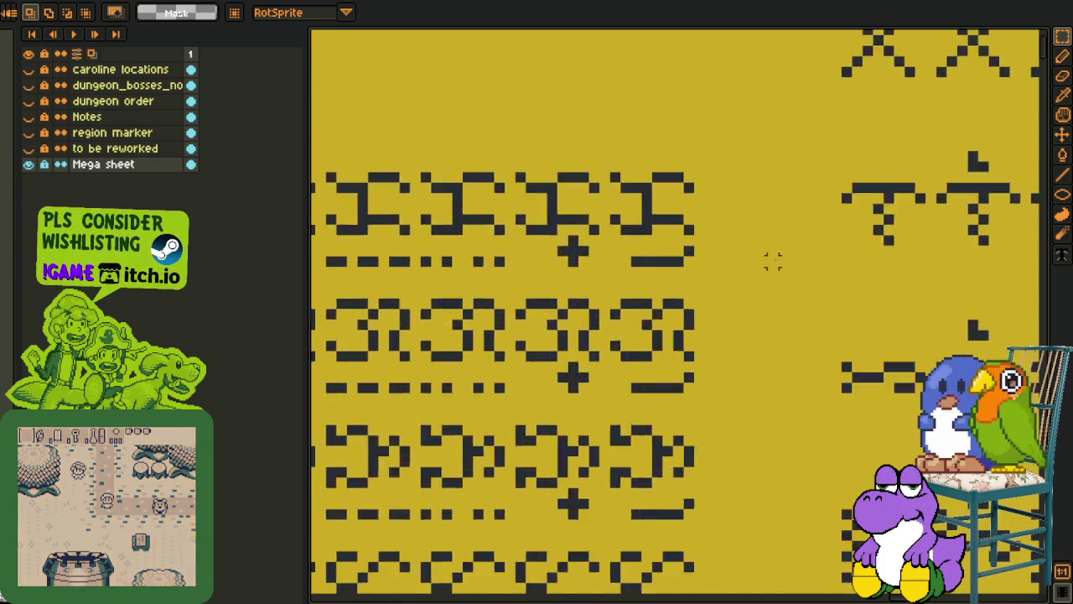
{"action": "scroll", "coordinate": [654, 168], "scroll_direction": "up", "scroll_amount": 2}
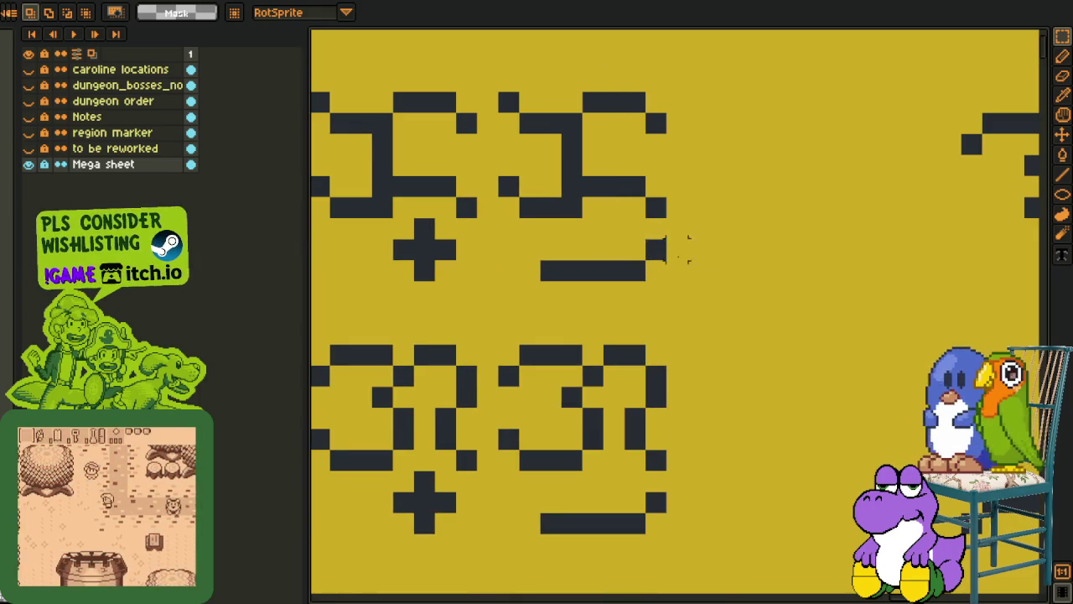
{"action": "key", "text": "i"}
{"action": "key", "text": "b"}
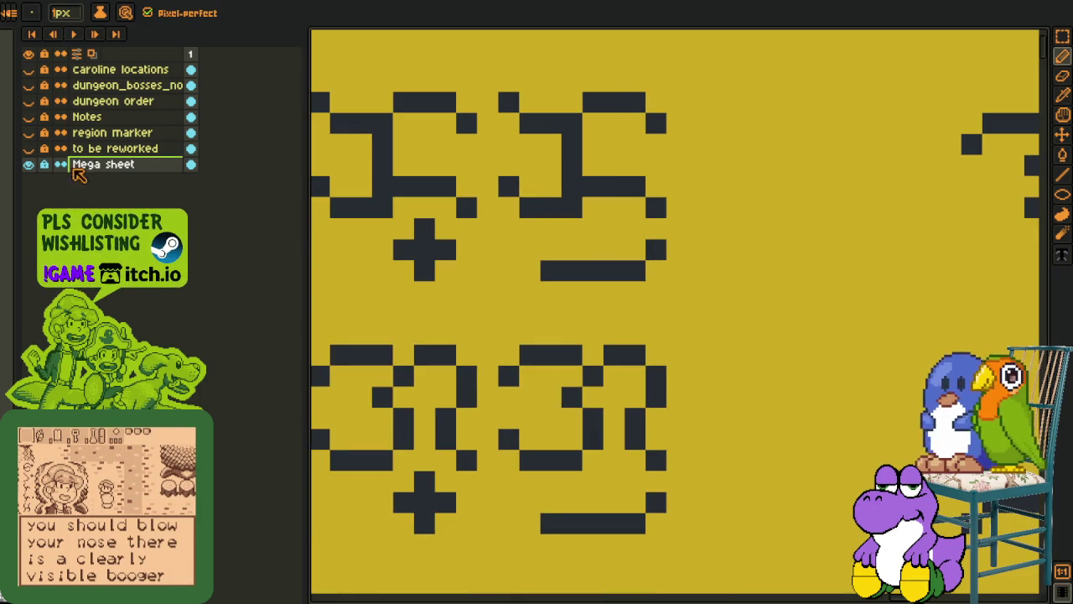
{"action": "left_click", "coordinate": [139, 165]}
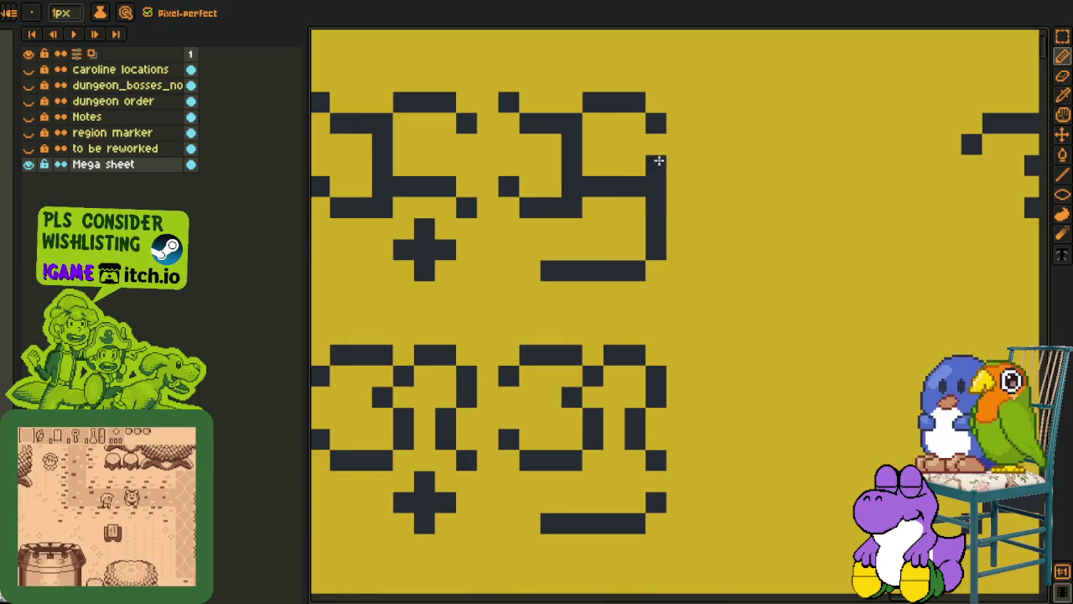
{"action": "key", "text": "r"}
{"action": "left_click_drag", "start_coordinate": [603, 92], "coordinate": [709, 218]}
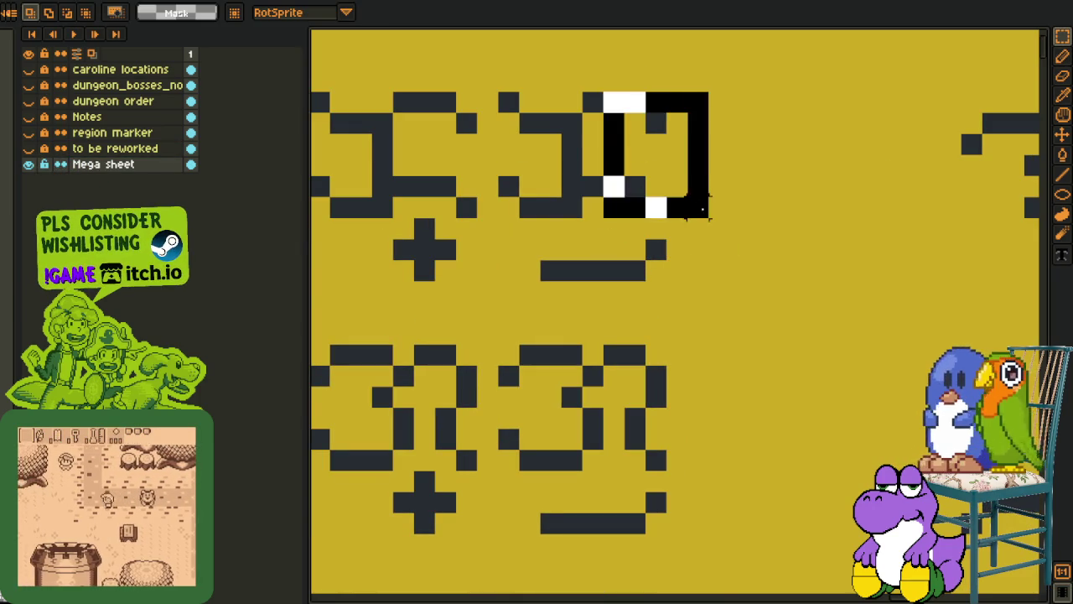
{"action": "key", "text": "Left"}
{"action": "key", "text": "Left"}
{"action": "key", "text": "Return"}
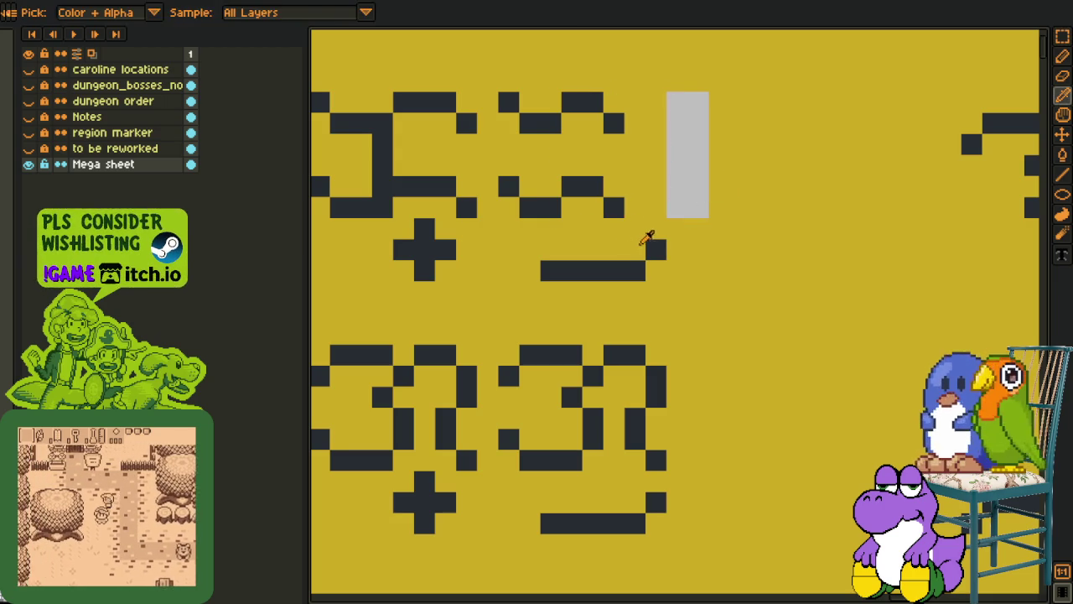
{"action": "key", "text": "b"}
{"action": "left_click_drag", "start_coordinate": [656, 249], "coordinate": [658, 180]}
{"action": "left_click", "coordinate": [738, 151], "text": "alt"}
{"action": "key", "text": "g"}
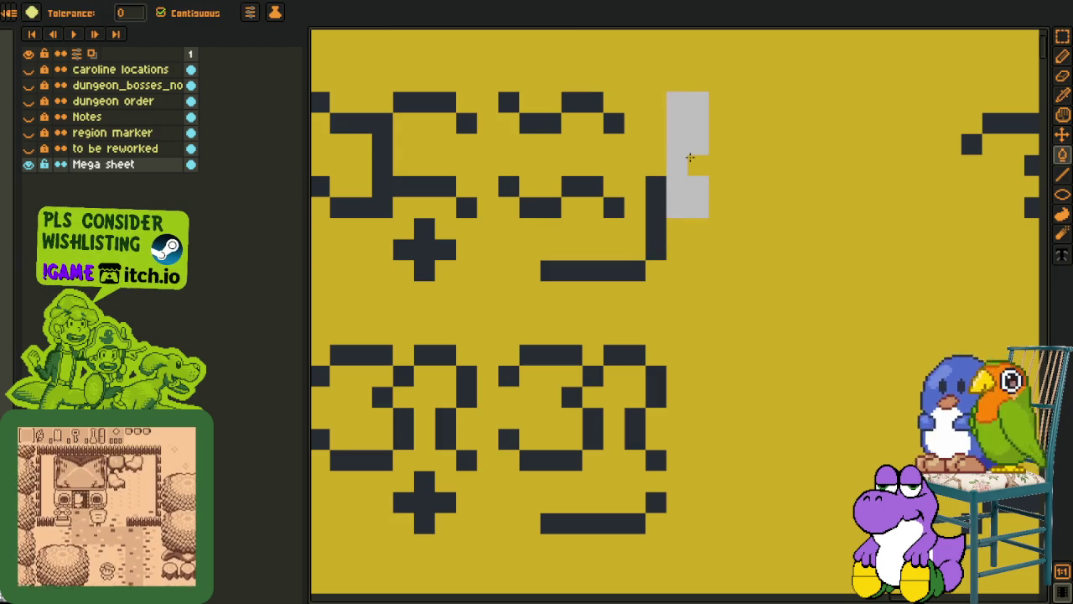
{"action": "left_click", "coordinate": [690, 163]}
{"action": "scroll", "coordinate": [688, 162], "scroll_direction": "down", "scroll_amount": 3}
{"action": "key", "text": "o"}
{"action": "scroll", "coordinate": [681, 126], "scroll_direction": "up", "scroll_amount": 2}
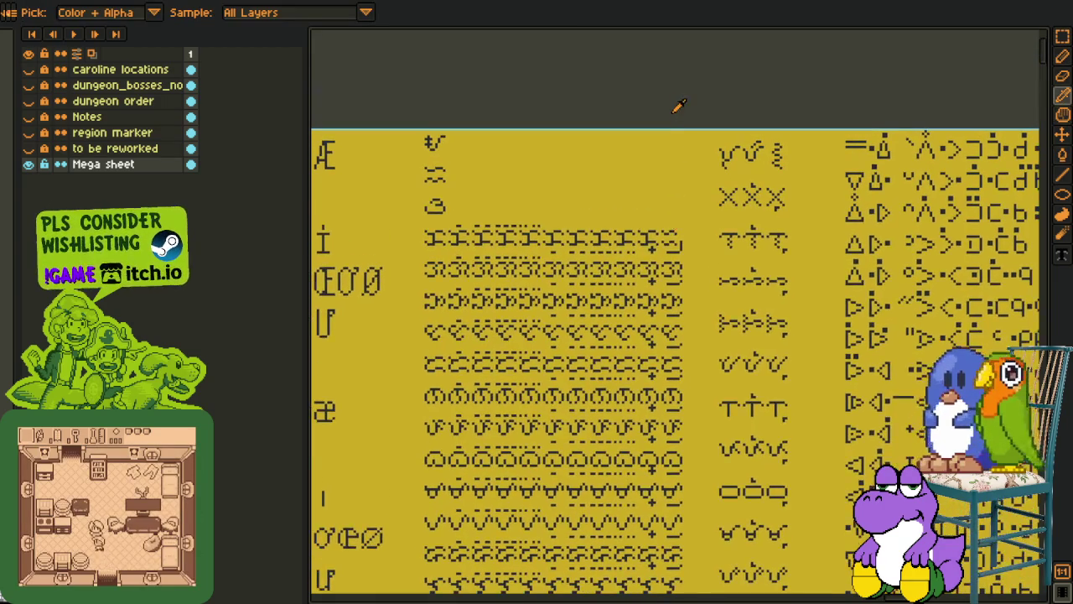
{"action": "scroll", "coordinate": [679, 93], "scroll_direction": "up", "scroll_amount": 2}
{"action": "key", "text": "m"}
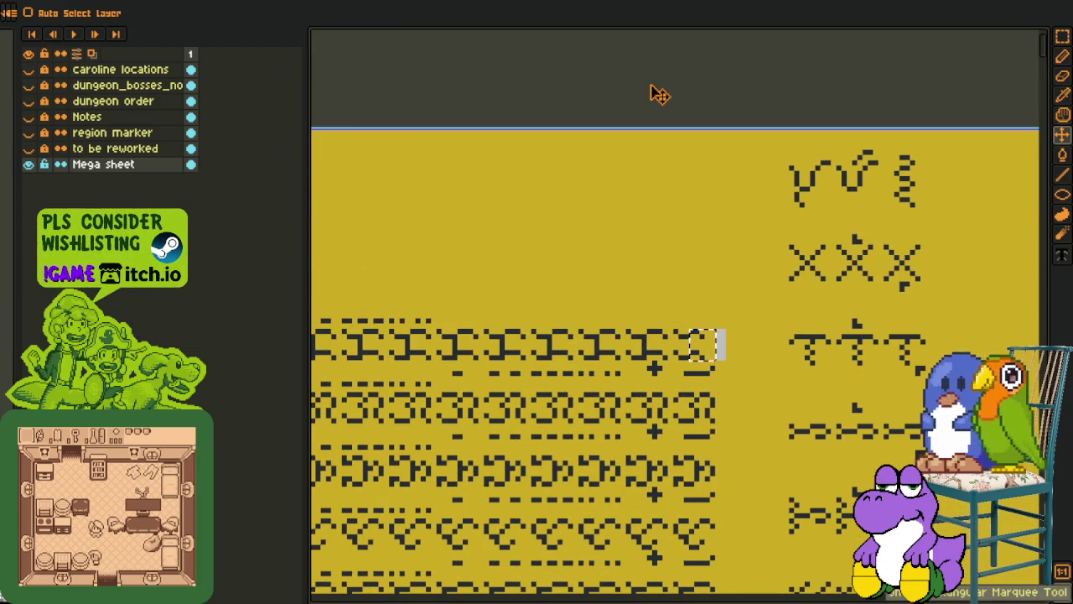
{"action": "key", "text": "o"}
{"action": "key", "text": "r"}
{"action": "scroll", "coordinate": [615, 218], "scroll_direction": "down", "scroll_amount": 2}
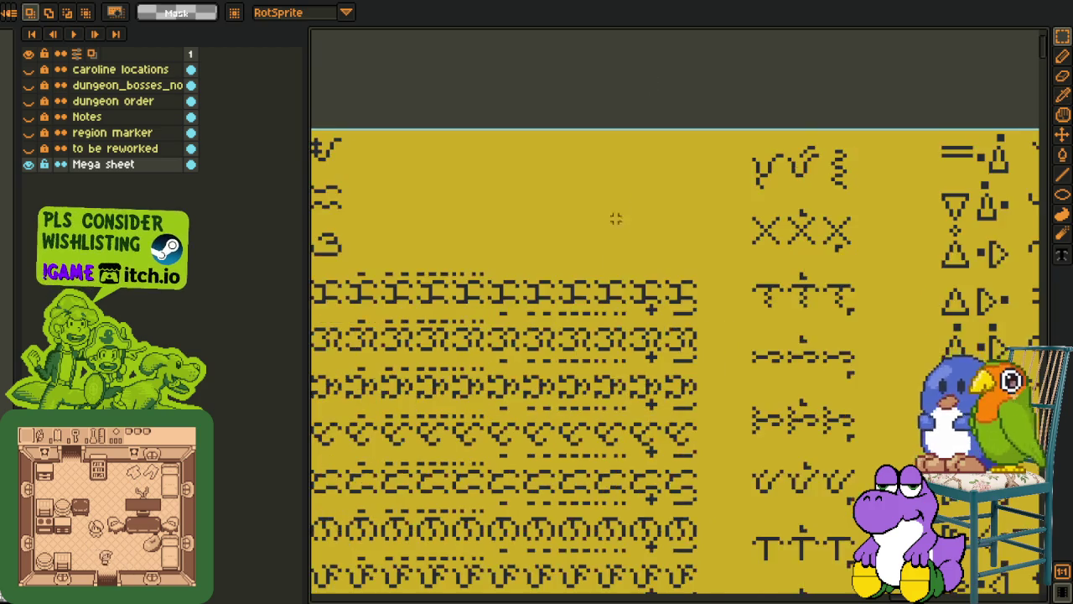
{"action": "left_click_drag", "start_coordinate": [616, 219], "coordinate": [704, 143]}
{"action": "scroll", "coordinate": [519, 194], "scroll_direction": "up", "scroll_amount": 2}
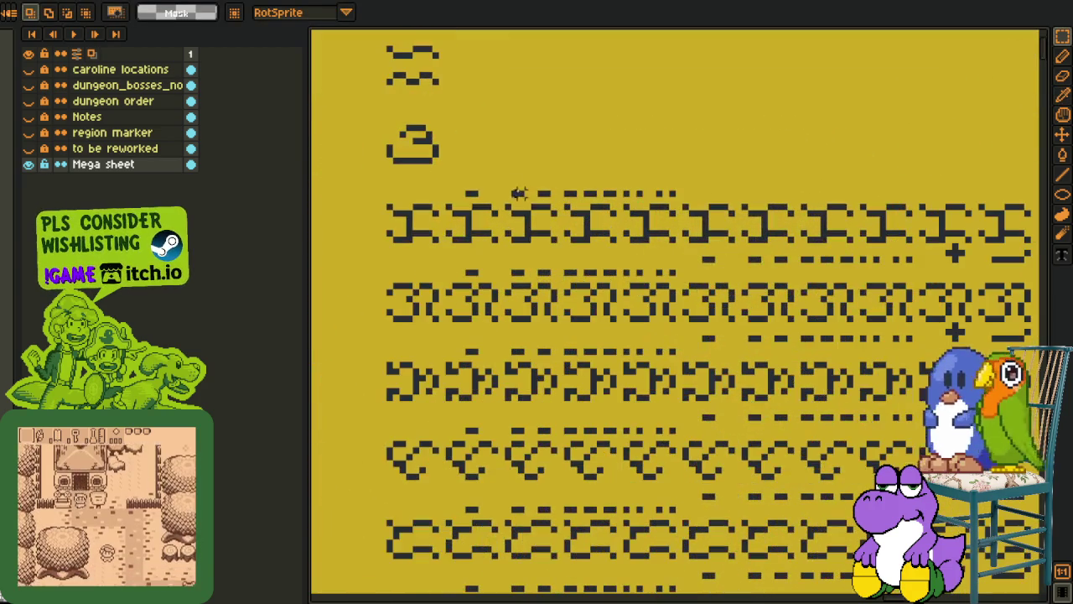
{"action": "left_click_drag", "start_coordinate": [457, 205], "coordinate": [731, 156]}
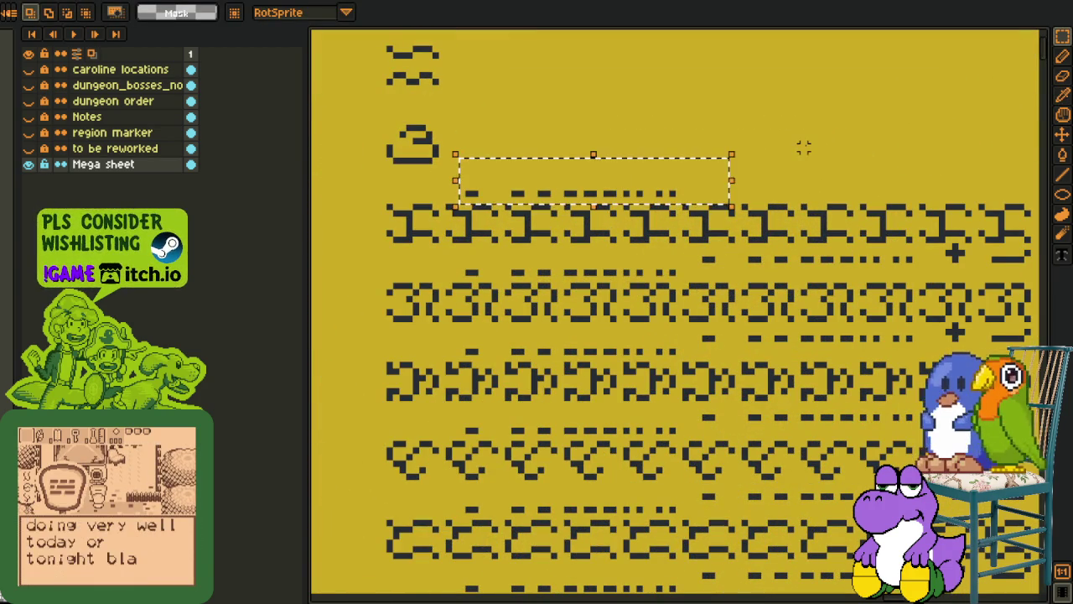
{"action": "scroll", "coordinate": [804, 147], "scroll_direction": "down", "scroll_amount": 1}
{"action": "left_click_drag", "start_coordinate": [780, 216], "coordinate": [641, 200]}
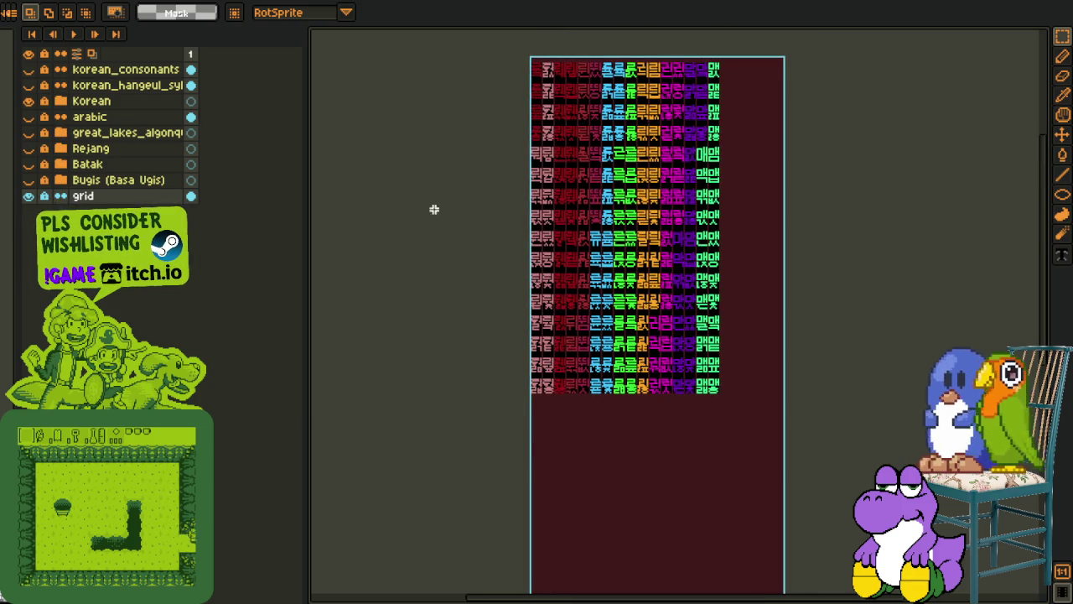
Pick the eyedropper, open and dismiss the layer menu three times without adding a layer
{"action": "scroll", "coordinate": [584, 184], "scroll_direction": "up", "scroll_amount": 1}
{"action": "key", "text": "i"}
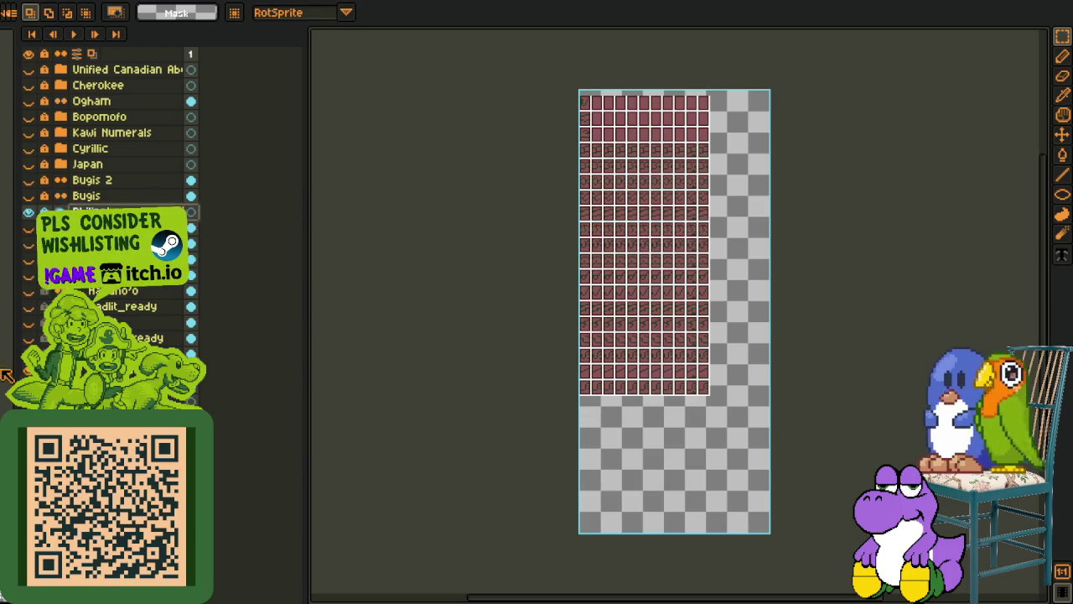
{"action": "right_click", "coordinate": [194, 390]}
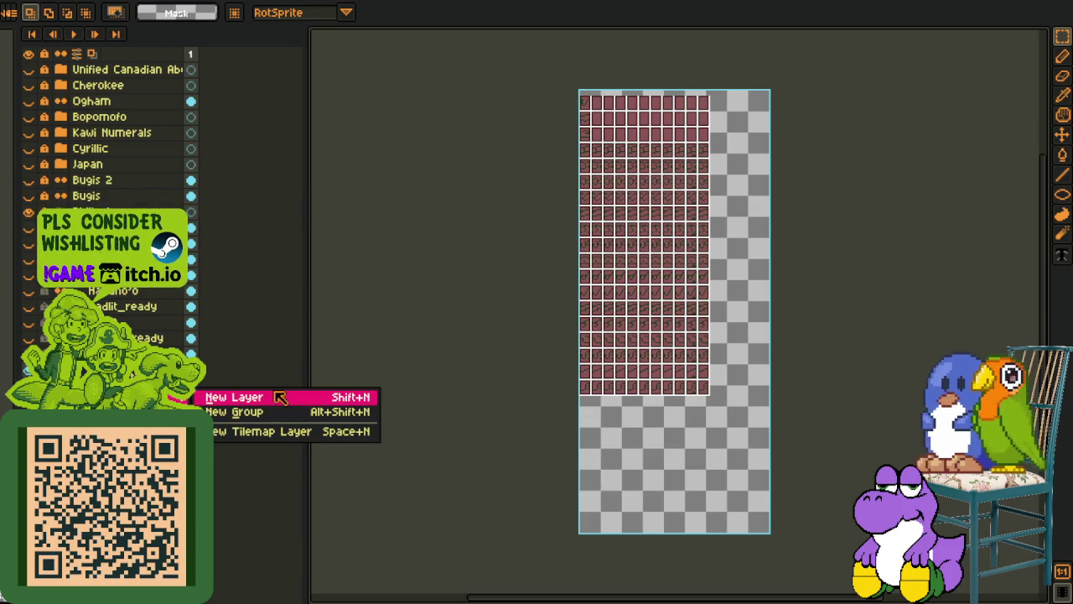
{"action": "left_click", "coordinate": [216, 359]}
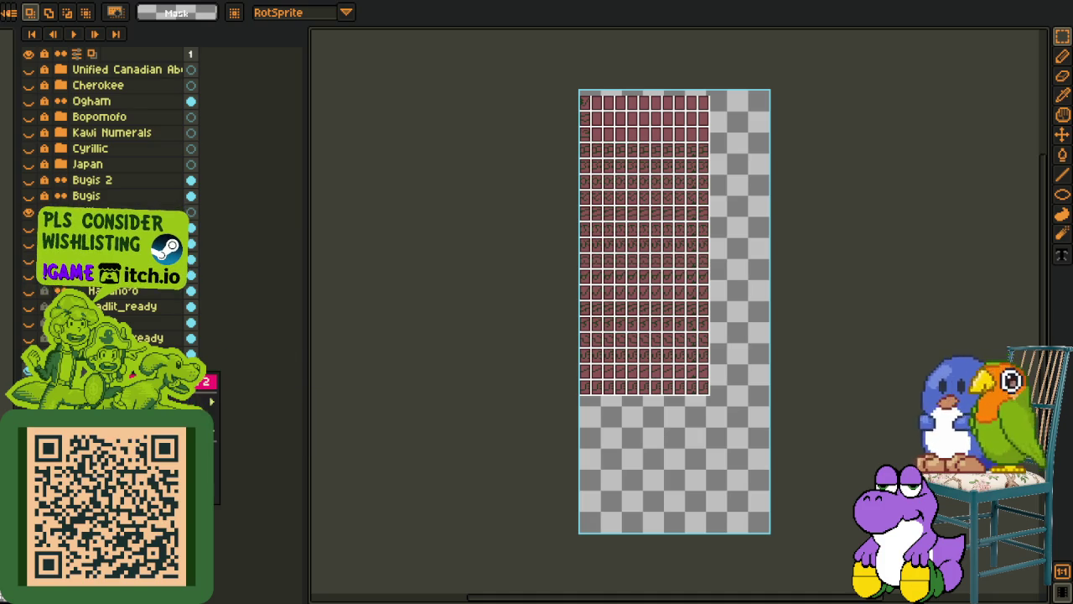
{"action": "right_click", "coordinate": [211, 401]}
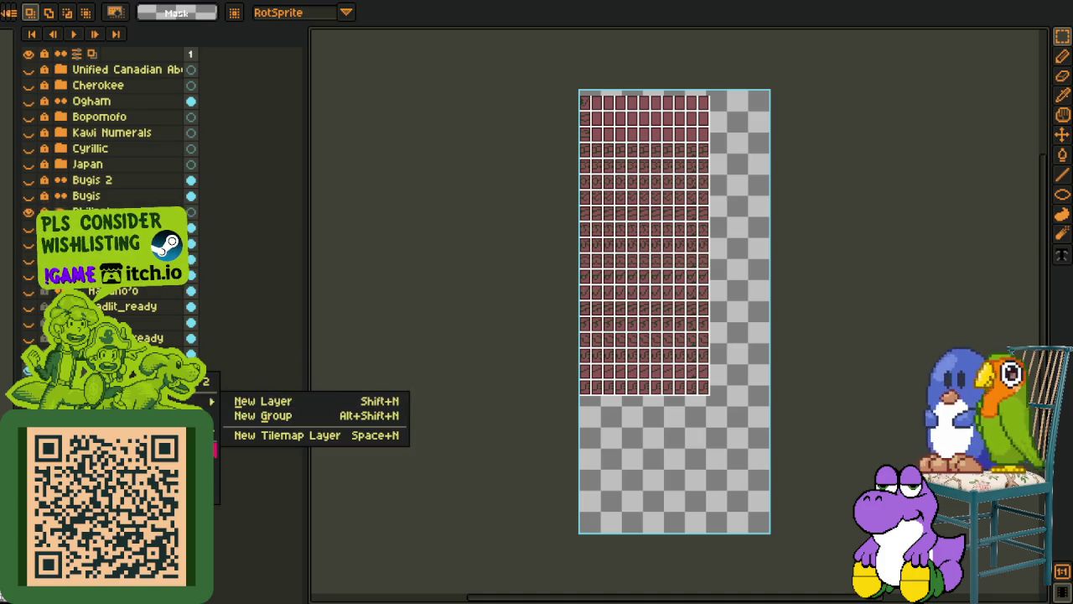
{"action": "left_click", "coordinate": [211, 401]}
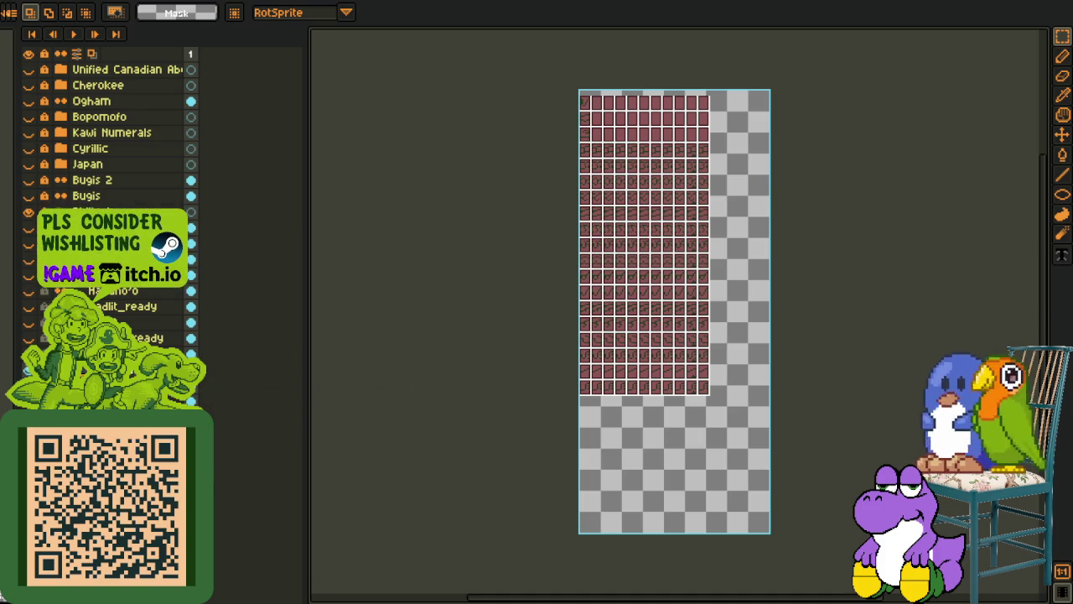
{"action": "right_click", "coordinate": [213, 421]}
{"action": "left_click", "coordinate": [213, 421]}
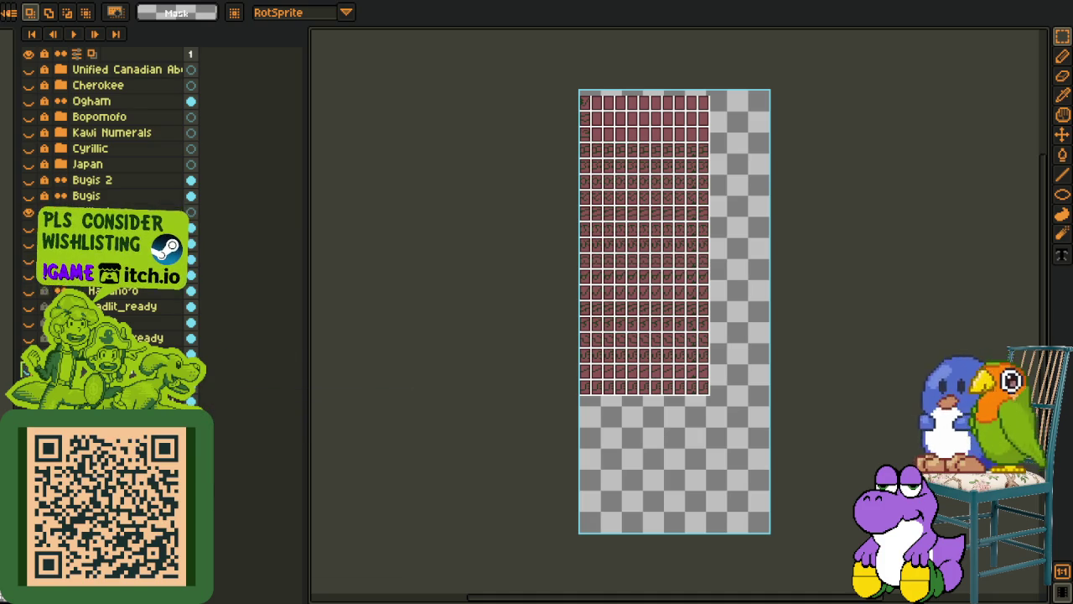
{"action": "scroll", "coordinate": [426, 348], "scroll_direction": "up", "scroll_amount": 4}
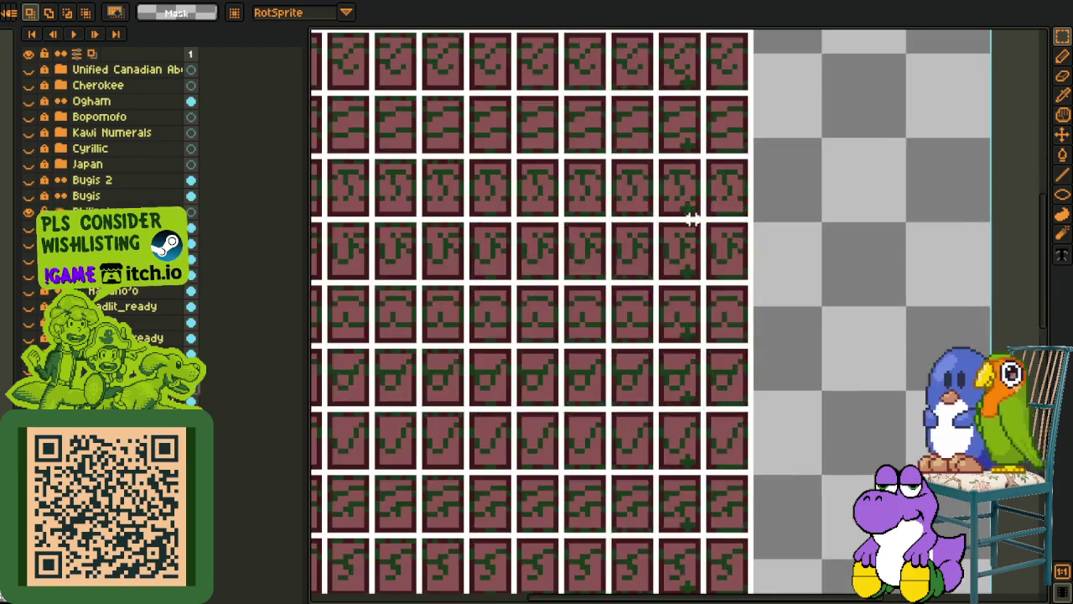
Shift the top row of glyph cells after the first column sideways
{"action": "scroll", "coordinate": [690, 221], "scroll_direction": "up", "scroll_amount": 2}
{"action": "key", "text": "i"}
{"action": "scroll", "coordinate": [724, 307], "scroll_direction": "up", "scroll_amount": 2}
{"action": "scroll", "coordinate": [747, 280], "scroll_direction": "up", "scroll_amount": 2}
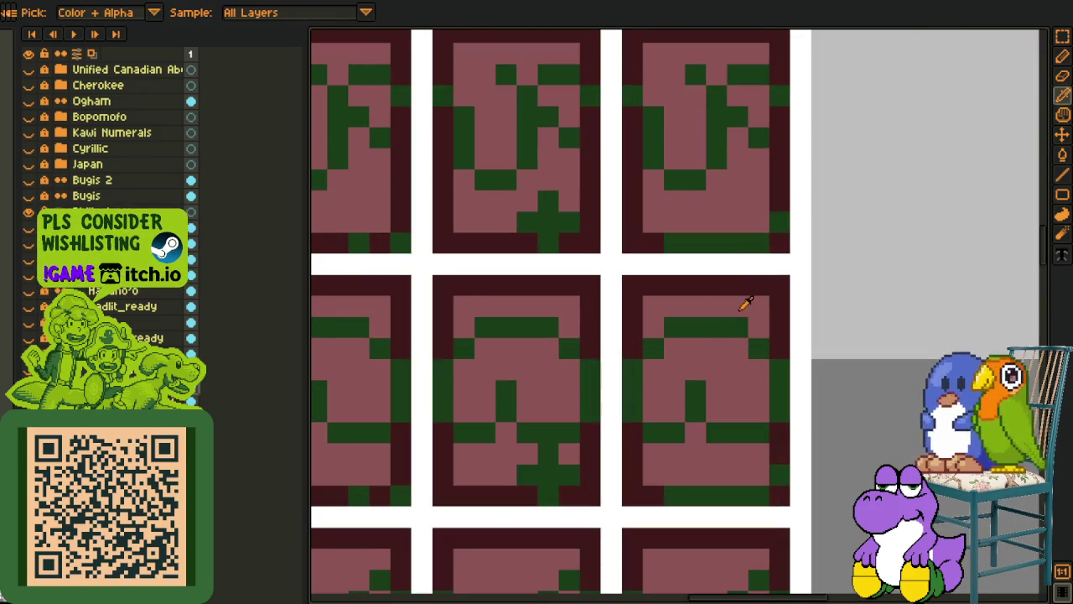
{"action": "scroll", "coordinate": [746, 303], "scroll_direction": "down", "scroll_amount": 5}
{"action": "key", "text": "space"}
{"action": "scroll", "coordinate": [670, 305], "scroll_direction": "down", "scroll_amount": 2}
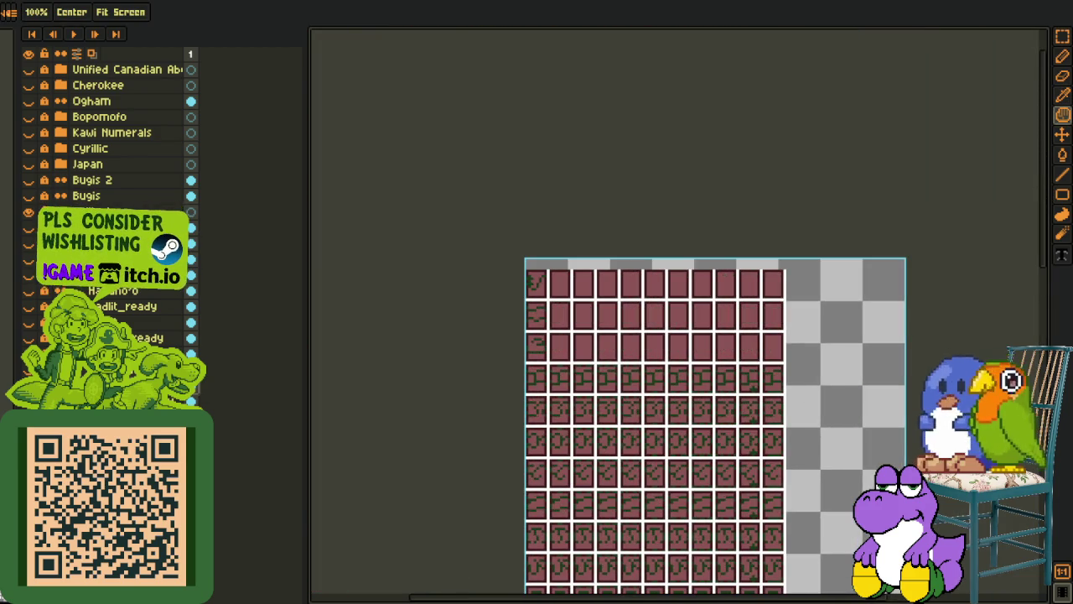
{"action": "scroll", "coordinate": [539, 259], "scroll_direction": "up", "scroll_amount": 2}
{"action": "scroll", "coordinate": [510, 280], "scroll_direction": "up", "scroll_amount": 2}
{"action": "scroll", "coordinate": [511, 280], "scroll_direction": "down", "scroll_amount": 2}
{"action": "key", "text": "space"}
{"action": "left_click_drag", "start_coordinate": [660, 304], "coordinate": [558, 310]}
{"action": "key", "text": "m"}
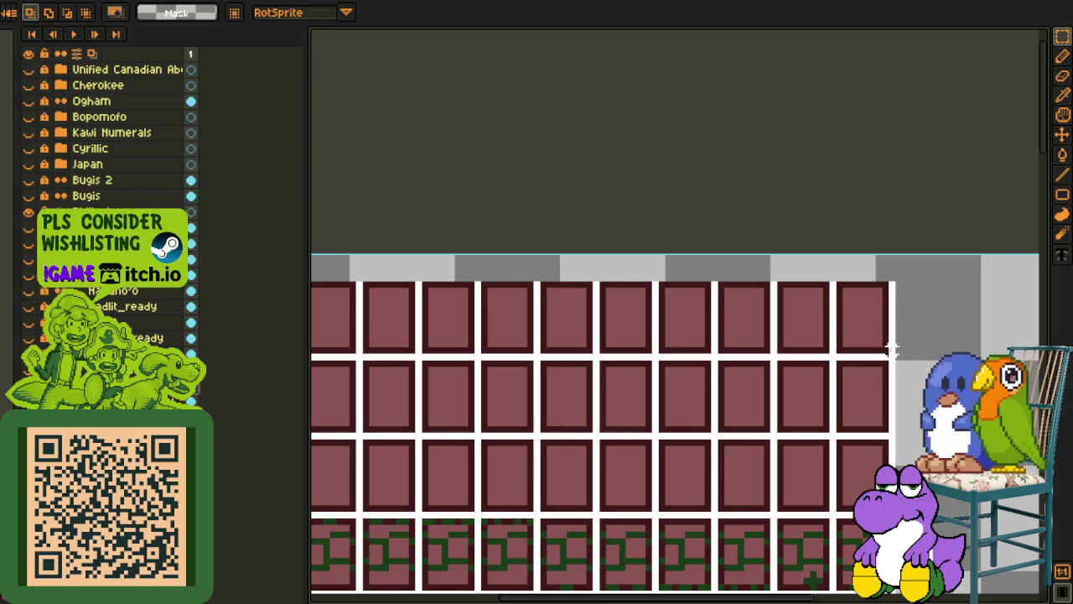
{"action": "left_click_drag", "start_coordinate": [893, 357], "coordinate": [434, 285]}
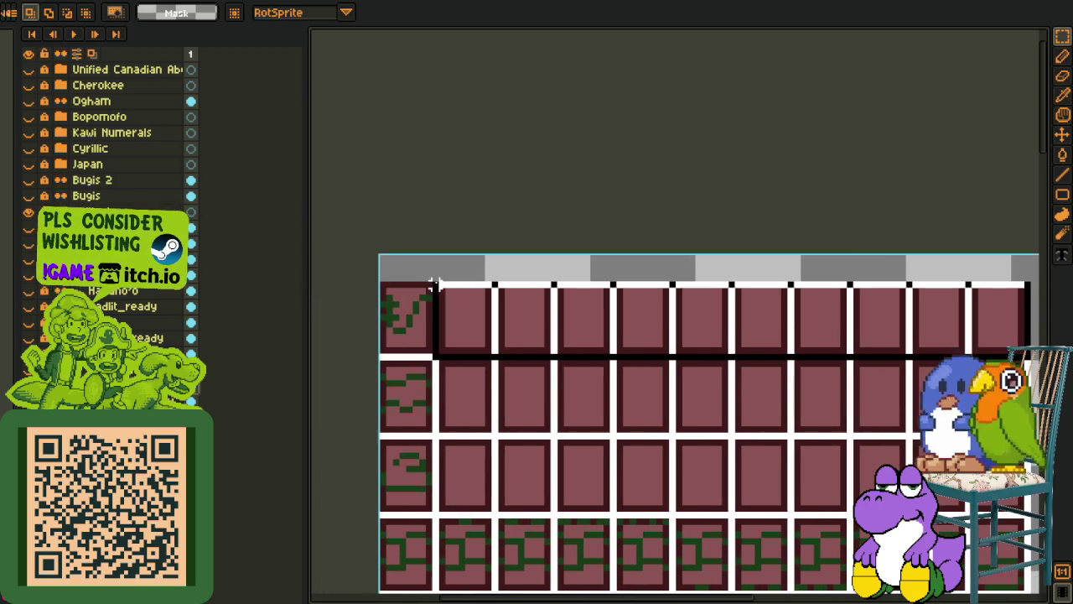
{"action": "left_click_drag", "start_coordinate": [566, 319], "coordinate": [498, 318]}
{"action": "key", "text": "Return"}
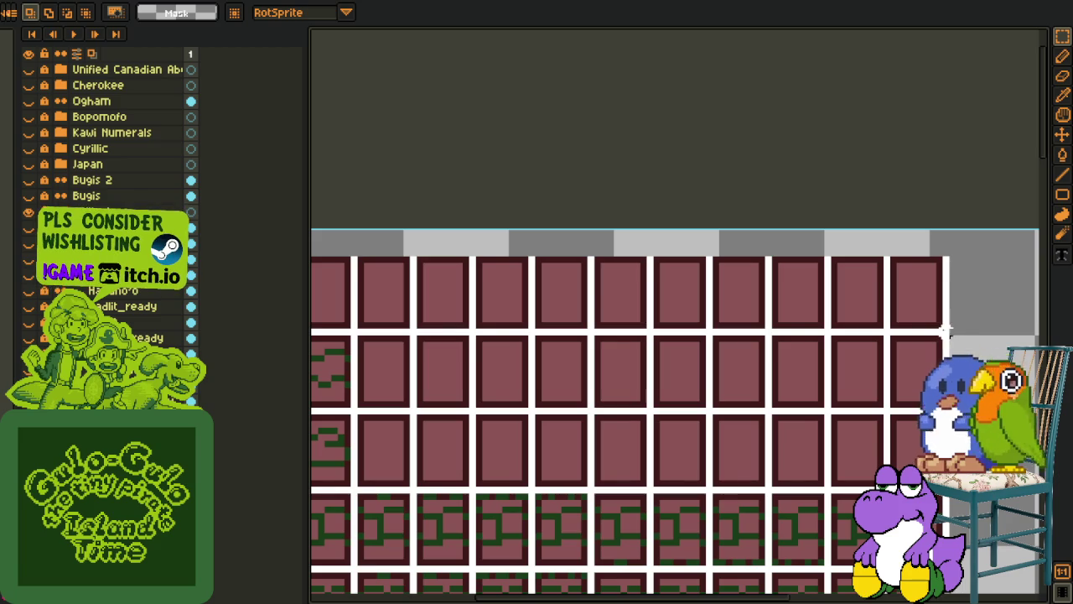
Move the top two glyph rows down by two rows
{"action": "left_click_drag", "start_coordinate": [946, 332], "coordinate": [312, 267]}
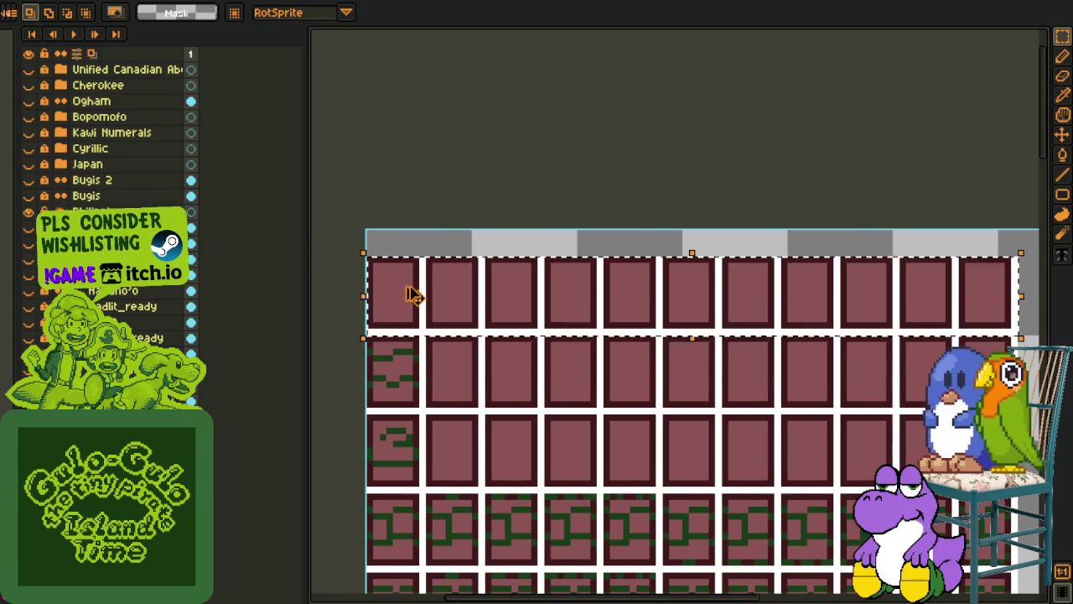
{"action": "left_click_drag", "start_coordinate": [414, 295], "coordinate": [419, 377]}
{"action": "left_click", "coordinate": [1027, 312]}
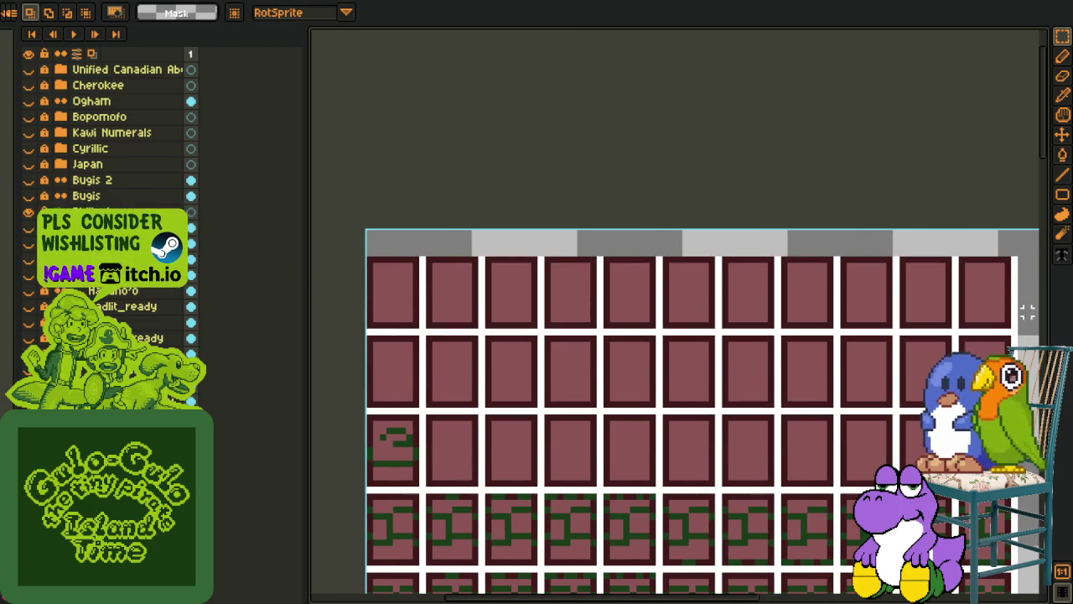
{"action": "key", "text": "ctrl+z"}
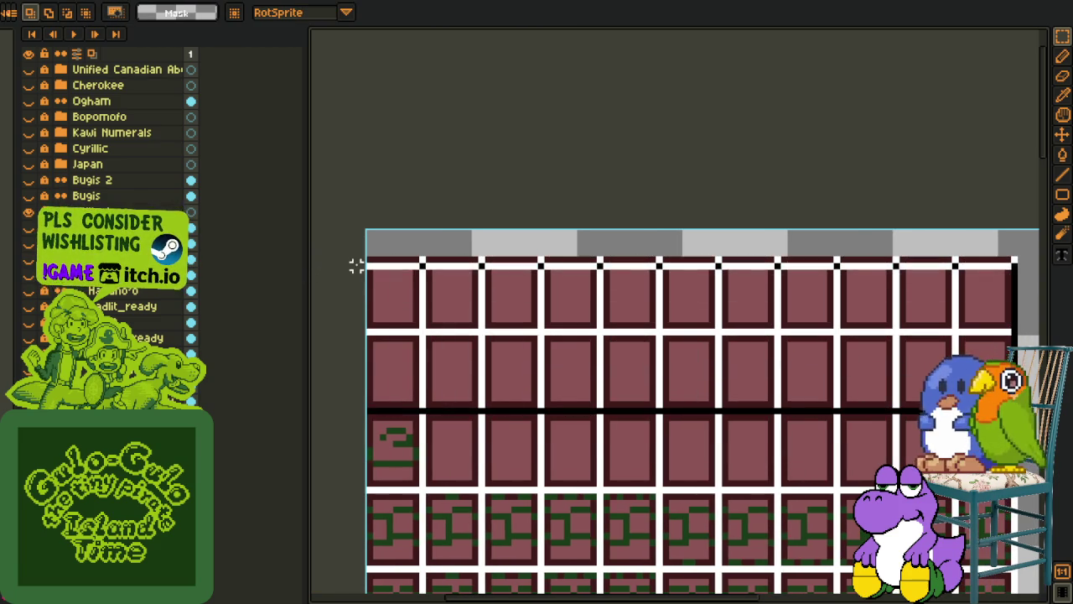
{"action": "key", "text": "ctrl+z"}
{"action": "left_click_drag", "start_coordinate": [434, 292], "coordinate": [434, 461]}
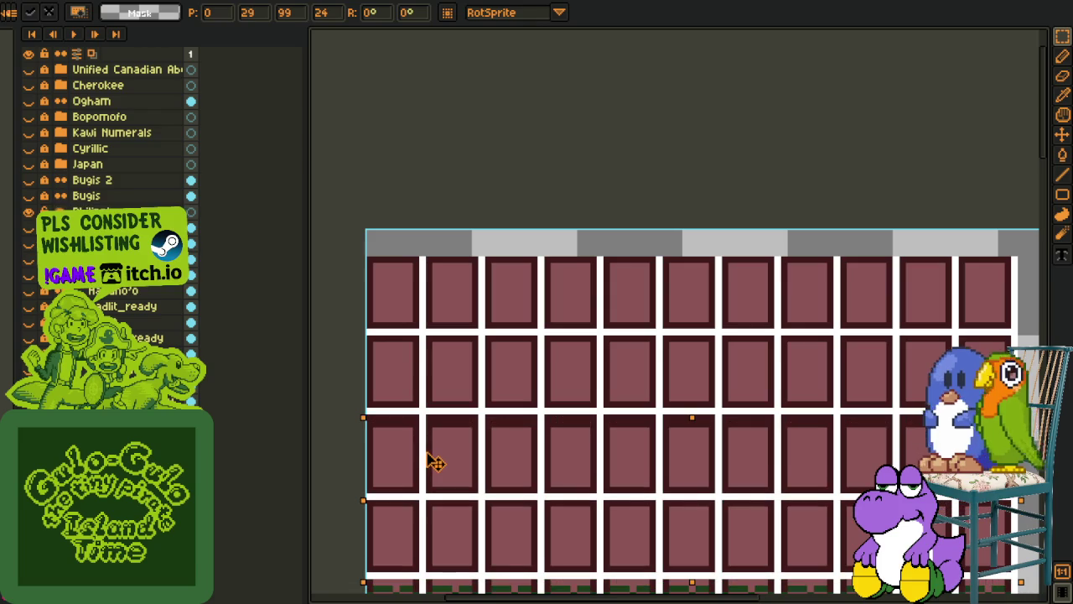
{"action": "key", "text": "Return"}
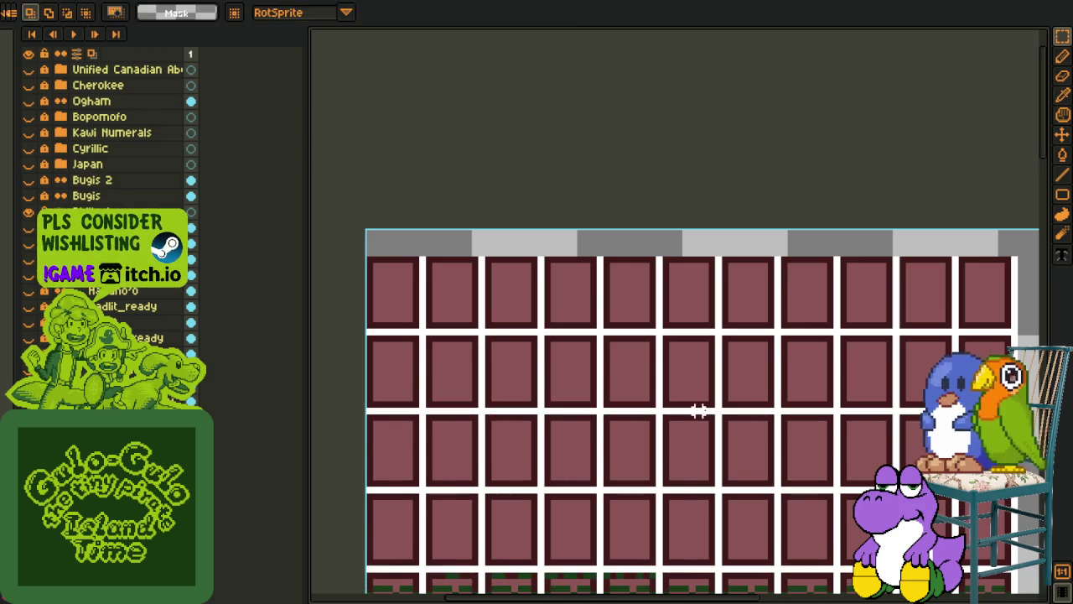
Move the top four rows down so blank rows cover the patterned rows
{"action": "scroll", "coordinate": [869, 463], "scroll_direction": "down", "scroll_amount": 3}
{"action": "scroll", "coordinate": [869, 463], "scroll_direction": "right", "scroll_amount": 3}
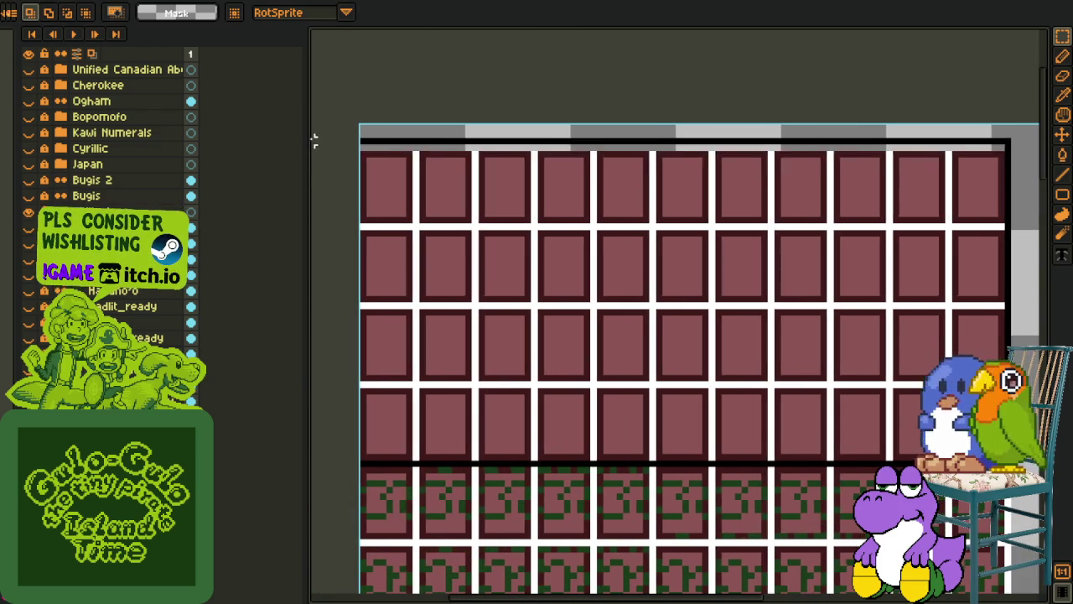
{"action": "scroll", "coordinate": [674, 361], "scroll_direction": "left", "scroll_amount": 2}
{"action": "key", "text": "ctrl+z"}
{"action": "left_click_drag", "start_coordinate": [445, 216], "coordinate": [438, 530]}
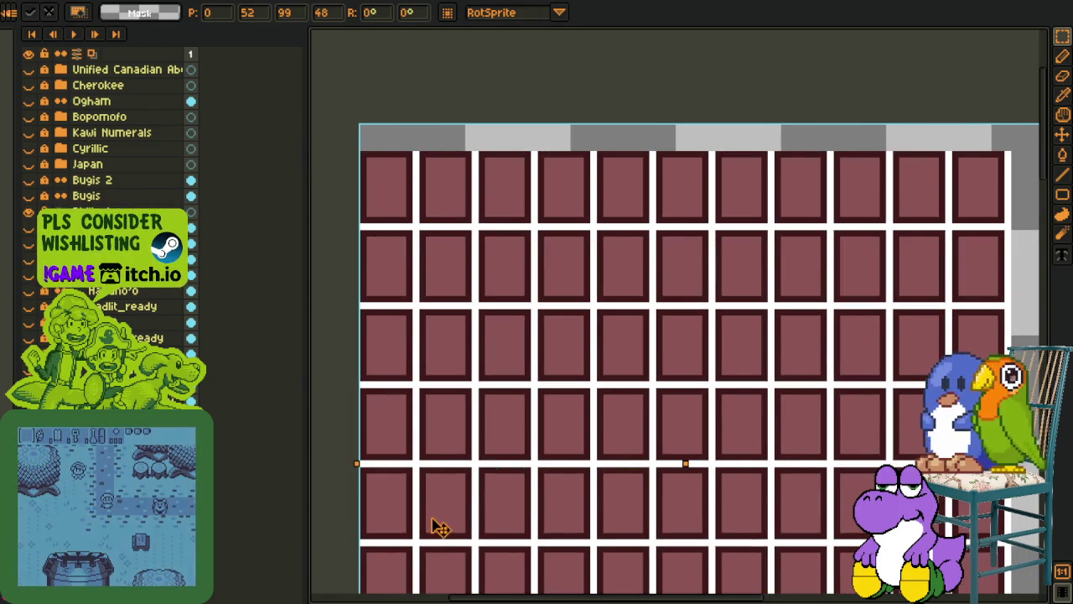
{"action": "left_click_drag", "start_coordinate": [431, 501], "coordinate": [443, 283]}
{"action": "scroll", "coordinate": [545, 335], "scroll_direction": "down", "scroll_amount": 1}
{"action": "left_click", "coordinate": [733, 259]}
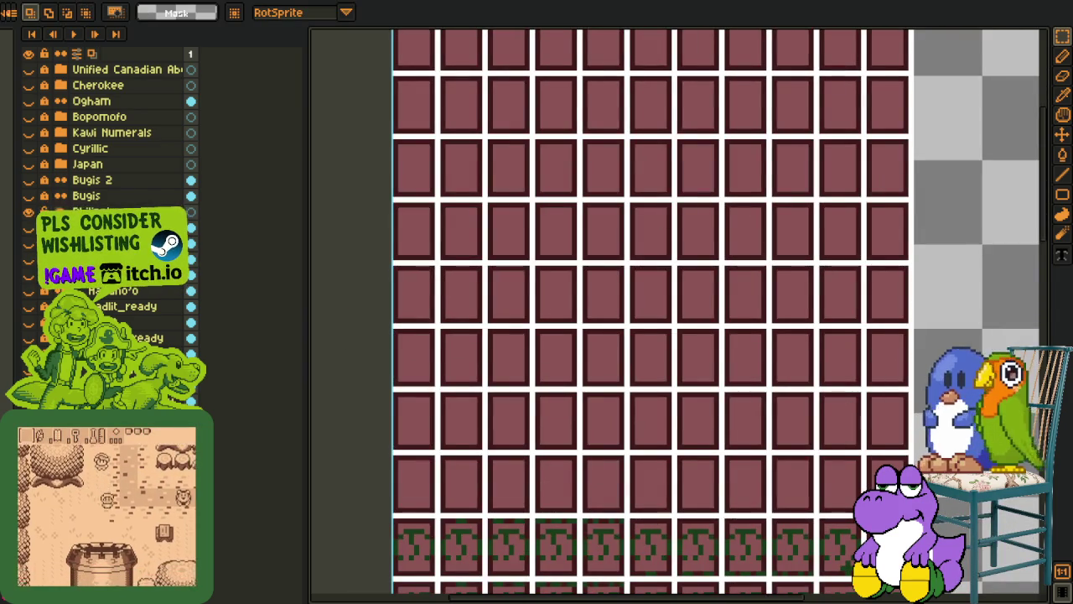
{"action": "scroll", "coordinate": [374, 29], "scroll_direction": "up", "scroll_amount": 2}
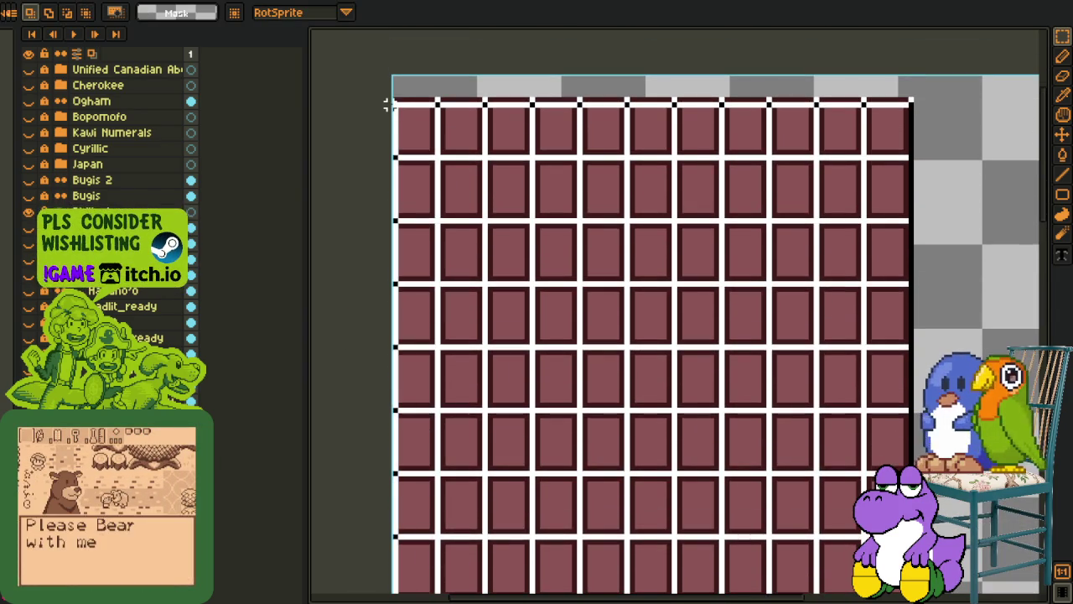
Paste a copied block of cells and move it lower down the sheet
{"action": "key", "text": "ctrl+v"}
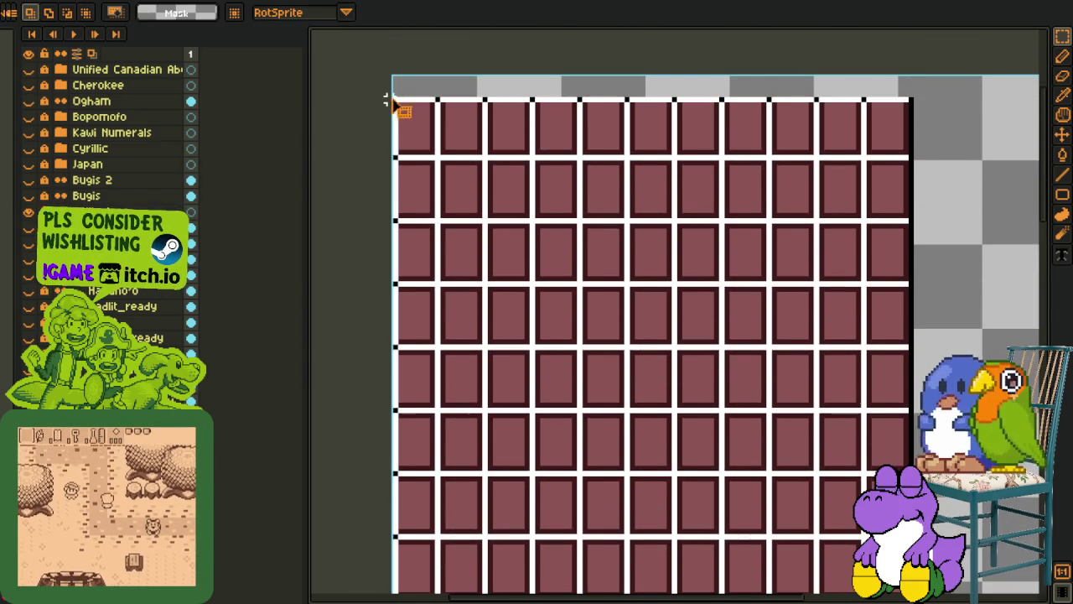
{"action": "scroll", "coordinate": [391, 101], "scroll_direction": "down", "scroll_amount": 1}
{"action": "scroll", "coordinate": [491, 143], "scroll_direction": "up", "scroll_amount": 2}
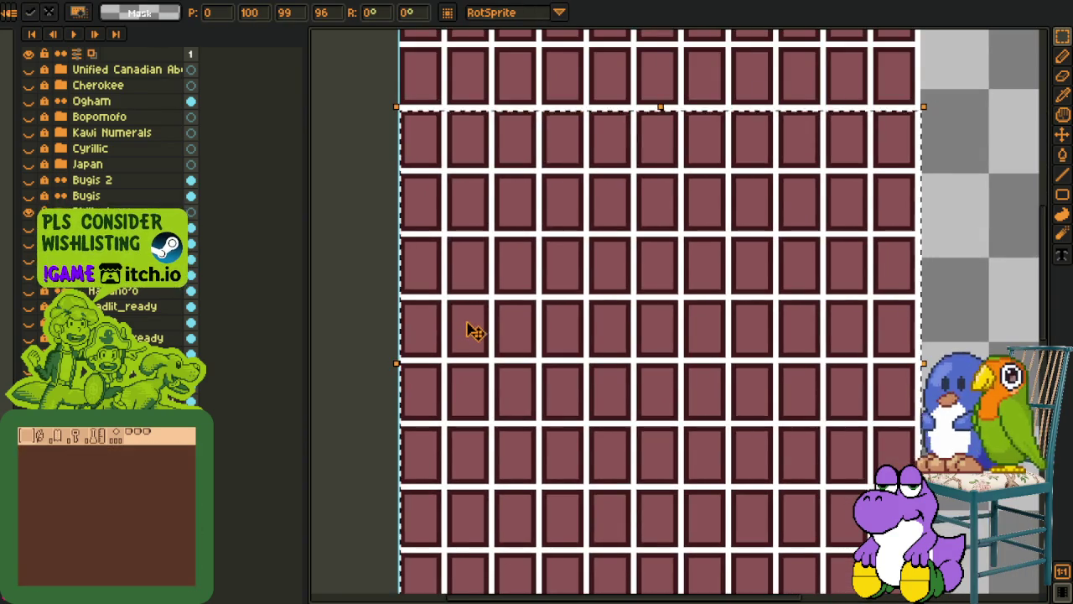
{"action": "scroll", "coordinate": [474, 335], "scroll_direction": "down", "scroll_amount": 2}
{"action": "key", "text": "Return"}
{"action": "scroll", "coordinate": [703, 420], "scroll_direction": "up", "scroll_amount": 2}
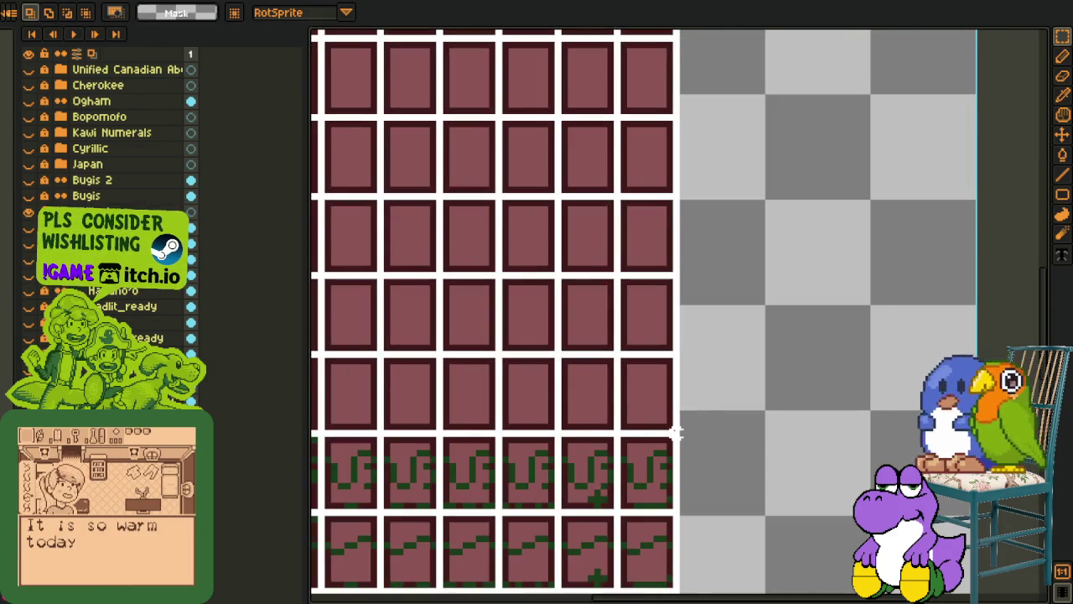
{"action": "left_click_drag", "start_coordinate": [642, 419], "coordinate": [414, 305]}
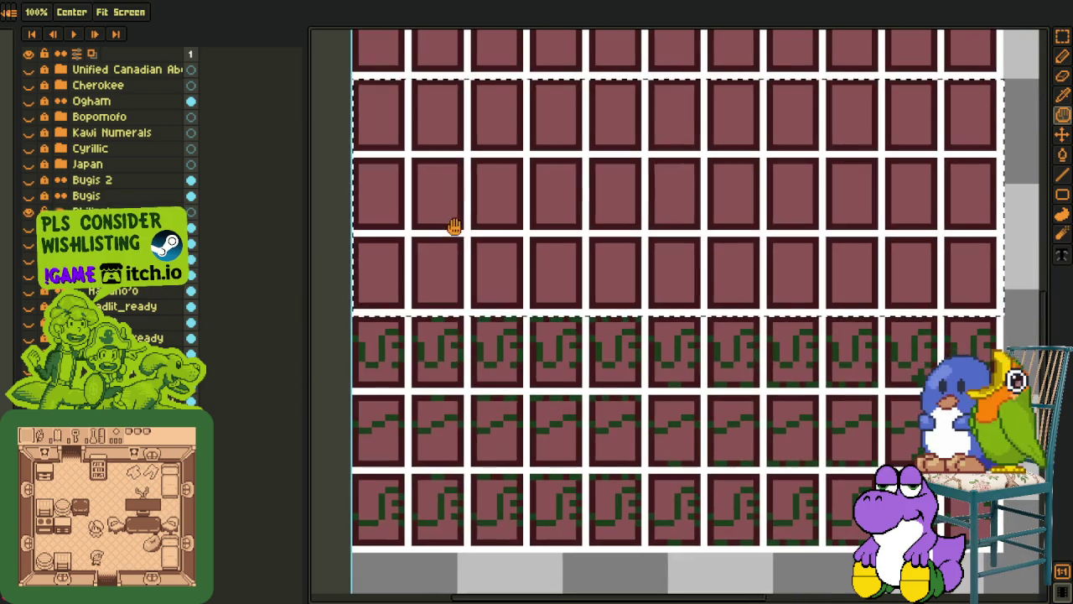
{"action": "mouse_move", "coordinate": [456, 227]}
{"action": "left_mouse_down"}
{"action": "mouse_move", "coordinate": [408, 443]}
{"action": "mouse_move", "coordinate": [409, 407]}
{"action": "left_mouse_up"}
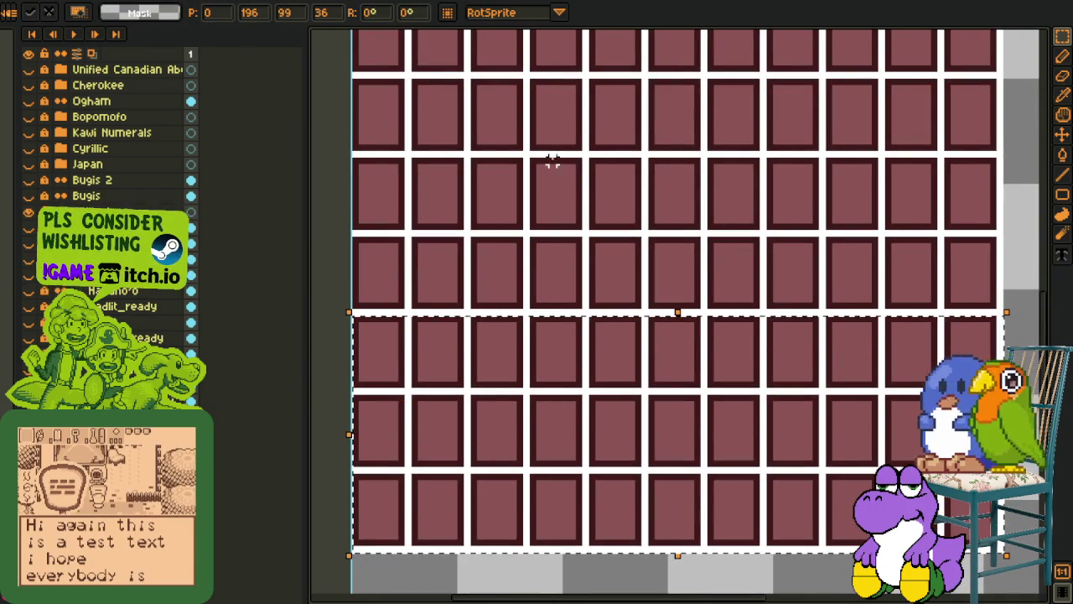
{"action": "key", "text": "Return"}
Rename the copied glyph layer to 'baybayin ready_2', replacing the capital B with lowercase
{"action": "key", "text": "Delete"}
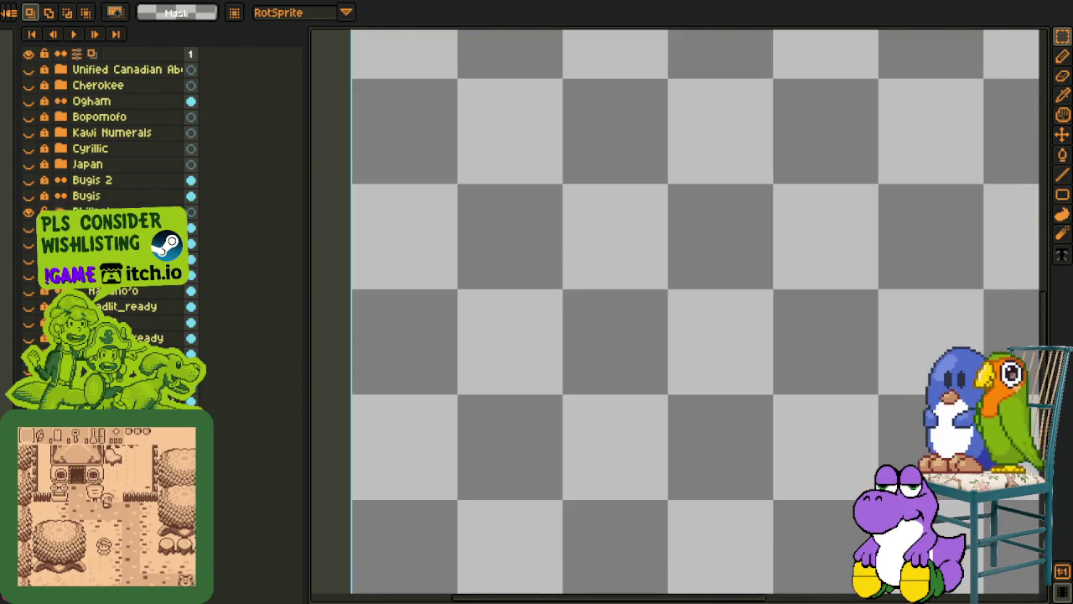
{"action": "key", "text": "shift+p"}
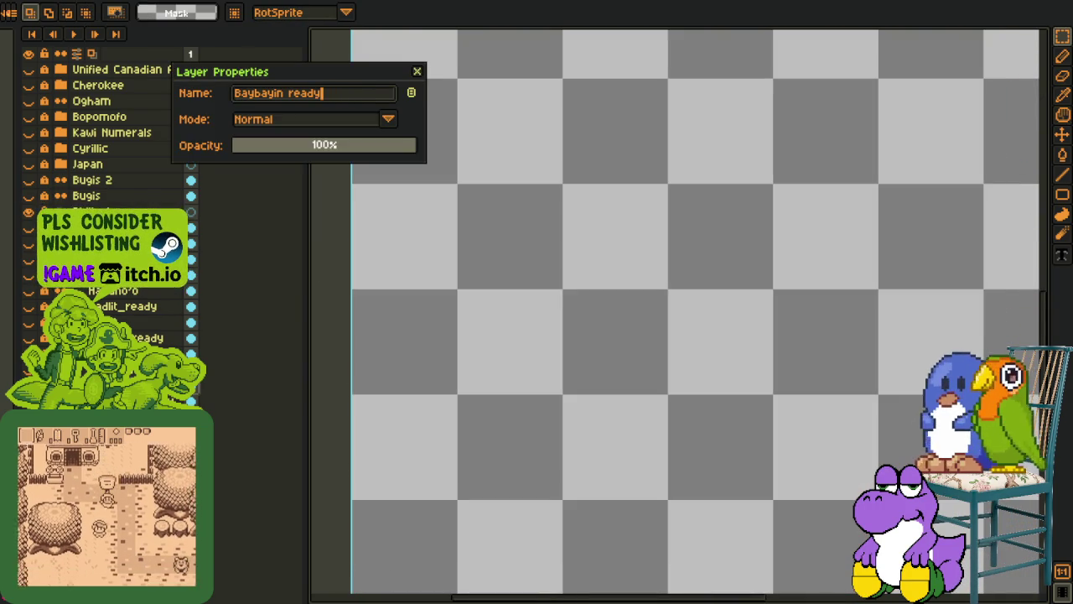
{"action": "key", "text": "Return"}
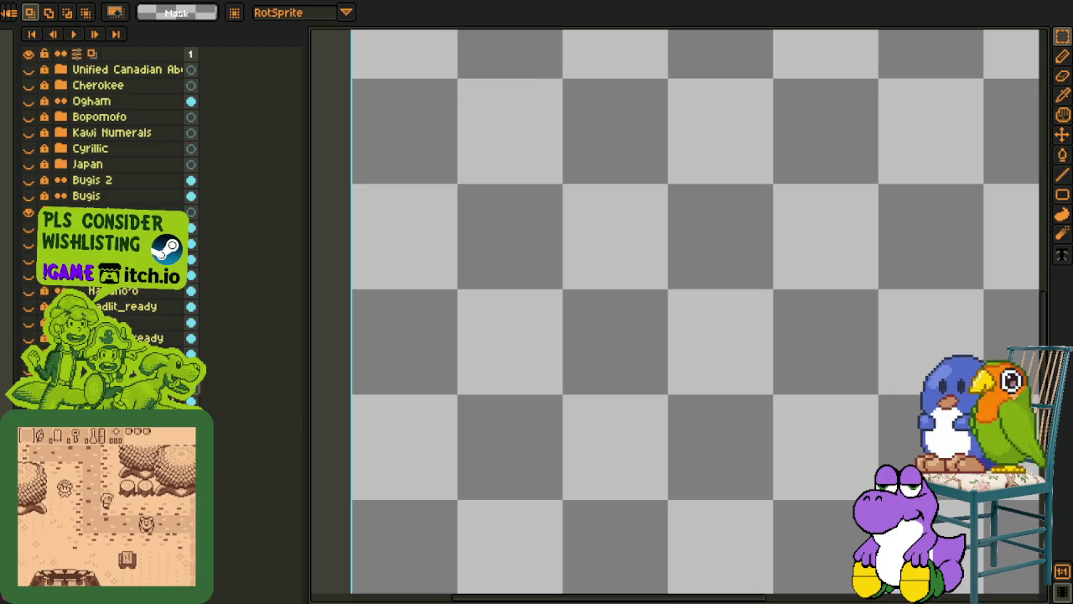
{"action": "key", "text": "ctrl+v"}
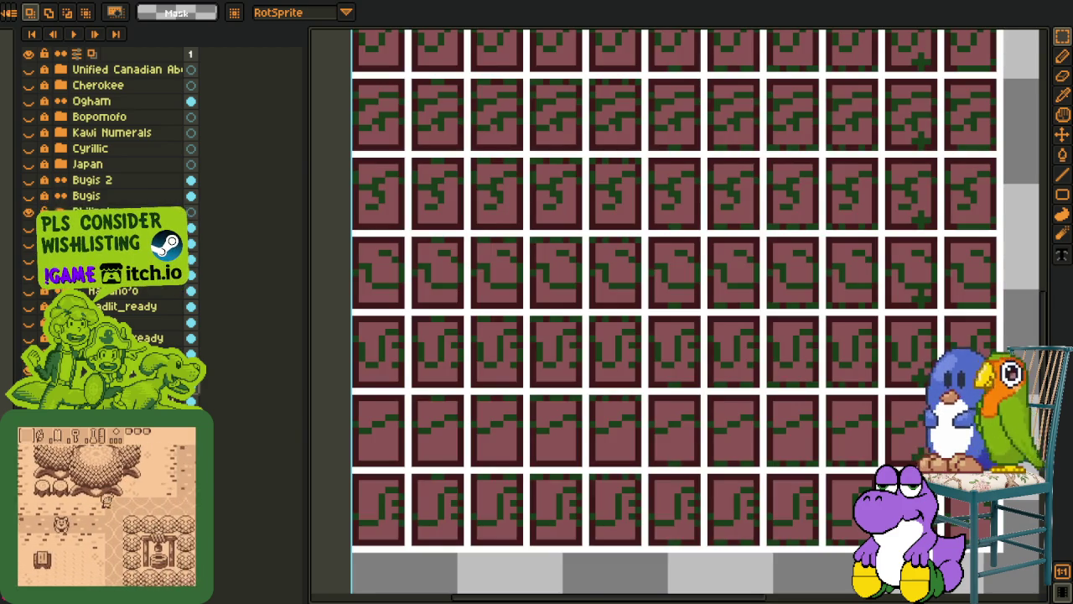
{"action": "key", "text": "shift+p"}
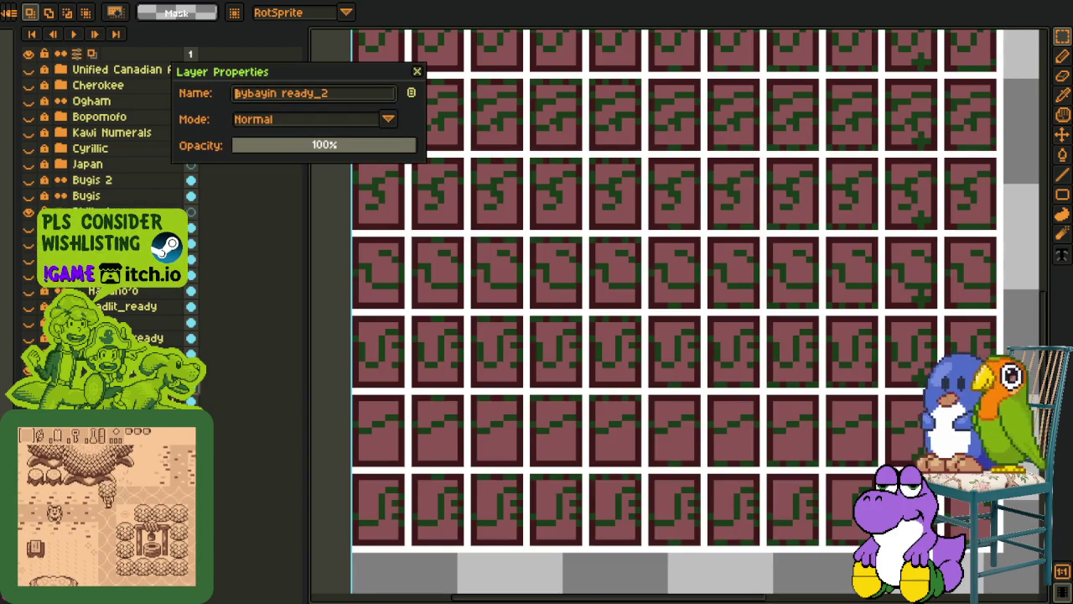
{"action": "type", "text": "n"}
{"action": "key", "text": "BackSpace"}
{"action": "type", "text": "a"}
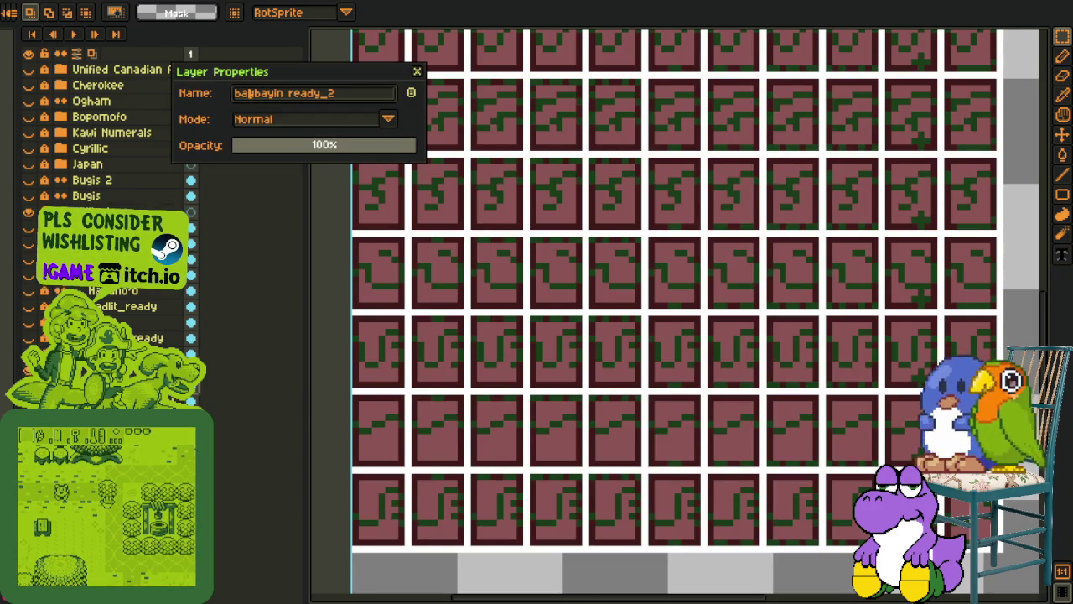
{"action": "key", "text": "Return"}
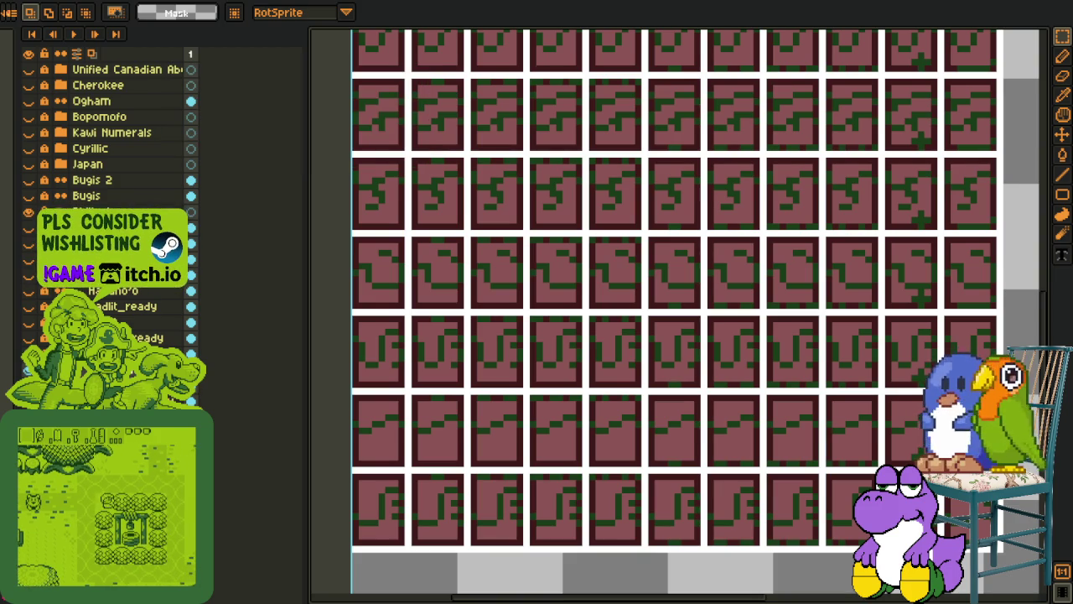
{"action": "scroll", "coordinate": [599, 330], "scroll_direction": "down", "scroll_amount": 1}
Recolour the white grid lines, dark tile borders and grey tiles to red
{"action": "key", "text": "i"}
{"action": "scroll", "coordinate": [539, 291], "scroll_direction": "up", "scroll_amount": 3}
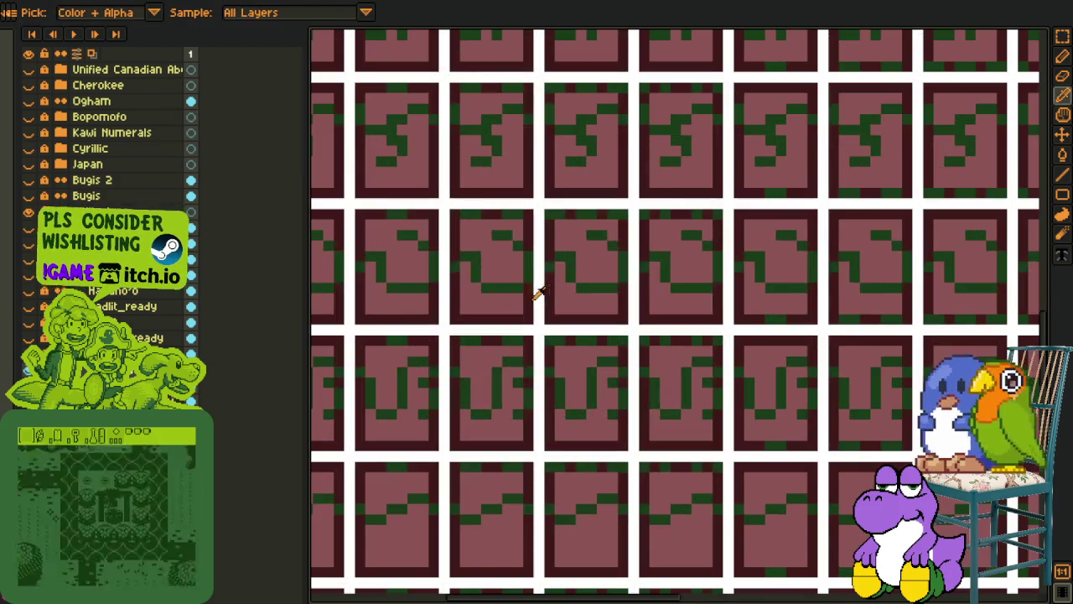
{"action": "key", "text": "shift+r"}
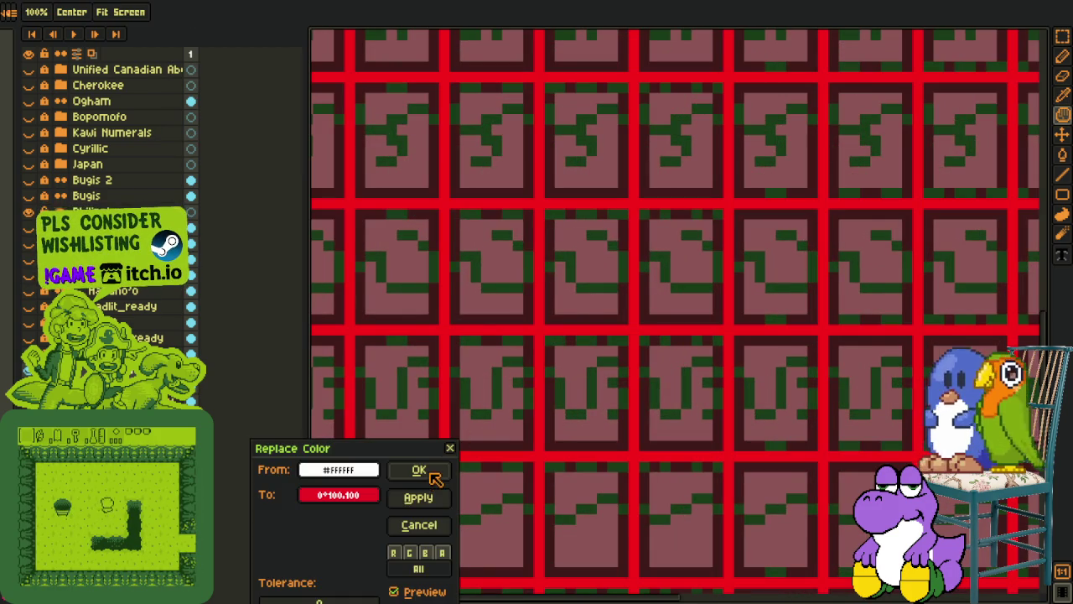
{"action": "left_click", "coordinate": [432, 474]}
{"action": "left_click", "coordinate": [535, 311]}
{"action": "key", "text": "shift+r"}
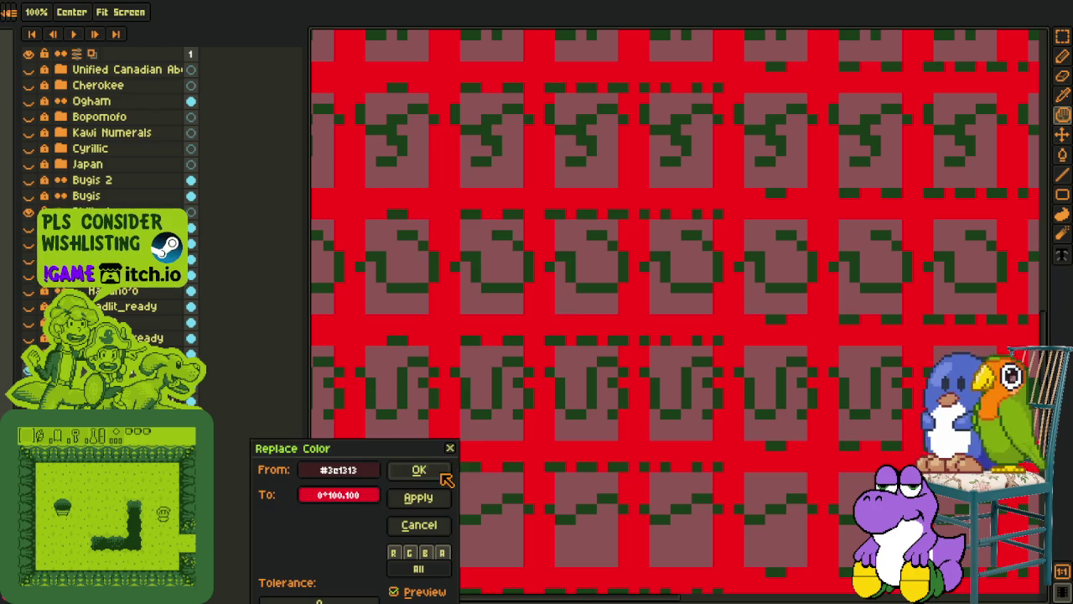
{"action": "left_click", "coordinate": [443, 475]}
{"action": "left_click", "coordinate": [506, 300]}
{"action": "scroll", "coordinate": [506, 300], "scroll_direction": "down", "scroll_amount": 1}
{"action": "key", "text": "shift+r"}
{"action": "left_click", "coordinate": [419, 468]}
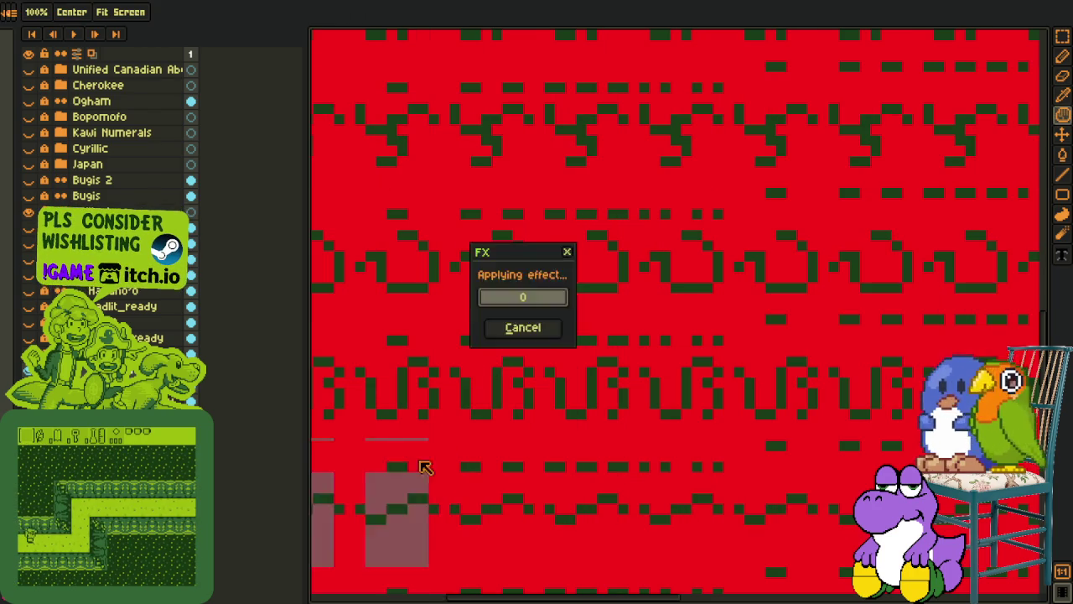
Turn the red background brown, then replace the brown with transparency
{"action": "scroll", "coordinate": [742, 287], "scroll_direction": "down", "scroll_amount": 1}
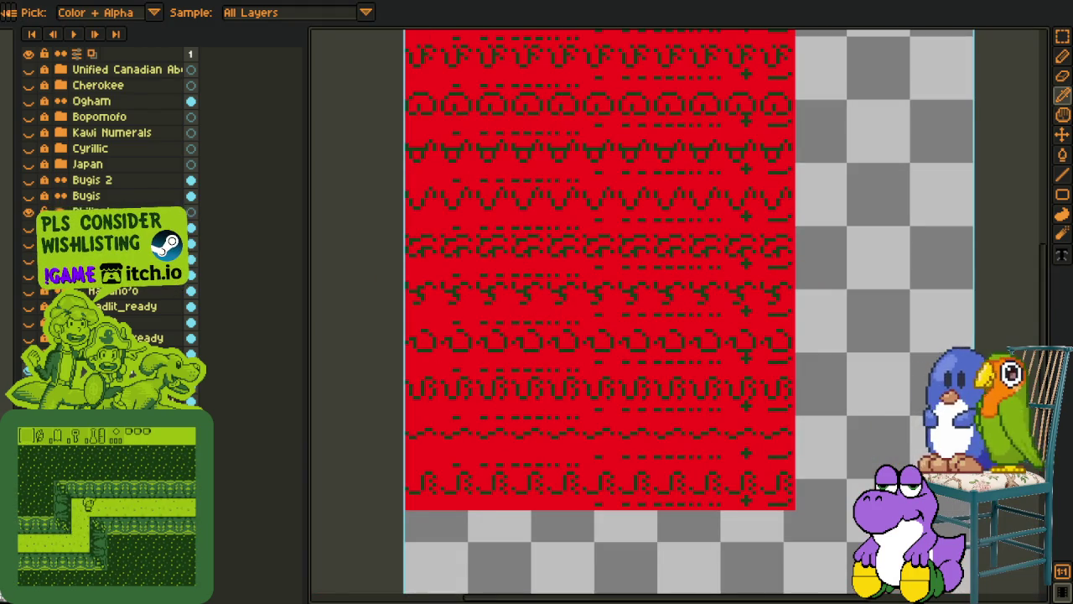
{"action": "left_click", "coordinate": [532, 299]}
{"action": "key", "text": "shift+r"}
{"action": "left_click", "coordinate": [436, 474]}
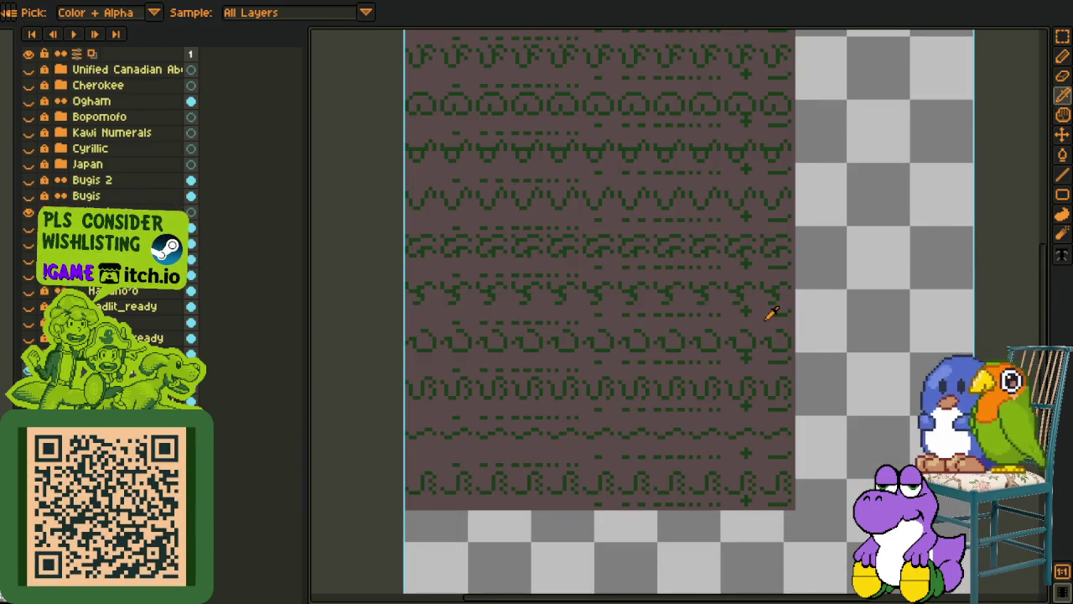
{"action": "left_click", "coordinate": [766, 318]}
{"action": "key", "text": "shift+r"}
{"action": "left_click", "coordinate": [419, 469]}
{"action": "scroll", "coordinate": [774, 221], "scroll_direction": "down", "scroll_amount": 2}
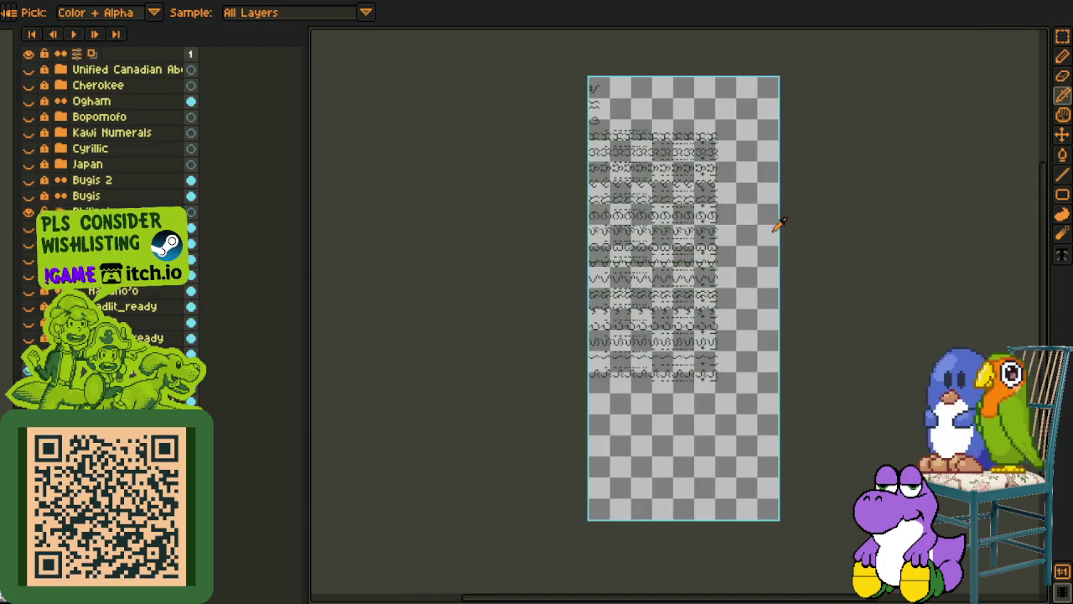
Nudge the first glyph's stray right-edge pixels and right block one pixel left
{"action": "scroll", "coordinate": [707, 148], "scroll_direction": "up", "scroll_amount": 2}
{"action": "scroll", "coordinate": [583, 201], "scroll_direction": "up", "scroll_amount": 1}
{"action": "scroll", "coordinate": [583, 202], "scroll_direction": "up", "scroll_amount": 1}
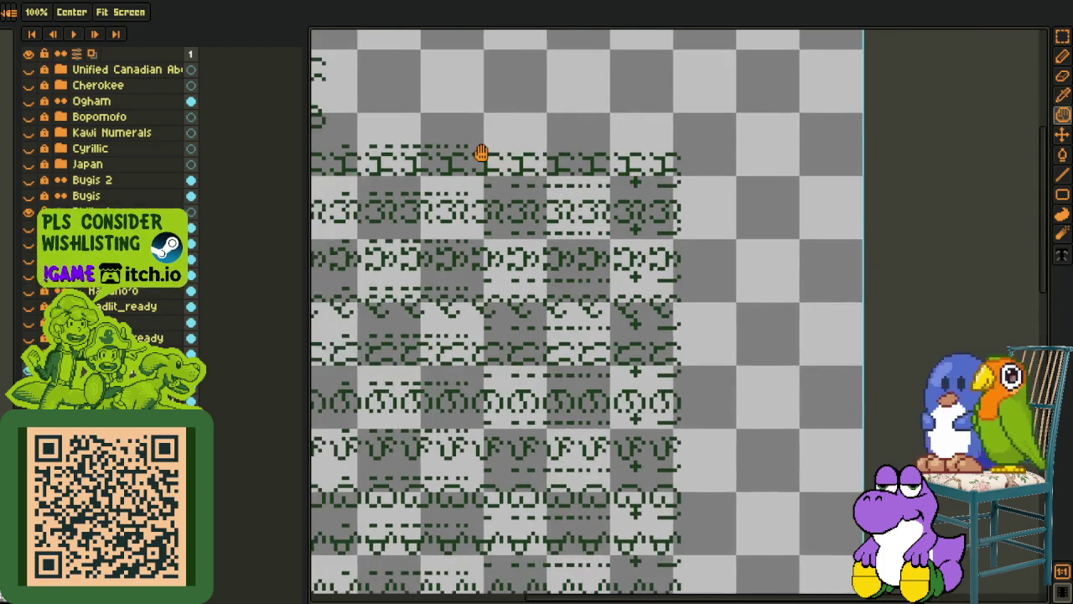
{"action": "scroll", "coordinate": [635, 206], "scroll_direction": "up", "scroll_amount": 1}
{"action": "scroll", "coordinate": [679, 207], "scroll_direction": "up", "scroll_amount": 1}
{"action": "key", "text": "i"}
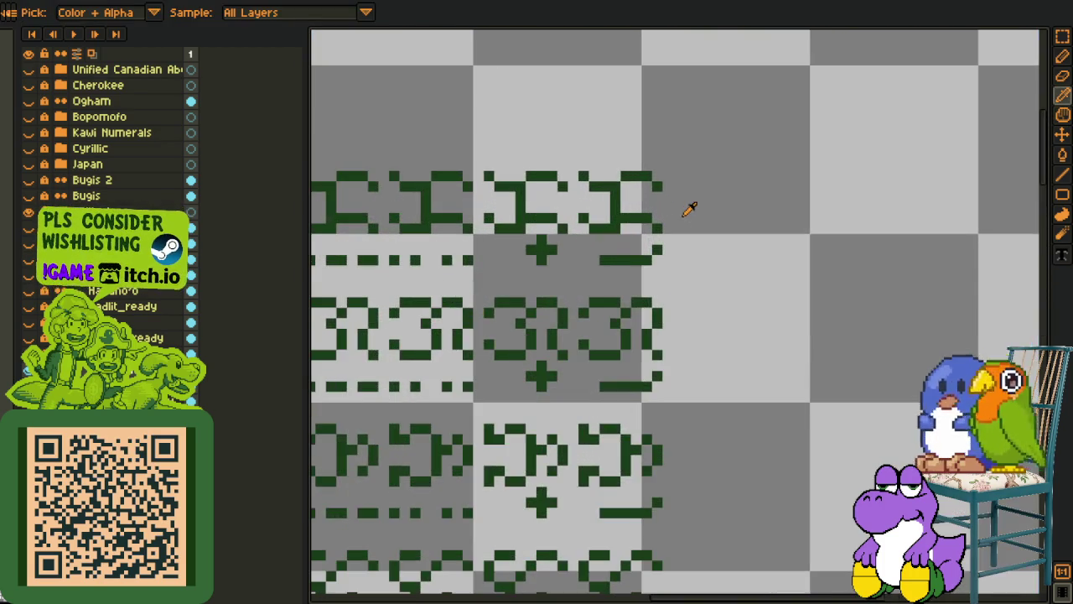
{"action": "scroll", "coordinate": [667, 211], "scroll_direction": "up", "scroll_amount": 1}
{"action": "key", "text": "m"}
{"action": "left_click_drag", "start_coordinate": [629, 130], "coordinate": [669, 238]}
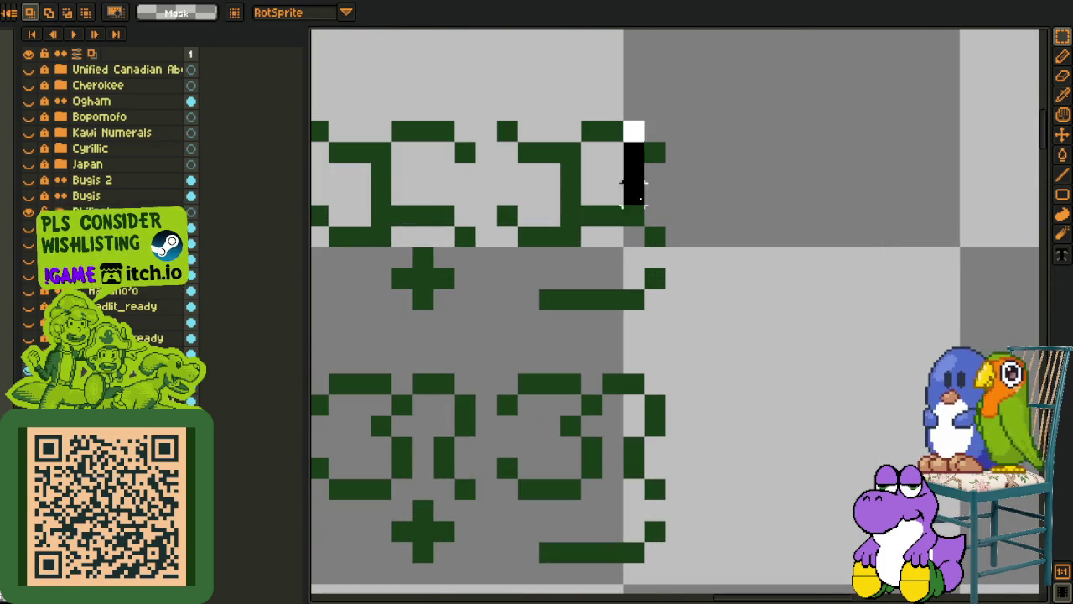
{"action": "key", "text": "Left"}
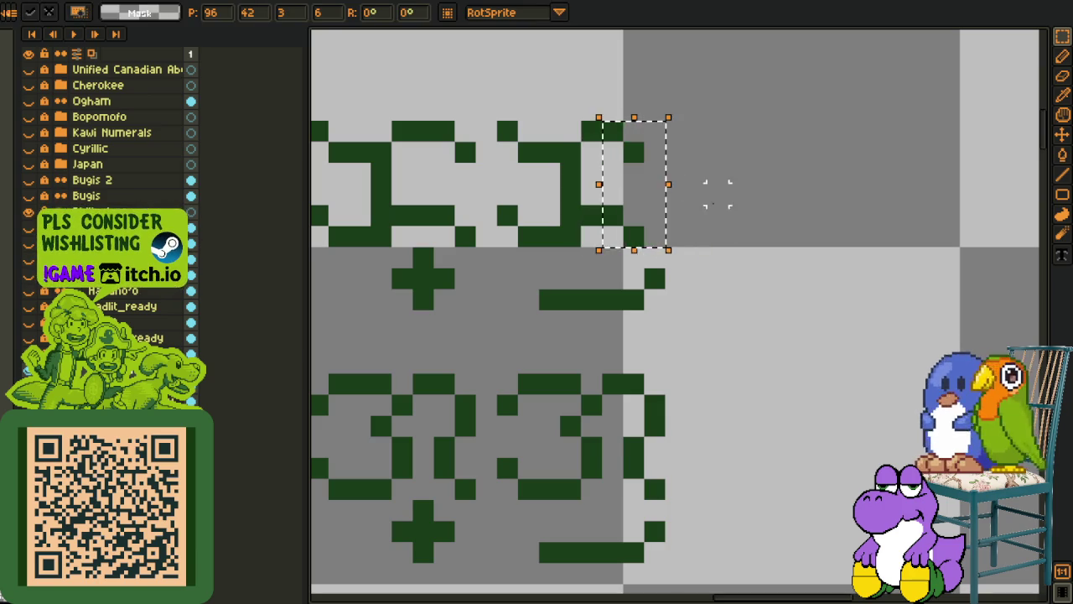
{"action": "key", "text": "Return"}
{"action": "left_click_drag", "start_coordinate": [555, 107], "coordinate": [681, 232]}
{"action": "key", "text": "Left"}
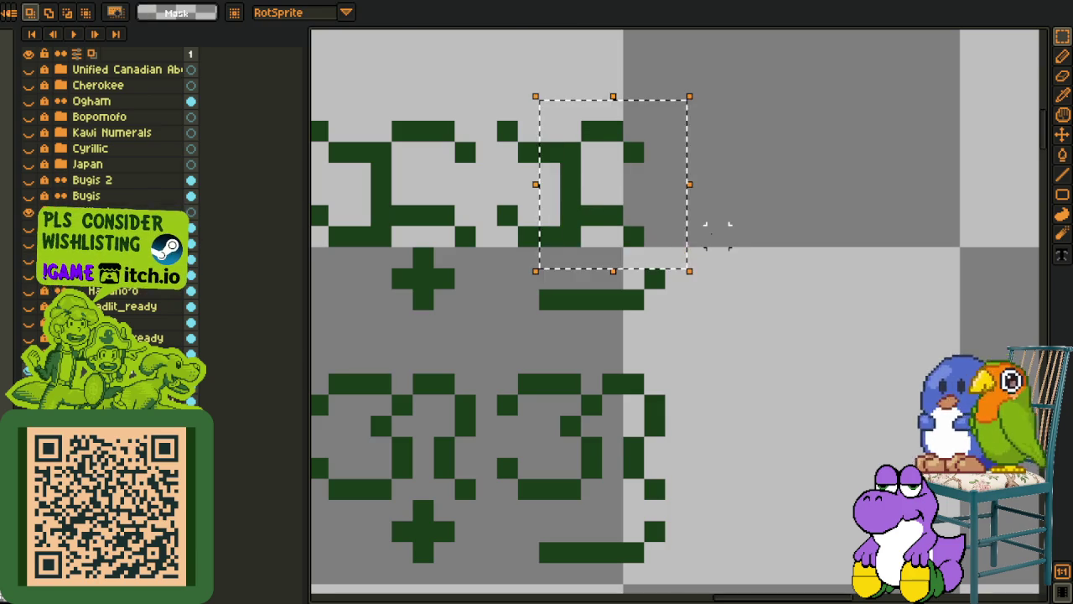
{"action": "key", "text": "Return"}
Draw a dark-green vertical bar on the glyph's right and add a missing pixel
{"action": "key", "text": "i"}
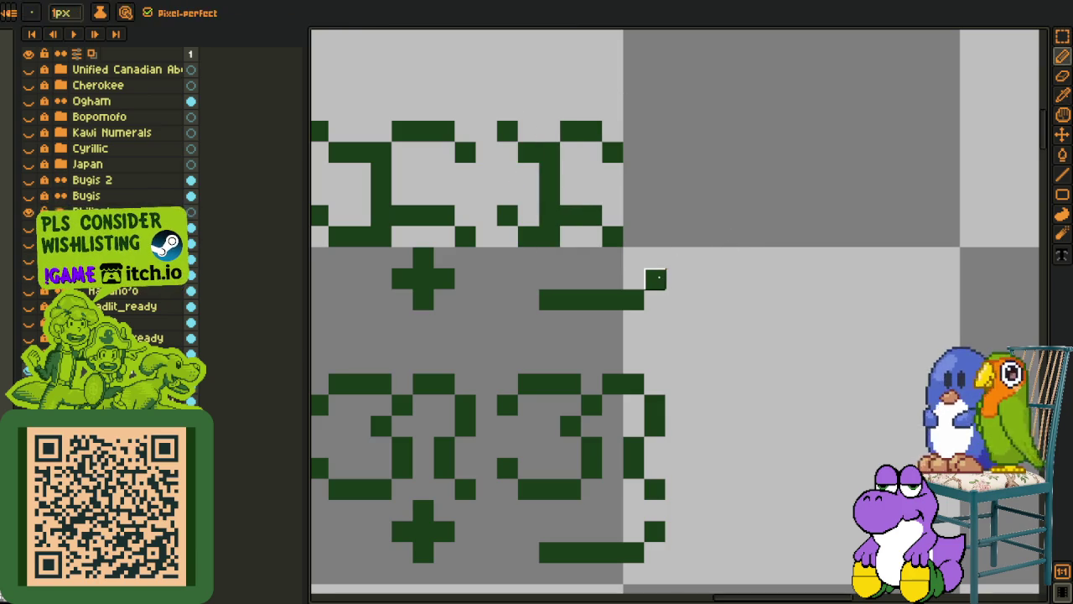
{"action": "key", "text": "b"}
{"action": "left_click_drag", "start_coordinate": [659, 270], "coordinate": [660, 226]}
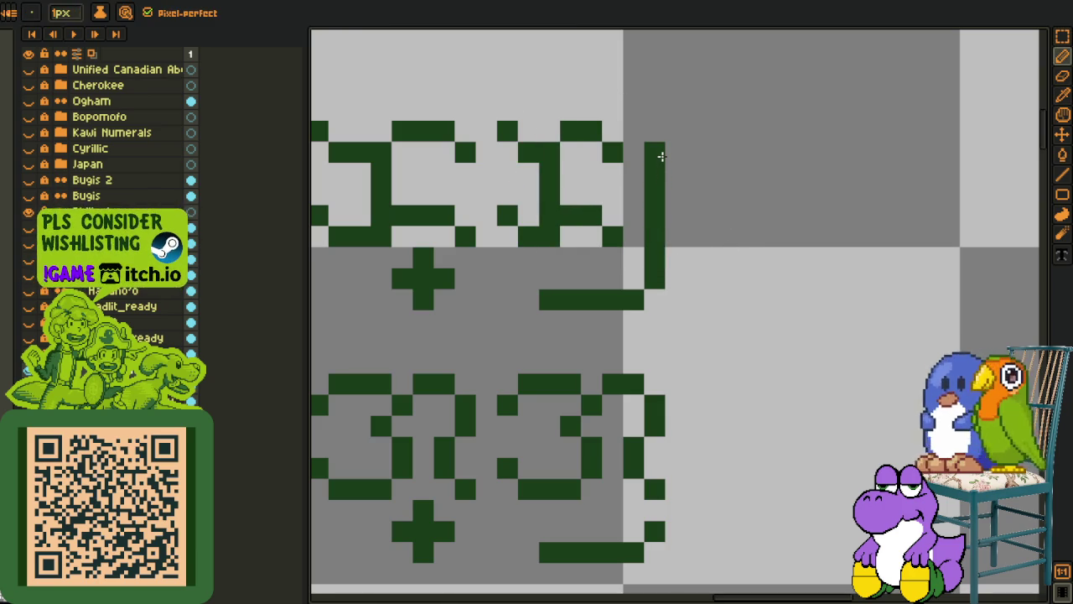
{"action": "scroll", "coordinate": [661, 156], "scroll_direction": "down", "scroll_amount": 5}
{"action": "left_click_drag", "start_coordinate": [604, 221], "coordinate": [675, 241]}
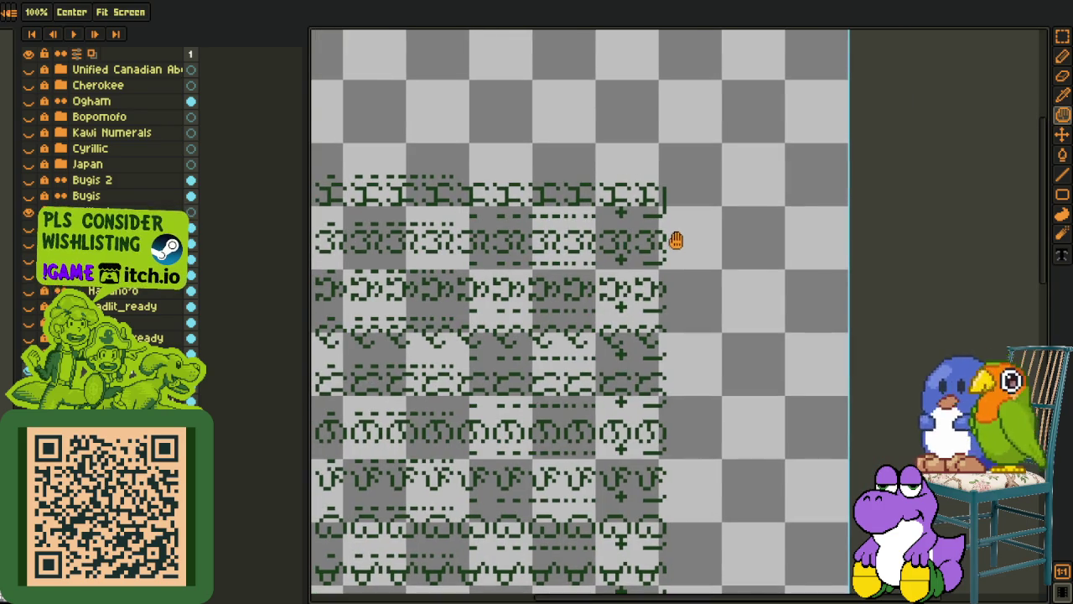
{"action": "key", "text": "i"}
{"action": "scroll", "coordinate": [661, 198], "scroll_direction": "up", "scroll_amount": 3}
{"action": "scroll", "coordinate": [661, 198], "scroll_direction": "up", "scroll_amount": 2}
{"action": "key", "text": "e"}
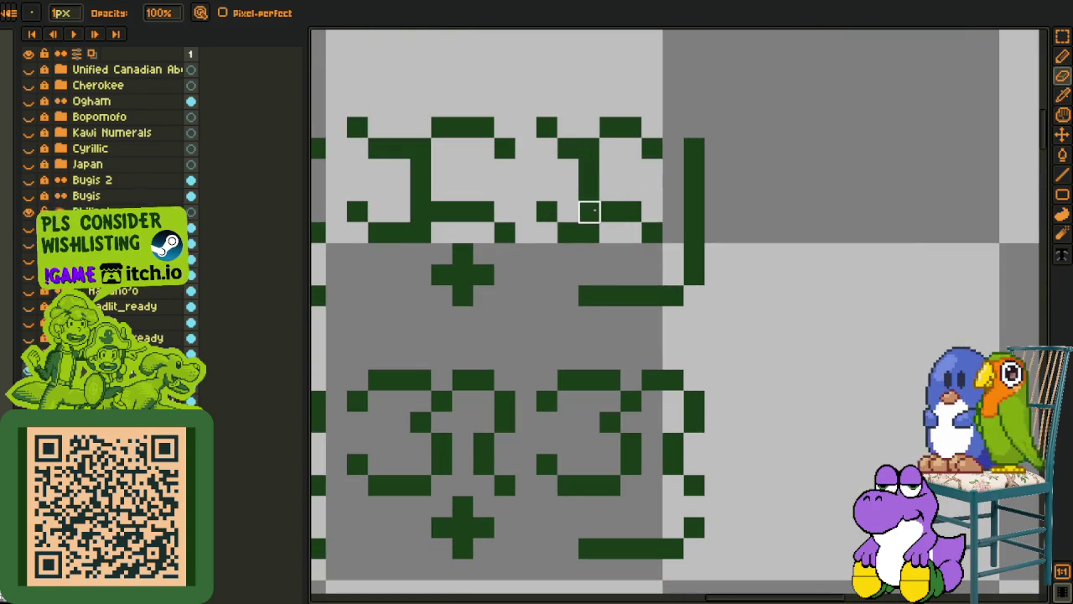
{"action": "key", "text": "i"}
{"action": "key", "text": "b"}
{"action": "left_click", "coordinate": [602, 144]}
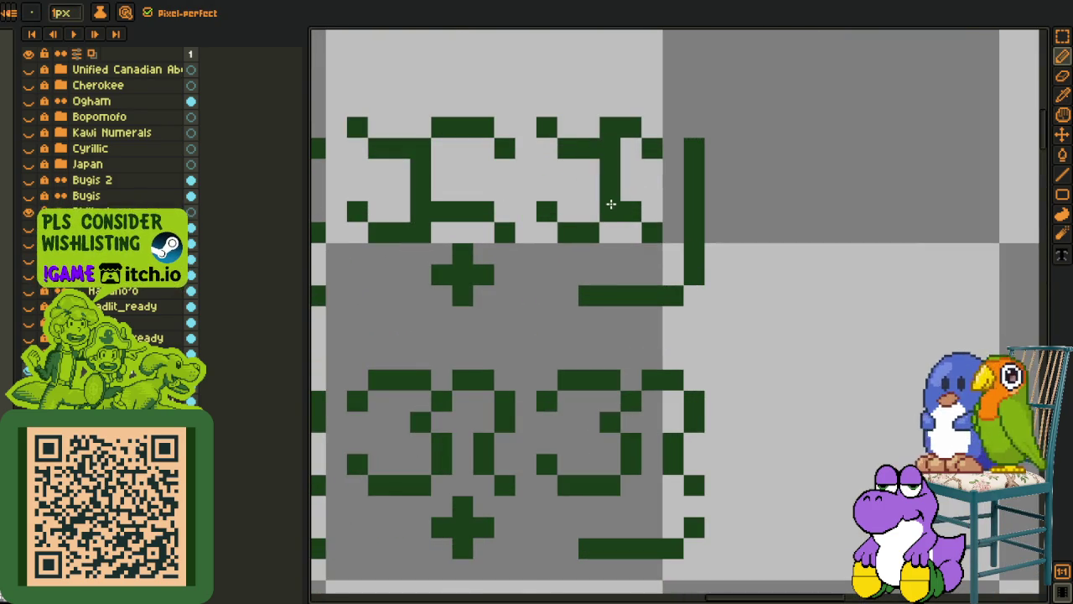
{"action": "scroll", "coordinate": [637, 227], "scroll_direction": "down", "scroll_amount": 3}
{"action": "scroll", "coordinate": [660, 246], "scroll_direction": "down", "scroll_amount": 2}
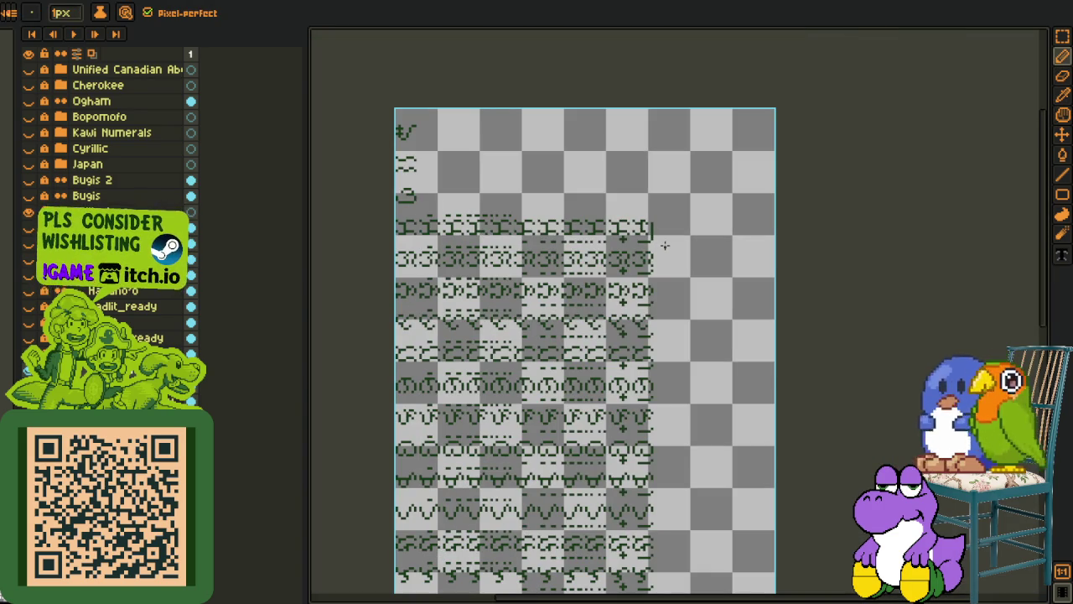
Shift the next glyph's right-edge pixels and vertical bar one pixel left
{"action": "key", "text": "i"}
{"action": "scroll", "coordinate": [663, 248], "scroll_direction": "up", "scroll_amount": 1}
{"action": "scroll", "coordinate": [651, 246], "scroll_direction": "up", "scroll_amount": 1}
{"action": "key", "text": "m"}
{"action": "scroll", "coordinate": [651, 246], "scroll_direction": "up", "scroll_amount": 2}
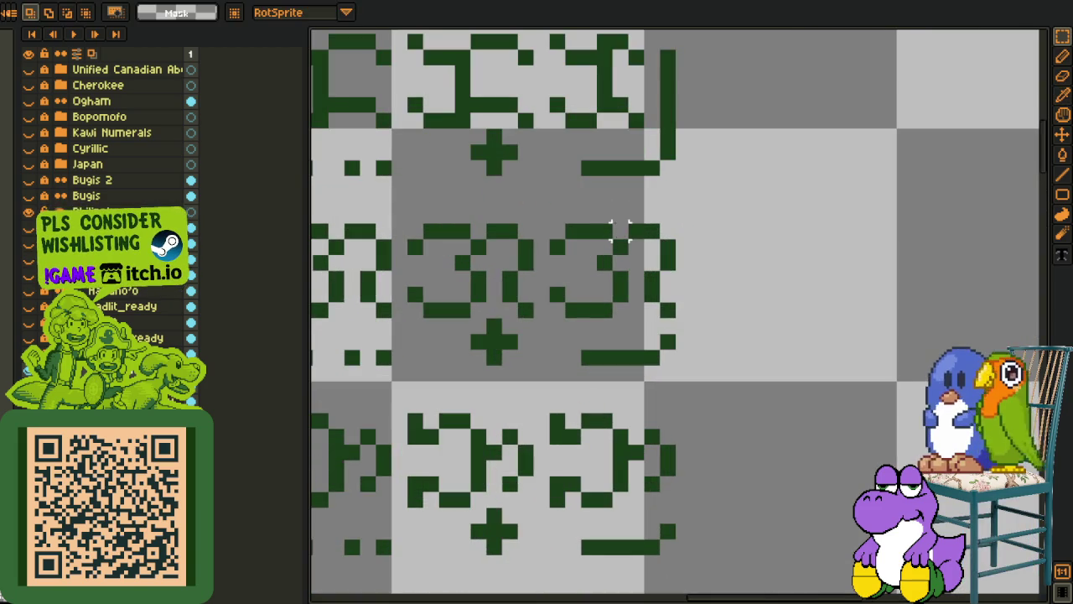
{"action": "left_click_drag", "start_coordinate": [604, 214], "coordinate": [697, 307]}
{"action": "key", "text": "Left"}
{"action": "key", "text": "Return"}
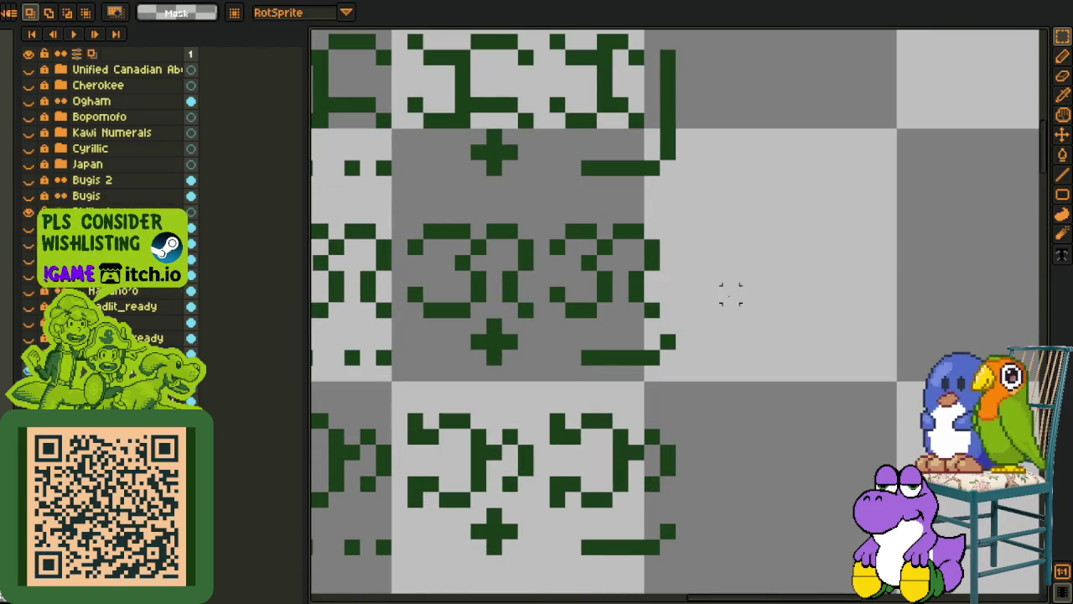
{"action": "mouse_move", "coordinate": [634, 233]}
{"action": "left_mouse_down"}
{"action": "mouse_move", "coordinate": [666, 300]}
{"action": "mouse_move", "coordinate": [688, 316]}
{"action": "left_mouse_up"}
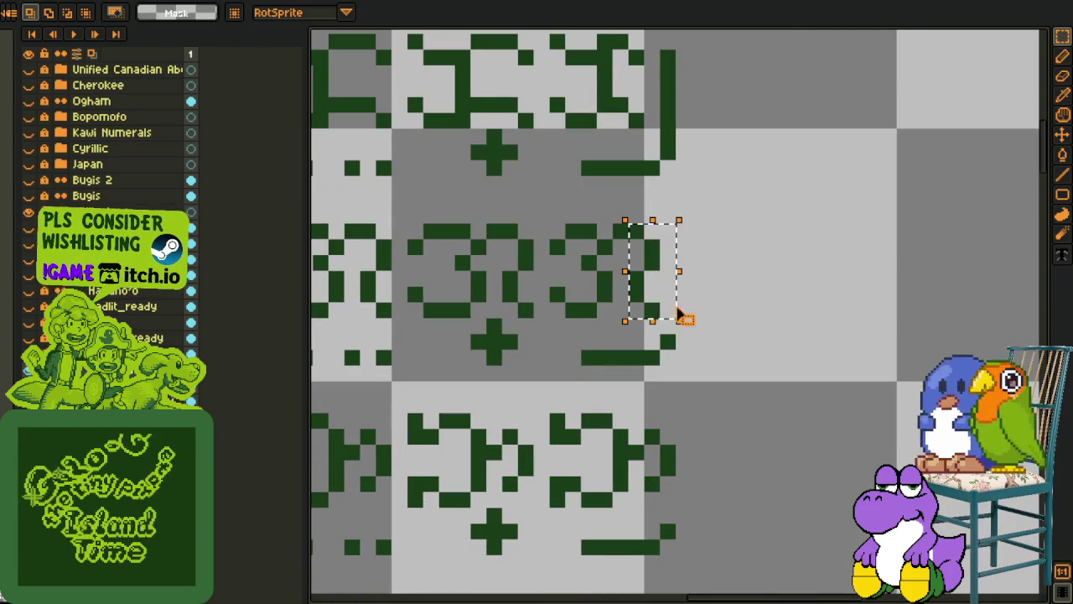
{"action": "left_click", "coordinate": [635, 281]}
{"action": "left_click_drag", "start_coordinate": [636, 233], "coordinate": [681, 322]}
{"action": "key", "text": "Left"}
{"action": "left_click", "coordinate": [731, 279]}
Draw a dark-green vertical bar beside the second glyph
{"action": "key", "text": "i"}
{"action": "key", "text": "b"}
{"action": "mouse_move", "coordinate": [669, 340]}
{"action": "left_mouse_down"}
{"action": "mouse_move", "coordinate": [669, 272]}
{"action": "mouse_move", "coordinate": [673, 287]}
{"action": "left_mouse_up"}
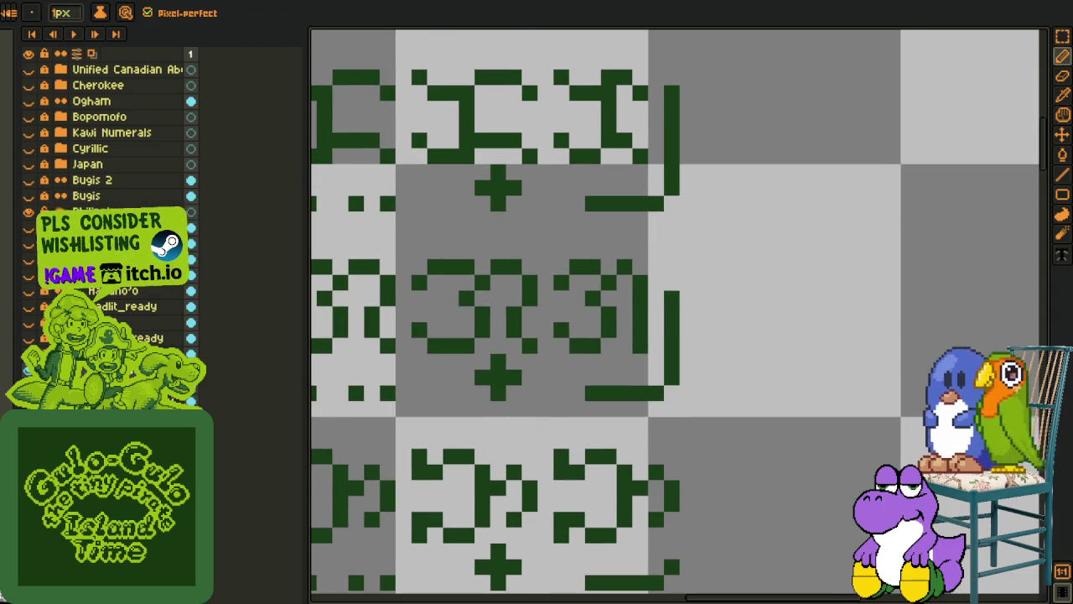
{"action": "key", "text": "i"}
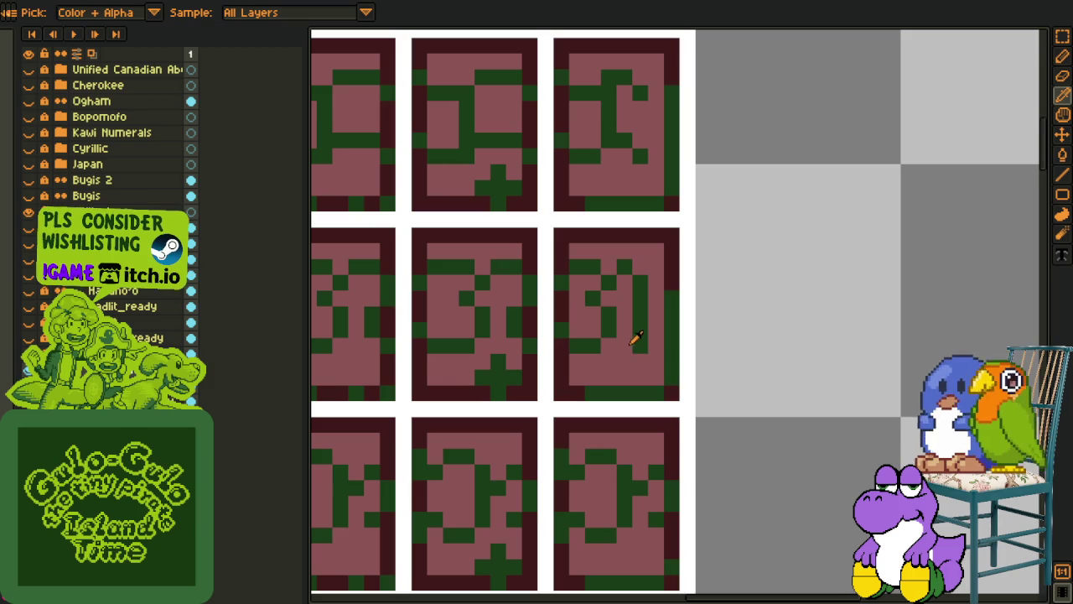
Replace the dark-green #0F380F glyph colour with bright green
{"action": "key", "text": "shift+r"}
{"action": "left_click", "coordinate": [419, 471]}
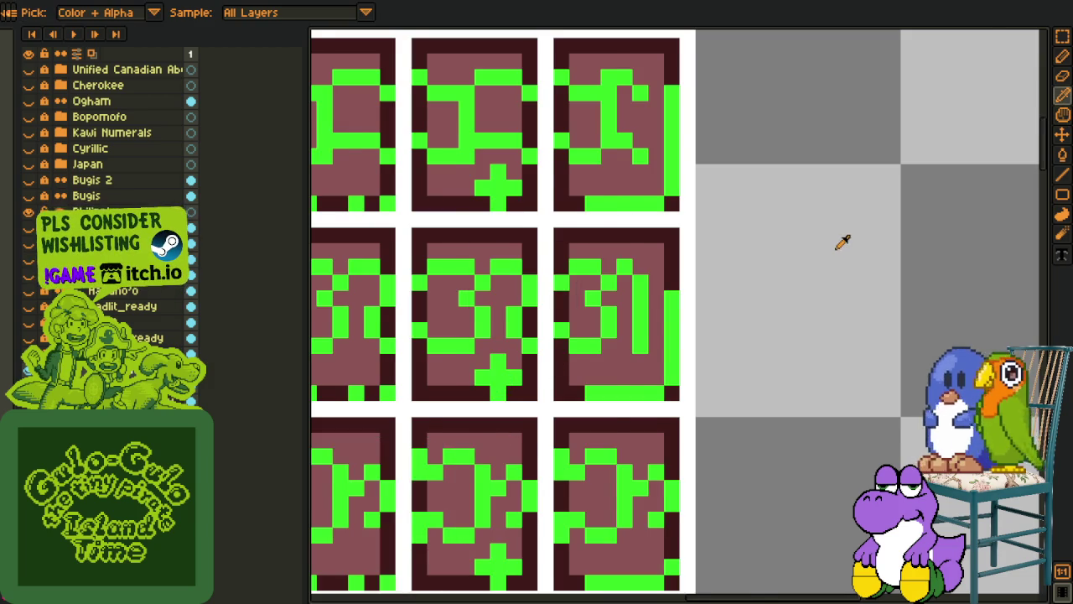
{"action": "scroll", "coordinate": [838, 239], "scroll_direction": "down", "scroll_amount": 2}
{"action": "scroll", "coordinate": [751, 172], "scroll_direction": "up", "scroll_amount": 2}
Try moving a pixel block in the right glyph, then undo back to the earlier pattern
{"action": "key", "text": "m"}
{"action": "mouse_move", "coordinate": [760, 155]}
{"action": "left_mouse_down"}
{"action": "mouse_move", "coordinate": [740, 104]}
{"action": "mouse_move", "coordinate": [751, 327]}
{"action": "left_mouse_up"}
{"action": "key", "text": "i"}
{"action": "key", "text": "b"}
{"action": "scroll", "coordinate": [745, 352], "scroll_direction": "down", "scroll_amount": 3}
{"action": "key", "text": "i"}
{"action": "scroll", "coordinate": [791, 210], "scroll_direction": "up", "scroll_amount": 1}
{"action": "scroll", "coordinate": [791, 288], "scroll_direction": "up", "scroll_amount": 1}
{"action": "key", "text": "m"}
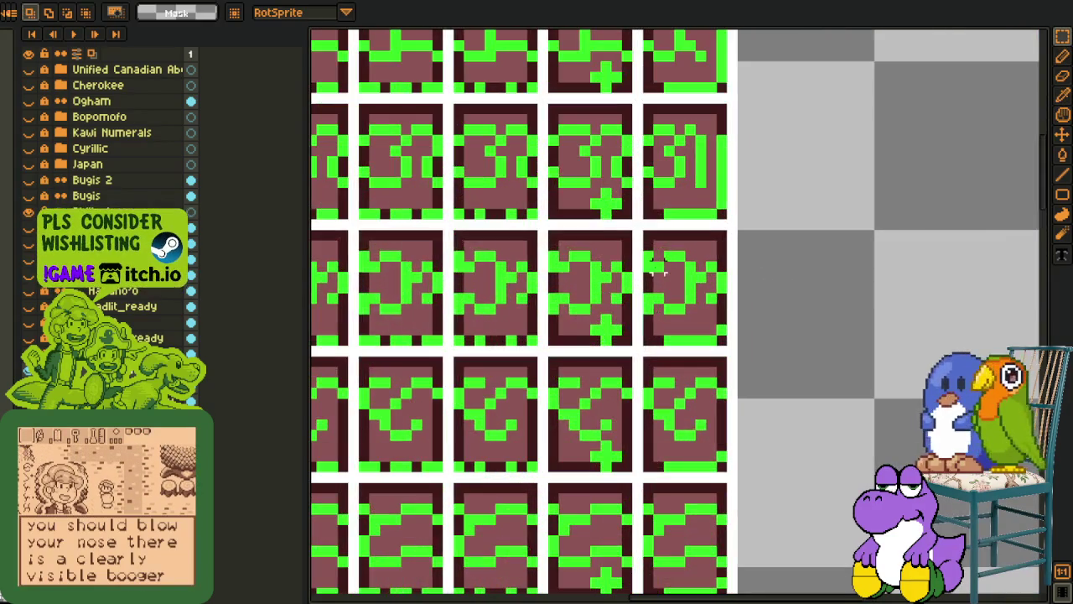
{"action": "scroll", "coordinate": [692, 278], "scroll_direction": "up", "scroll_amount": 1}
{"action": "left_click_drag", "start_coordinate": [694, 238], "coordinate": [807, 344]}
{"action": "key", "text": "ctrl+z"}
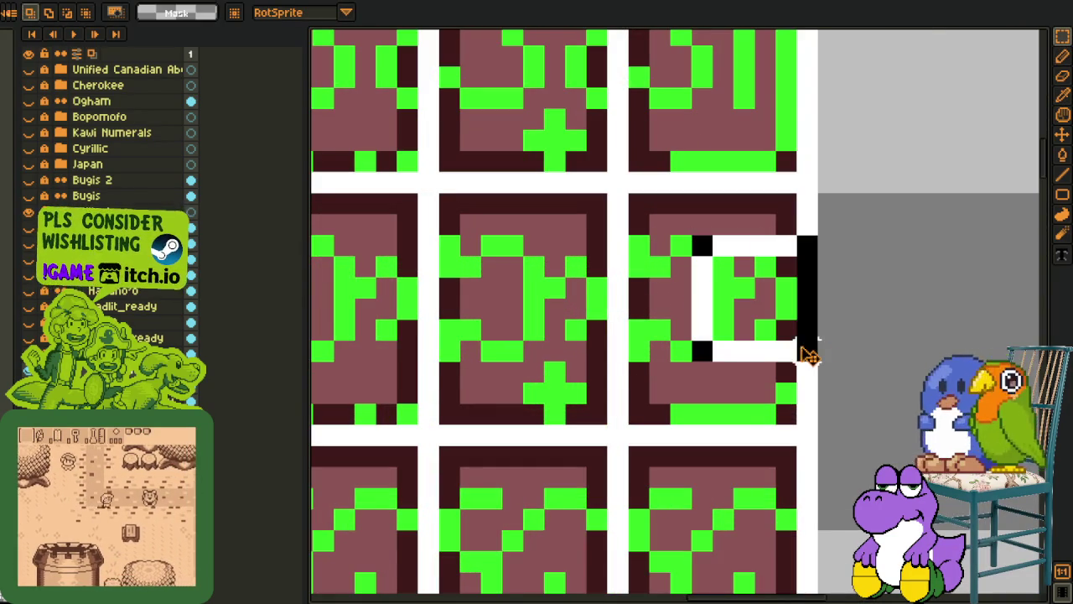
{"action": "key", "text": "ctrl+z"}
{"action": "key", "text": "ctrl+z"}
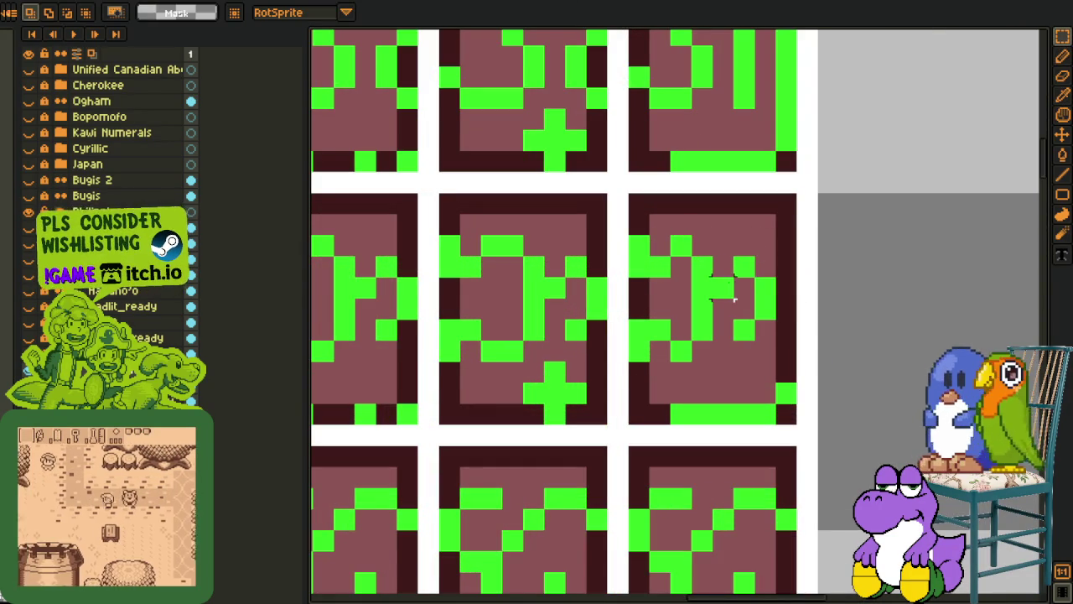
Draw a solid green line up the right middle glyph's right column
{"action": "key", "text": "i"}
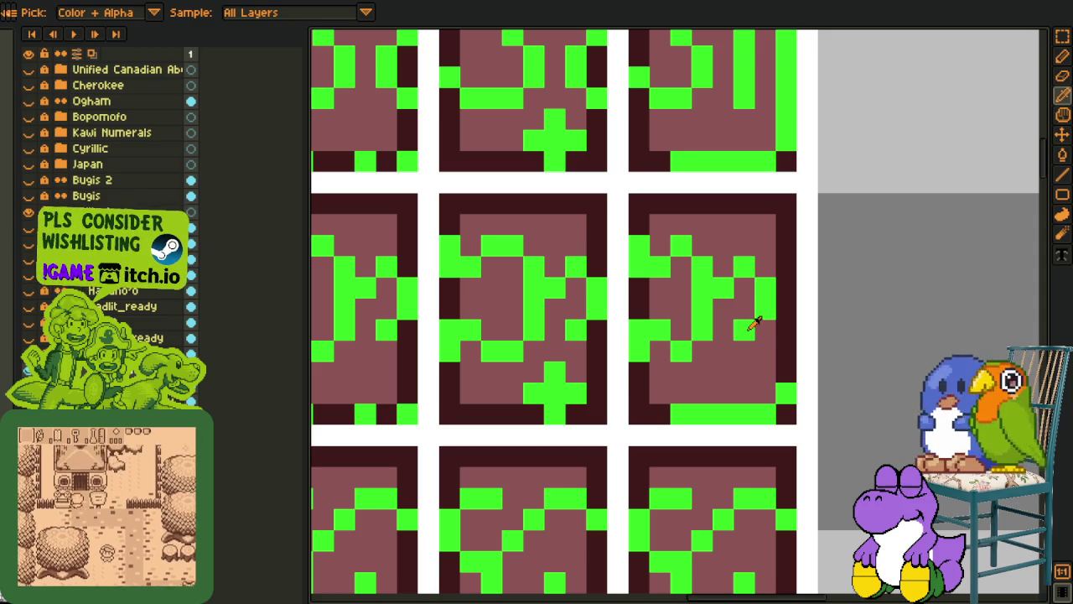
{"action": "key", "text": "b"}
{"action": "left_click_drag", "start_coordinate": [790, 389], "coordinate": [793, 258]}
{"action": "key", "text": "m"}
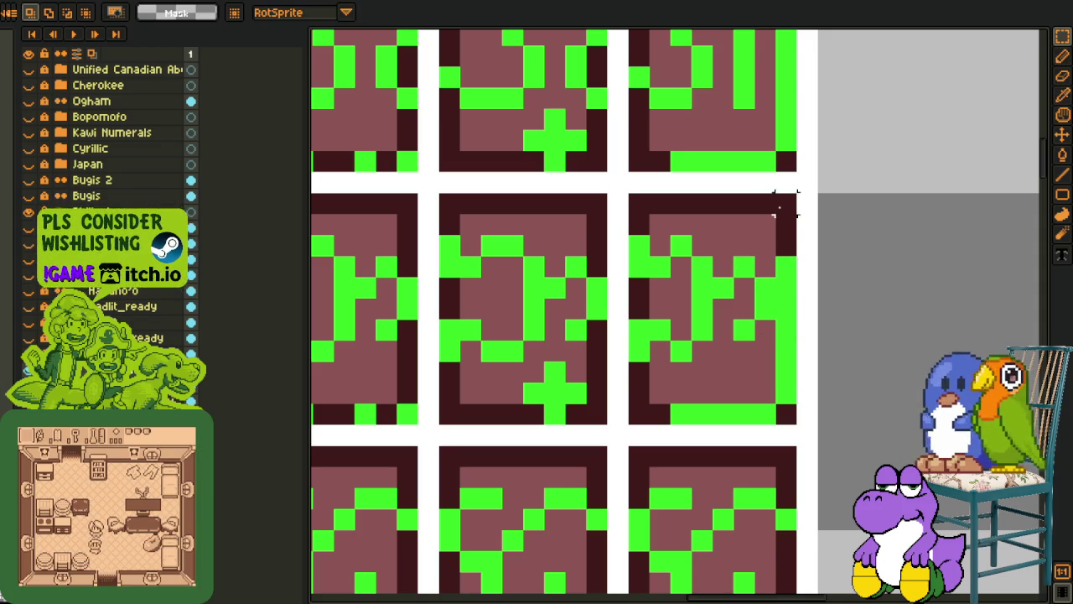
{"action": "scroll", "coordinate": [872, 243], "scroll_direction": "down", "scroll_amount": 2}
Zoom and pan to bring the curled G-like glyph on the second row into view
{"action": "scroll", "coordinate": [873, 247], "scroll_direction": "down", "scroll_amount": 1}
{"action": "scroll", "coordinate": [872, 256], "scroll_direction": "up", "scroll_amount": 1}
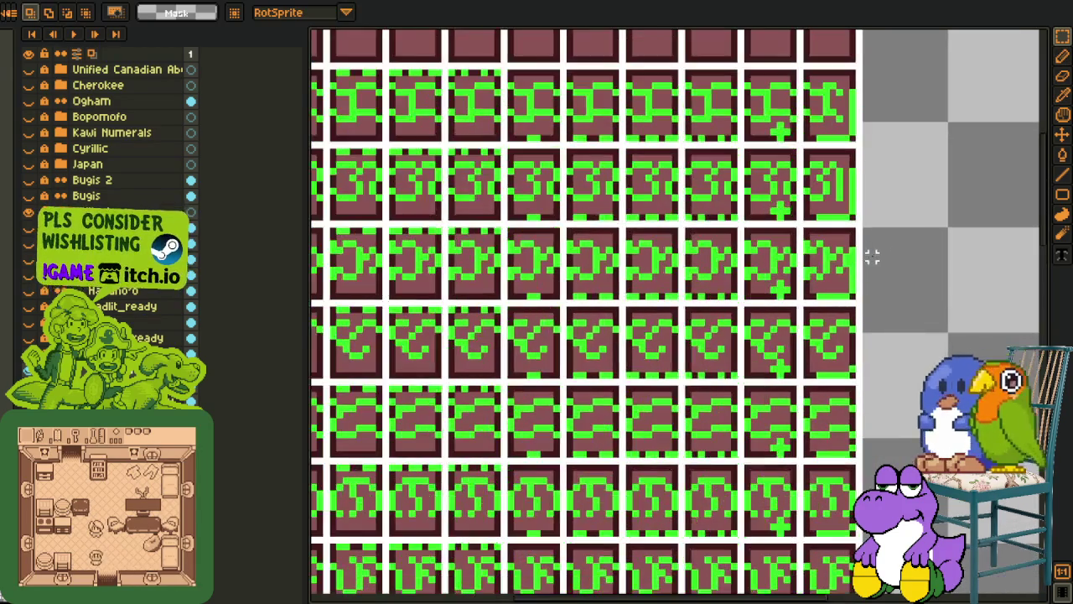
{"action": "key", "text": "z"}
{"action": "scroll", "coordinate": [814, 280], "scroll_direction": "down", "scroll_amount": 1}
{"action": "scroll", "coordinate": [780, 293], "scroll_direction": "up", "scroll_amount": 4}
{"action": "key", "text": "o"}
{"action": "key", "text": "b"}
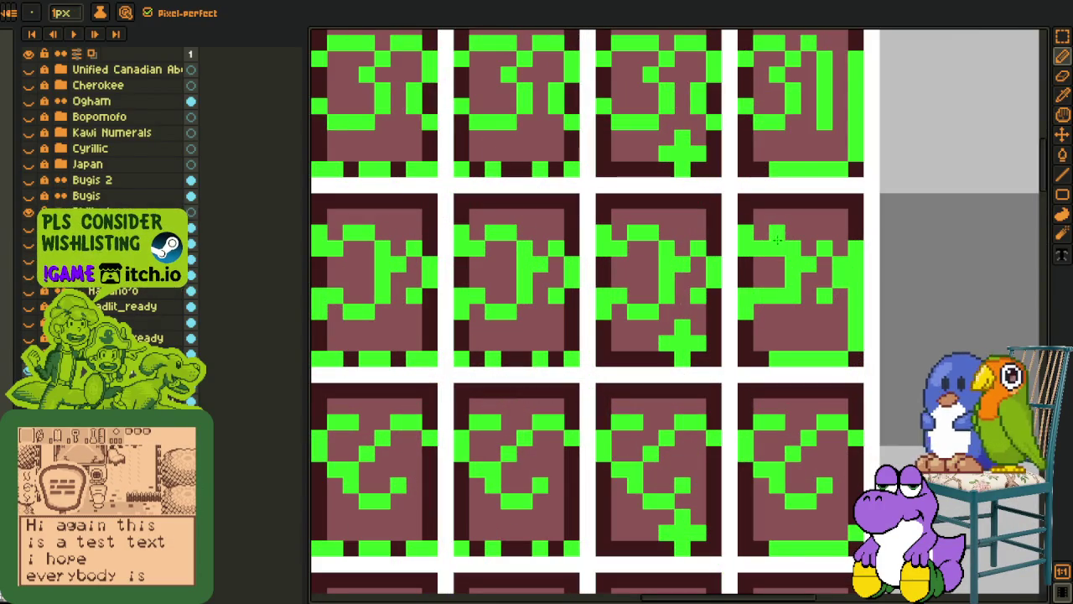
{"action": "scroll", "coordinate": [807, 306], "scroll_direction": "down", "scroll_amount": 2}
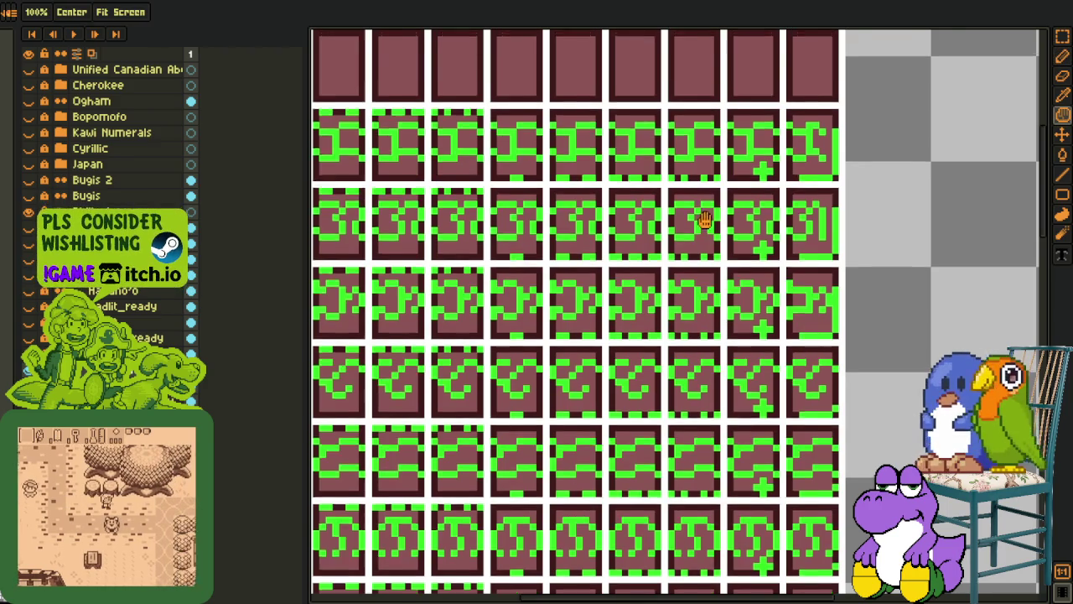
{"action": "left_click_drag", "start_coordinate": [867, 342], "coordinate": [797, 291]}
{"action": "scroll", "coordinate": [742, 331], "scroll_direction": "up", "scroll_amount": 2}
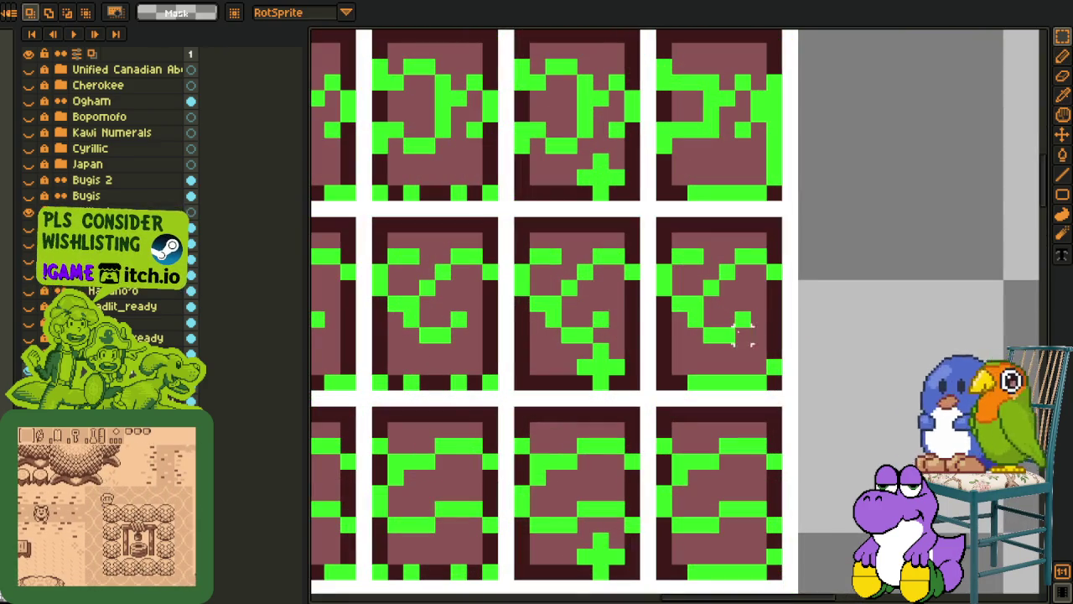
{"action": "key", "text": "b"}
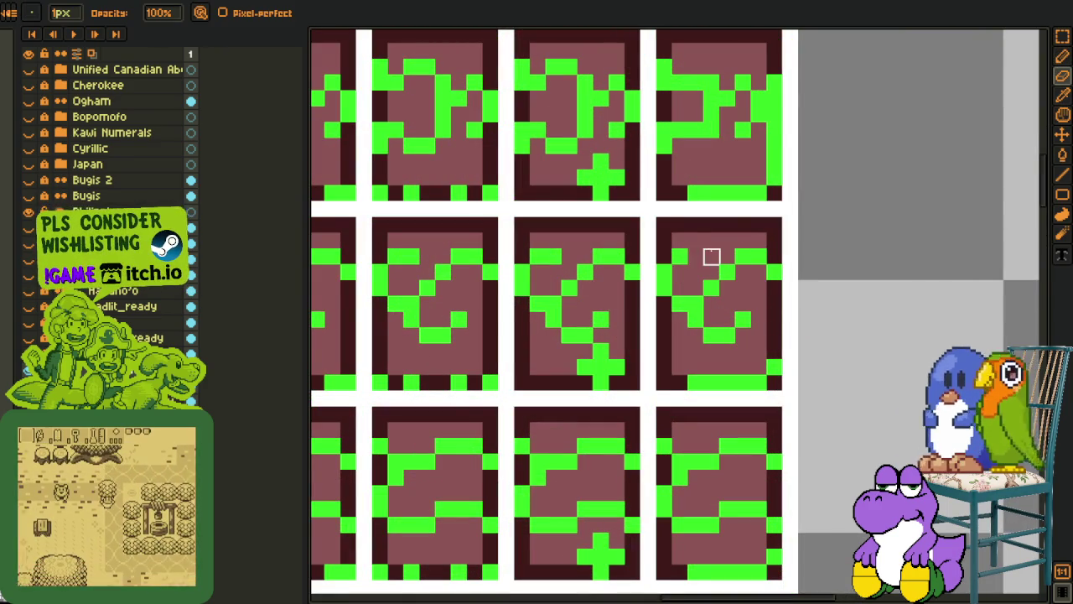
Pull the glyph's upper-right pixels inward with a marquee move and tidy them with the eraser
{"action": "left_click_drag", "start_coordinate": [742, 239], "coordinate": [689, 284]}
{"action": "left_click_drag", "start_coordinate": [686, 326], "coordinate": [696, 286]}
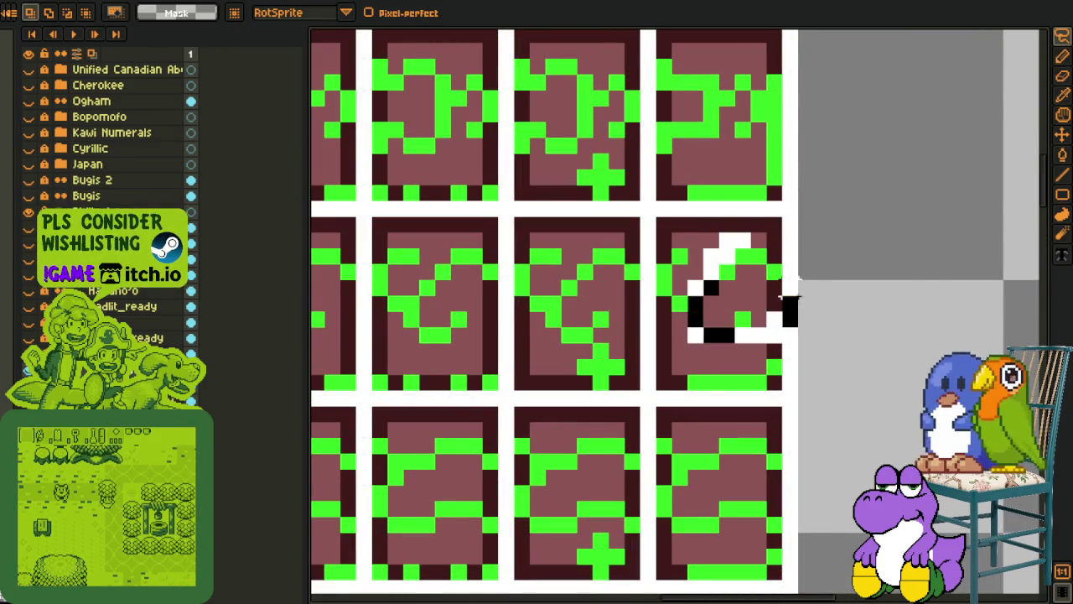
{"action": "left_click_drag", "start_coordinate": [683, 227], "coordinate": [791, 347]}
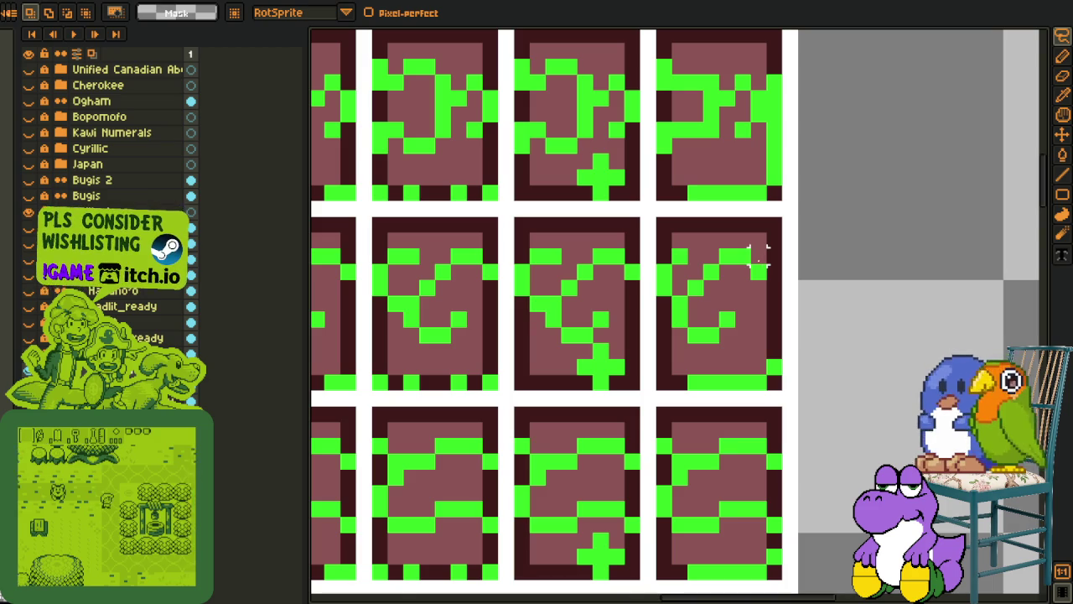
{"action": "key", "text": "e"}
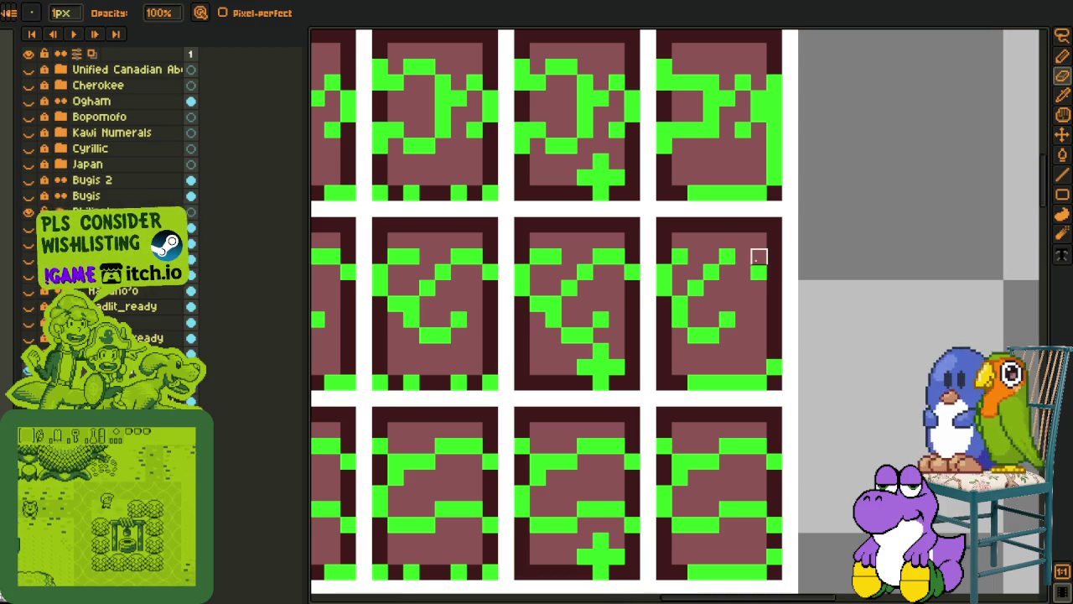
{"action": "key", "text": "m"}
{"action": "key", "text": "e"}
Eyedrop the green and pencil a continuous vertical line up the glyph's right edge
{"action": "key", "text": "m"}
{"action": "key", "text": "i"}
{"action": "key", "text": "b"}
{"action": "left_click_drag", "start_coordinate": [777, 366], "coordinate": [776, 299]}
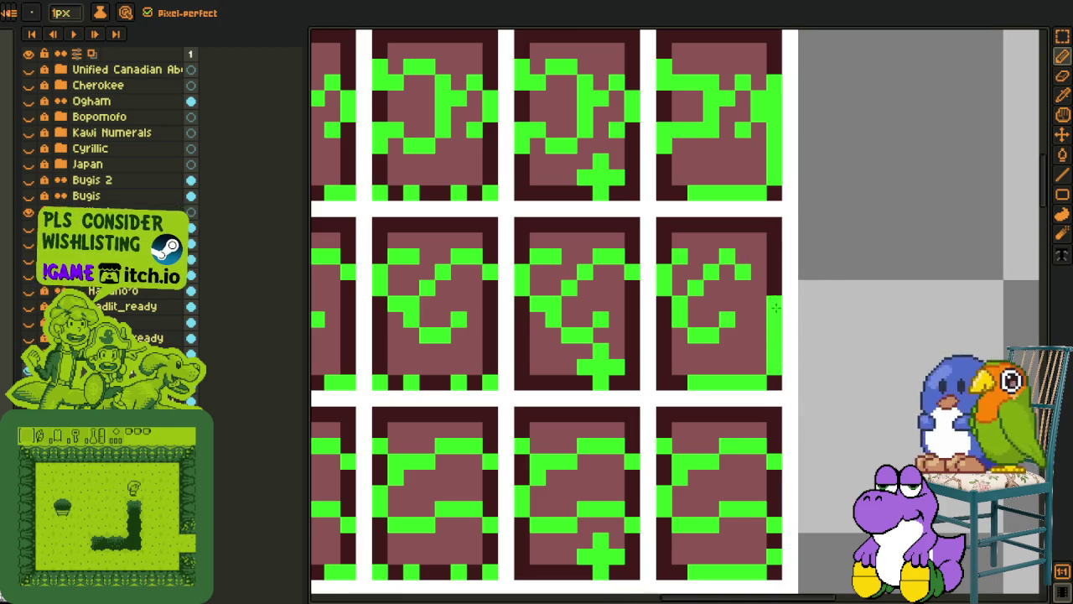
{"action": "key", "text": "m"}
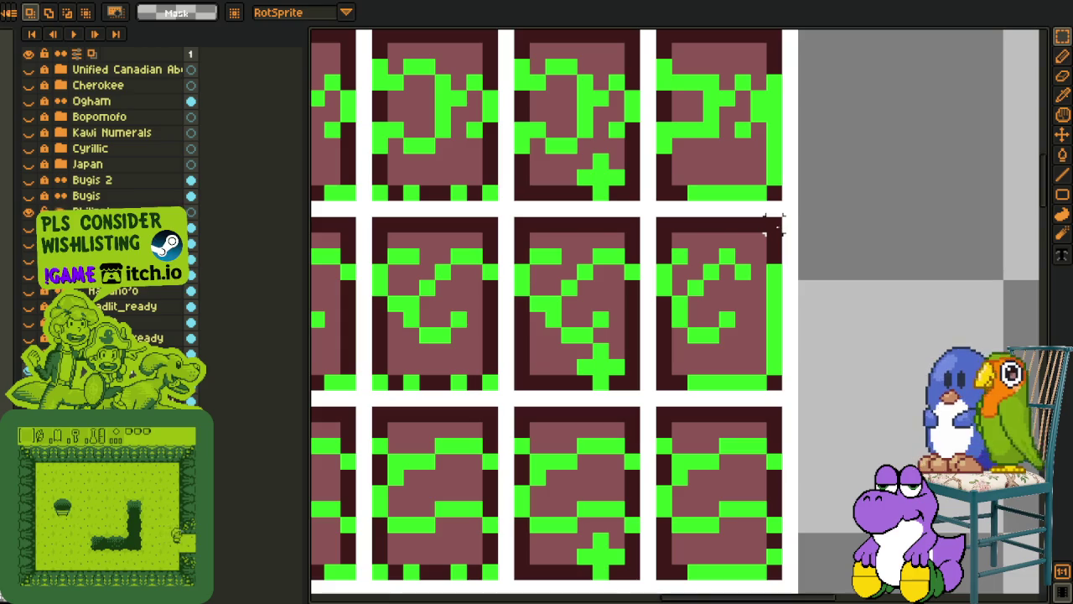
{"action": "scroll", "coordinate": [839, 294], "scroll_direction": "down", "scroll_amount": 3}
{"action": "scroll", "coordinate": [721, 250], "scroll_direction": "up", "scroll_amount": 2}
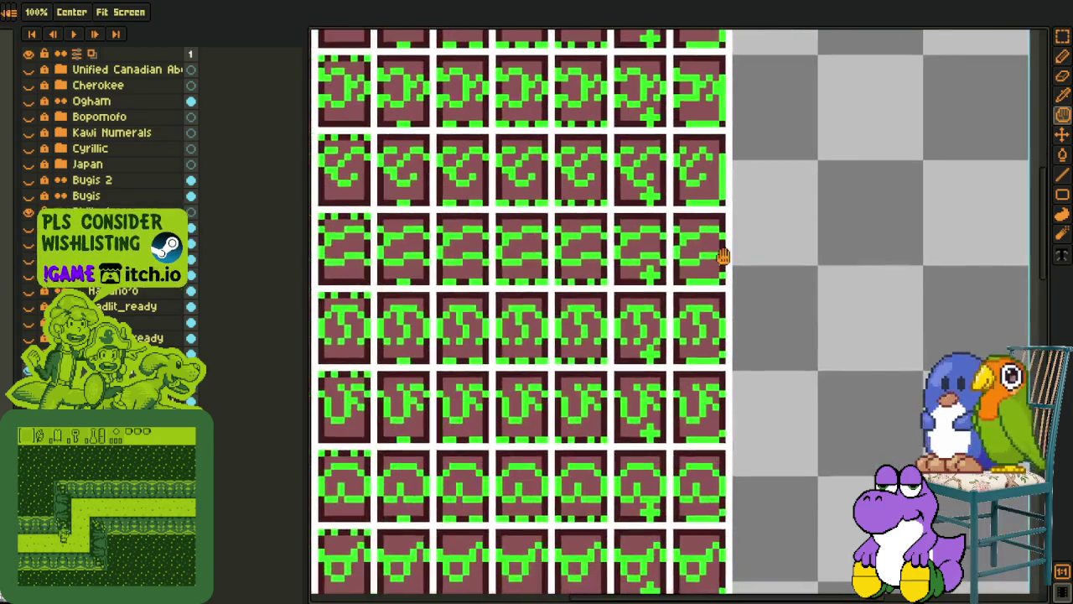
Discard an unwanted marquee move of the right glyph's pixels with undo
{"action": "scroll", "coordinate": [729, 250], "scroll_direction": "up", "scroll_amount": 2}
{"action": "key", "text": "i"}
{"action": "scroll", "coordinate": [721, 248], "scroll_direction": "up", "scroll_amount": 2}
{"action": "key", "text": "m"}
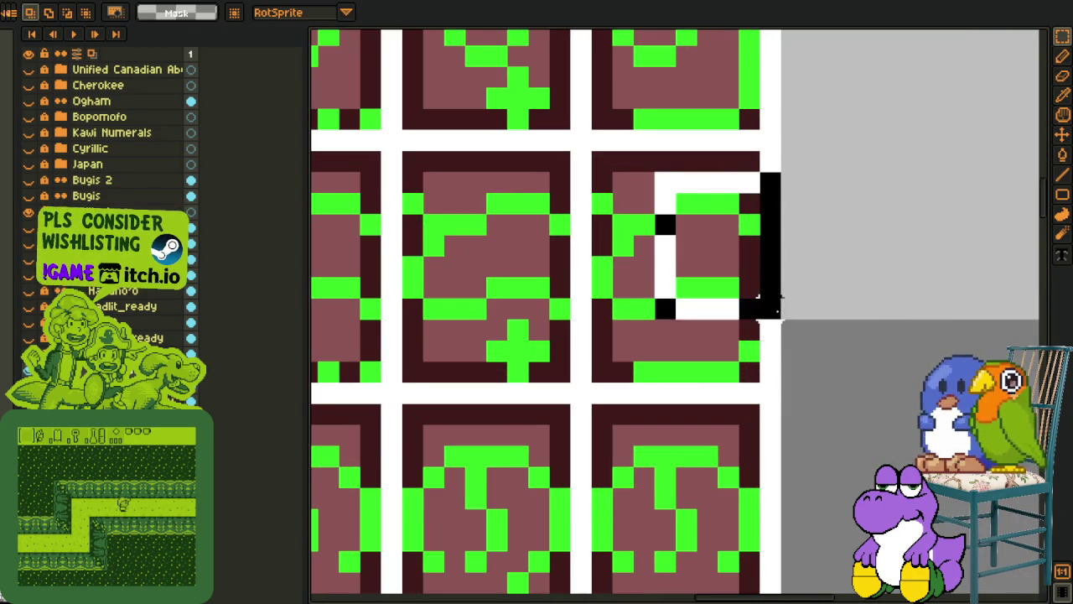
{"action": "left_click_drag", "start_coordinate": [761, 316], "coordinate": [628, 168]}
{"action": "left_click", "coordinate": [695, 199]}
{"action": "key", "text": "ctrl+z"}
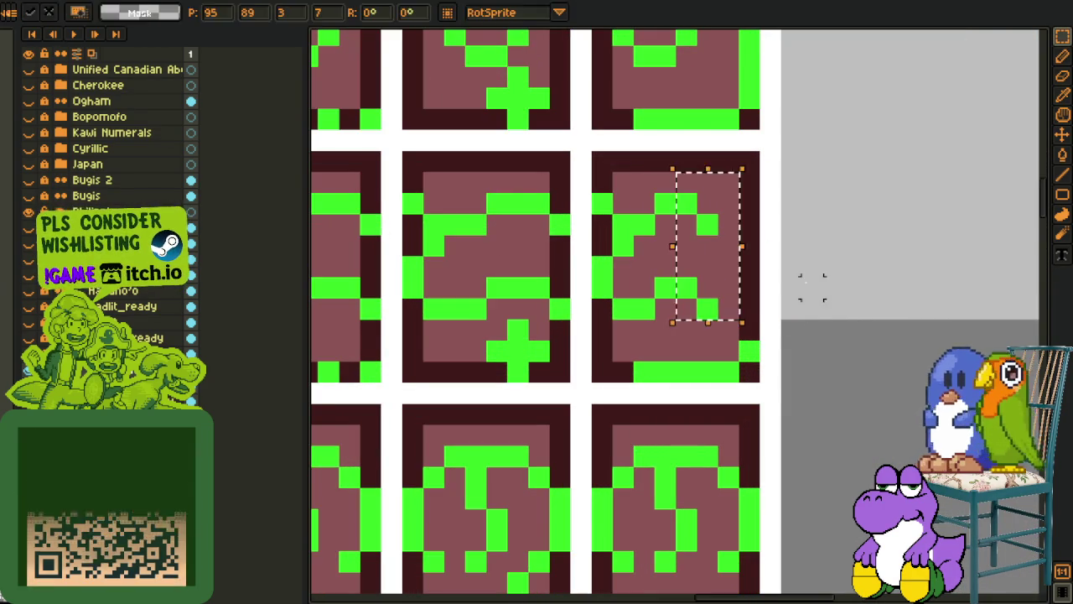
Pencil a green column down the glyph's right side and select its dark top-right column
{"action": "key", "text": "ctrl+d"}
{"action": "key", "text": "b"}
{"action": "left_click", "coordinate": [747, 350], "text": "alt"}
{"action": "left_click_drag", "start_coordinate": [750, 340], "coordinate": [749, 271]}
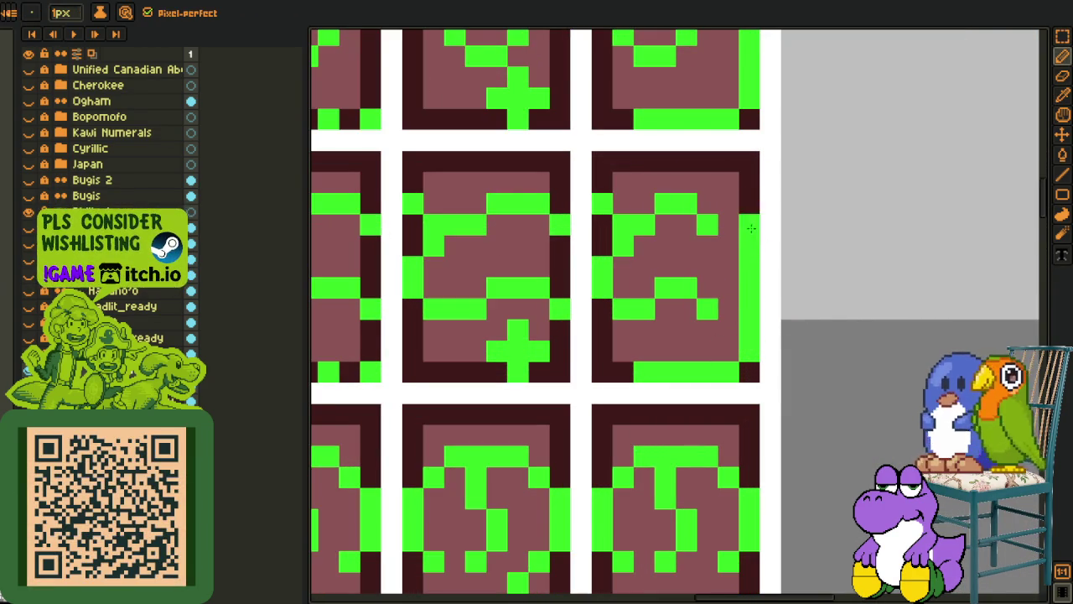
{"action": "key", "text": "m"}
{"action": "left_click_drag", "start_coordinate": [738, 150], "coordinate": [761, 217]}
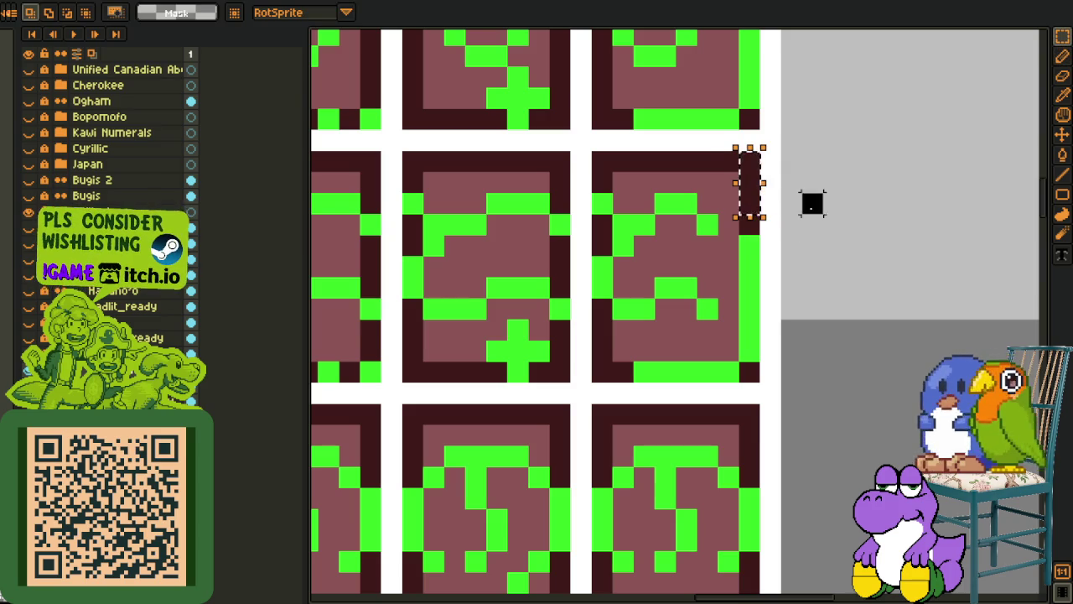
Zoom out and pan across the sheet to review the rows of green script glyphs
{"action": "scroll", "coordinate": [812, 235], "scroll_direction": "down", "scroll_amount": 3}
{"action": "scroll", "coordinate": [818, 243], "scroll_direction": "down", "scroll_amount": 1}
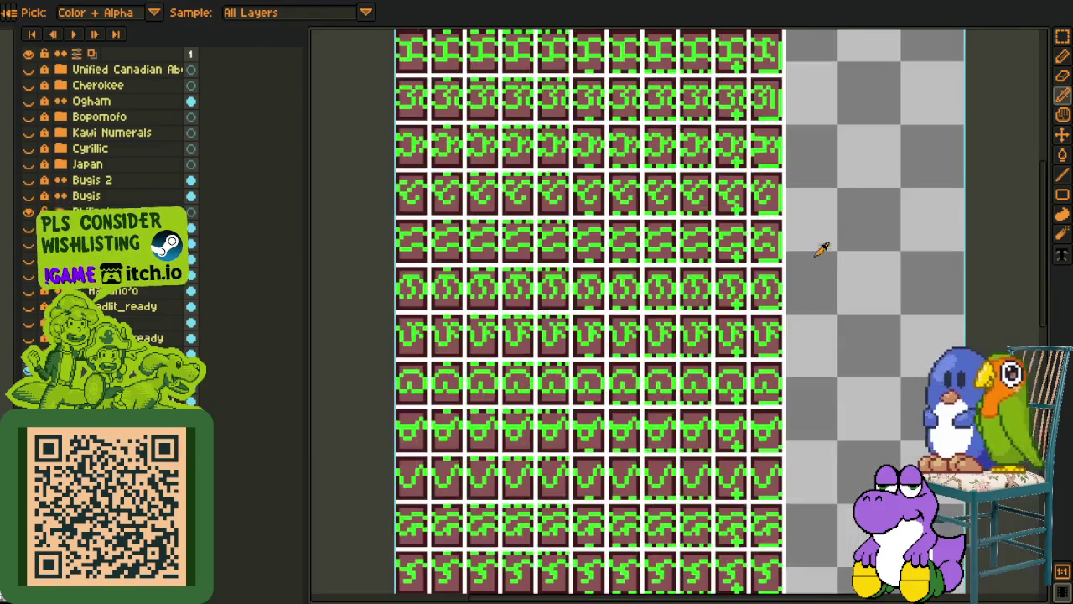
{"action": "left_click_drag", "start_coordinate": [822, 250], "coordinate": [759, 225]}
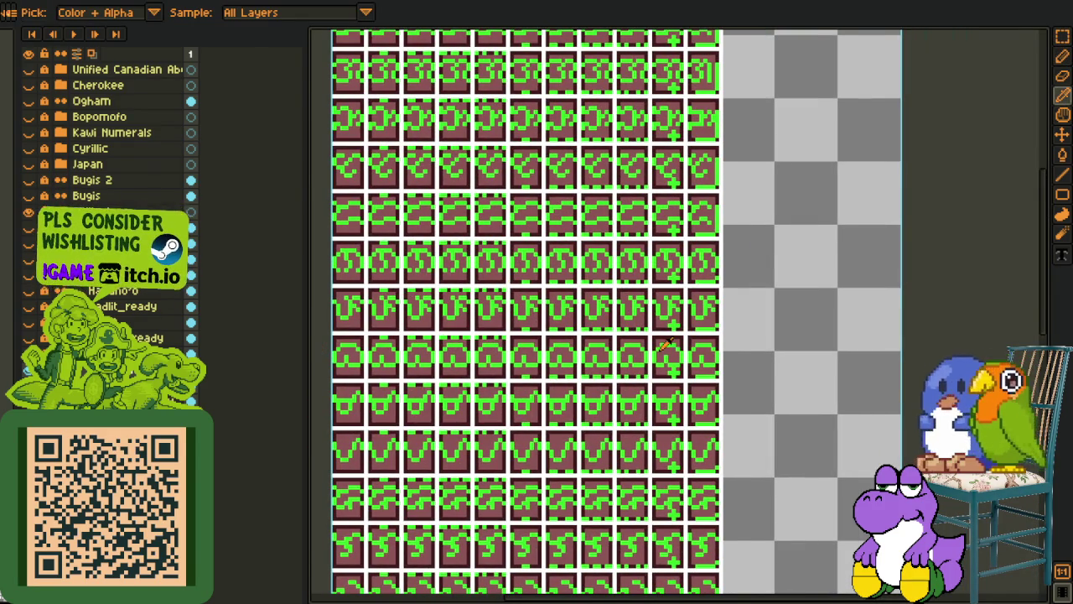
{"action": "scroll", "coordinate": [667, 344], "scroll_direction": "up", "scroll_amount": 1}
{"action": "scroll", "coordinate": [680, 270], "scroll_direction": "up", "scroll_amount": 1}
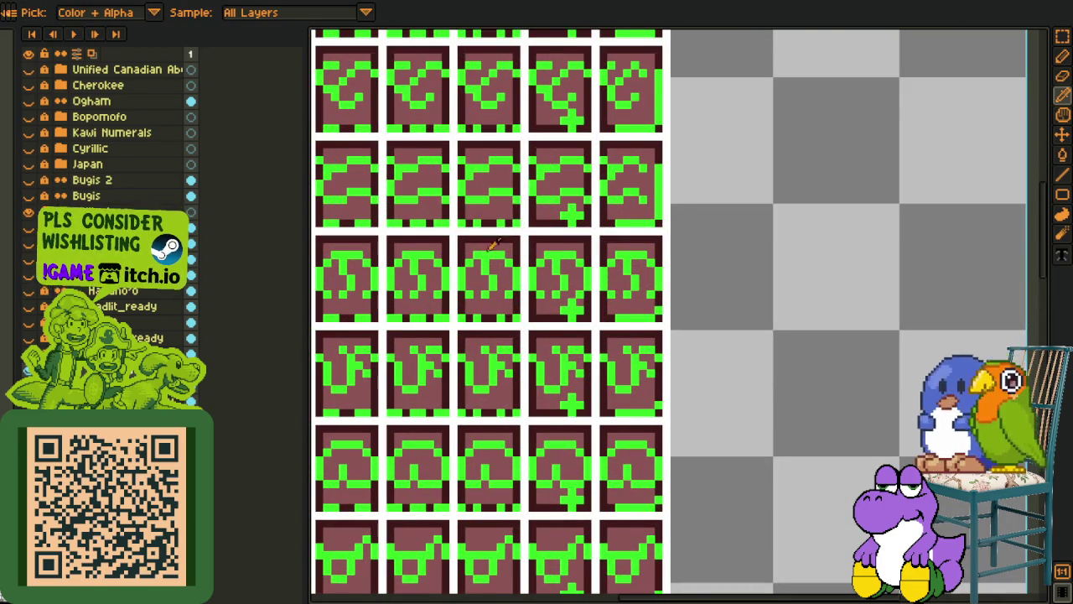
{"action": "scroll", "coordinate": [562, 247], "scroll_direction": "up", "scroll_amount": 1}
{"action": "scroll", "coordinate": [728, 291], "scroll_direction": "up", "scroll_amount": 2}
Select the right part of the T-shaped glyph, then clear the selection
{"action": "key", "text": "b"}
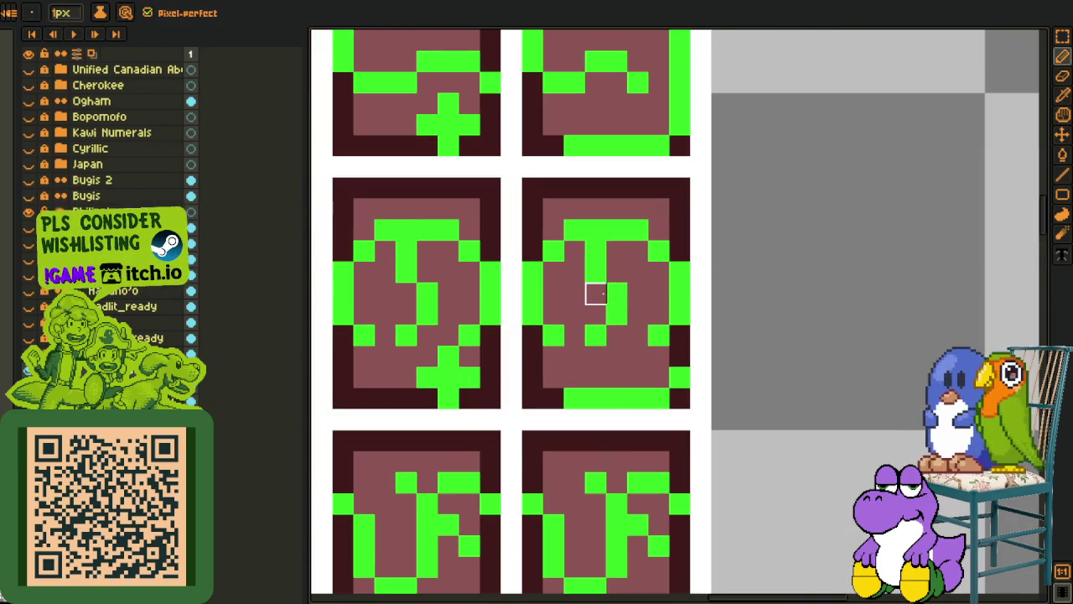
{"action": "key", "text": "i"}
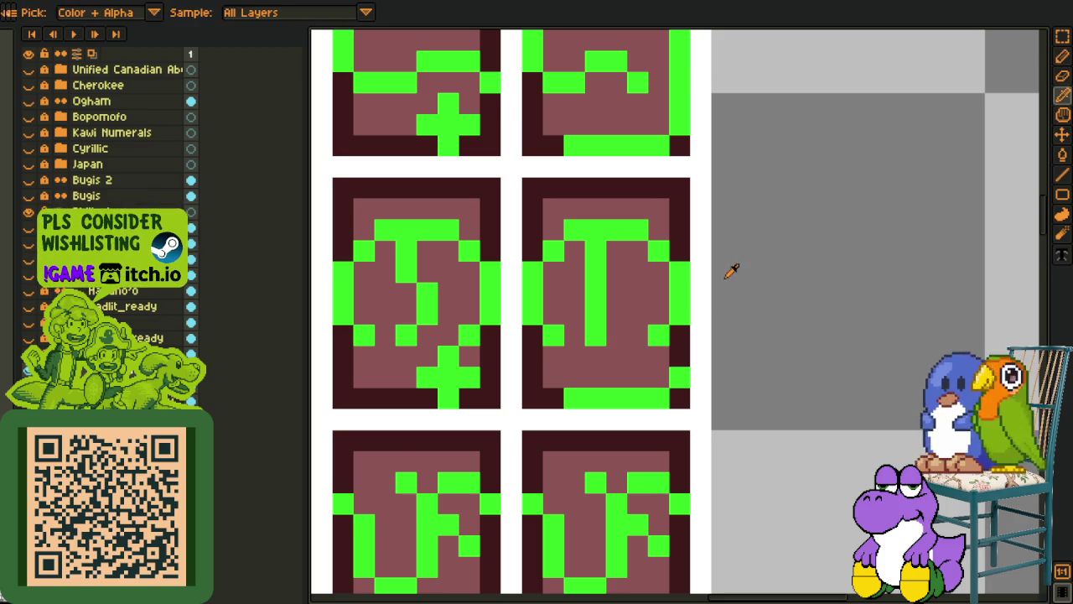
{"action": "key", "text": "m"}
{"action": "left_click_drag", "start_coordinate": [629, 222], "coordinate": [711, 331]}
{"action": "left_click", "coordinate": [721, 314]}
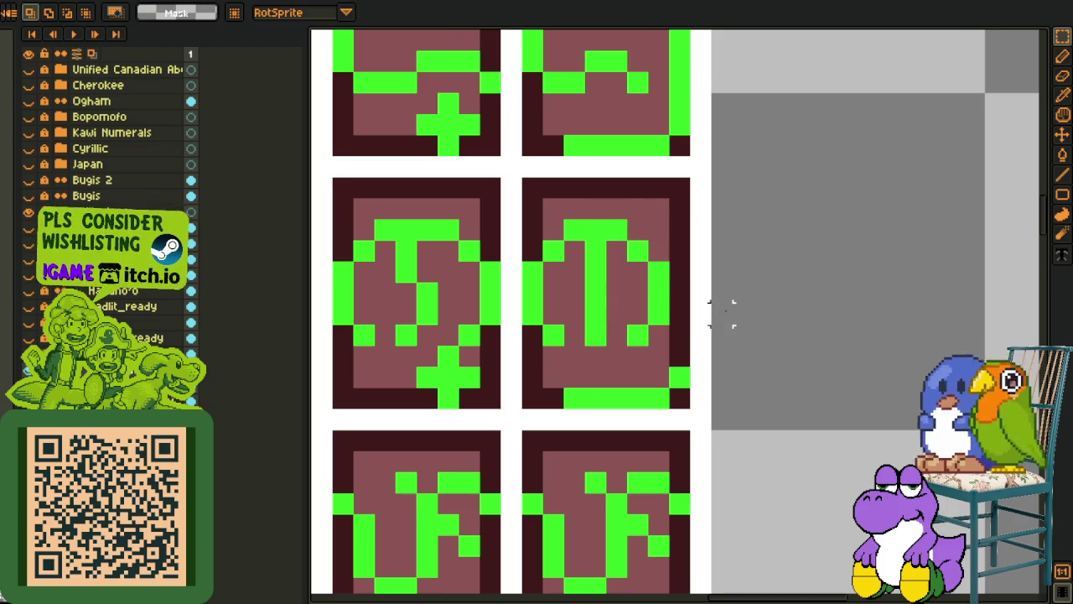
Sample the glyph's bright green and draw a line down the T glyph's right edge
{"action": "key", "text": "i"}
{"action": "left_click", "coordinate": [679, 371]}
{"action": "key", "text": "b"}
{"action": "left_click_drag", "start_coordinate": [679, 365], "coordinate": [688, 267]}
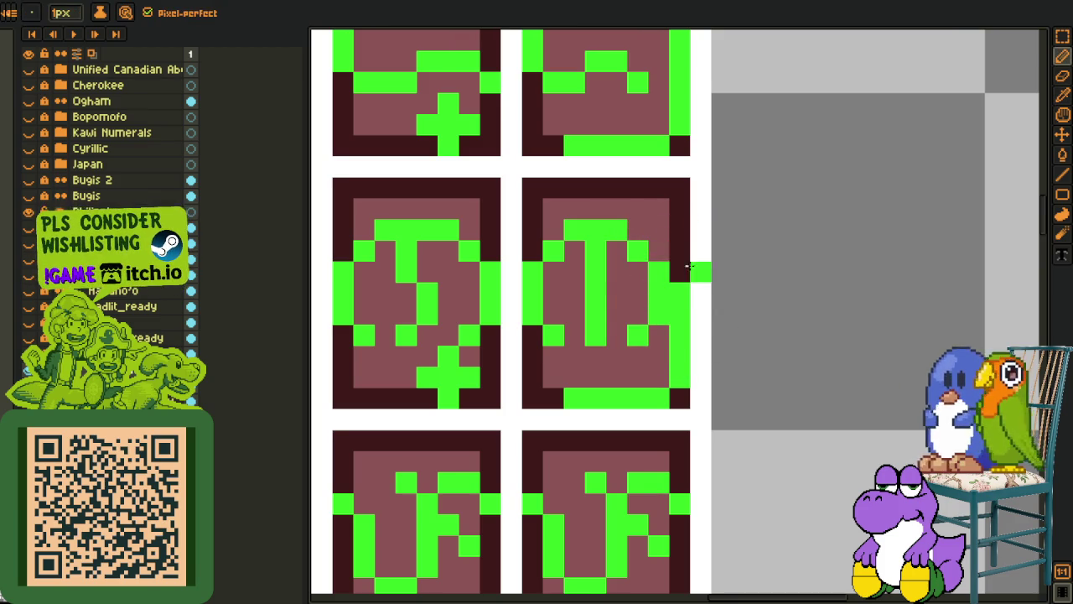
Select small blocks along the glyph's right edge in the right tile
{"action": "key", "text": "m"}
{"action": "left_click_drag", "start_coordinate": [669, 176], "coordinate": [693, 243]}
{"action": "key", "text": "b"}
{"action": "key", "text": "i"}
{"action": "scroll", "coordinate": [757, 260], "scroll_direction": "down", "scroll_amount": 1}
{"action": "scroll", "coordinate": [736, 263], "scroll_direction": "down", "scroll_amount": 1}
{"action": "scroll", "coordinate": [694, 256], "scroll_direction": "up", "scroll_amount": 2}
{"action": "key", "text": "m"}
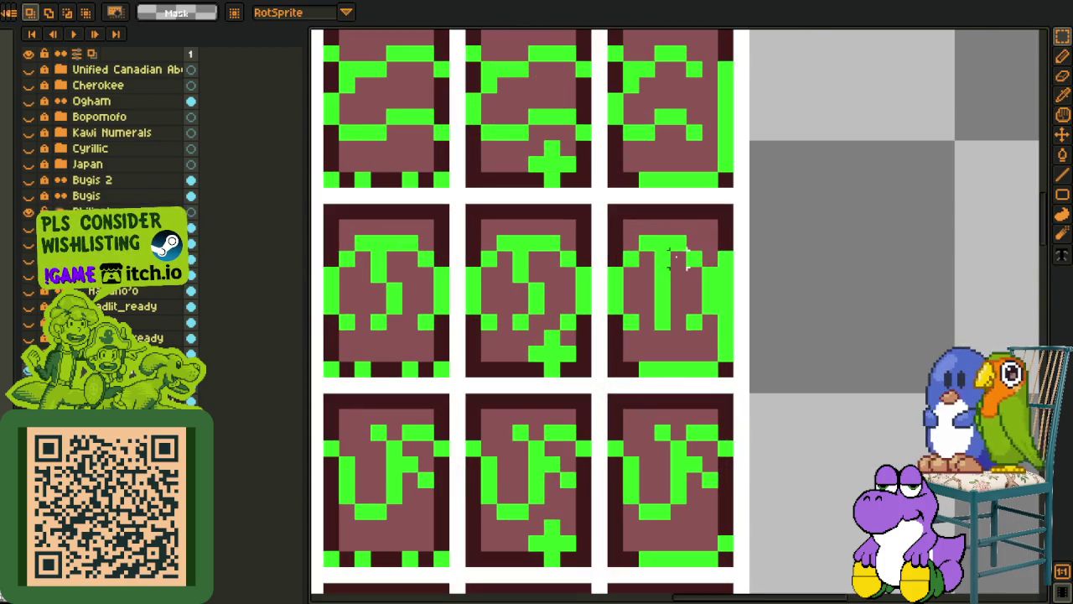
{"action": "mouse_move", "coordinate": [656, 236]}
{"action": "left_mouse_down"}
{"action": "mouse_move", "coordinate": [703, 307]}
{"action": "mouse_move", "coordinate": [680, 290]}
{"action": "left_mouse_up"}
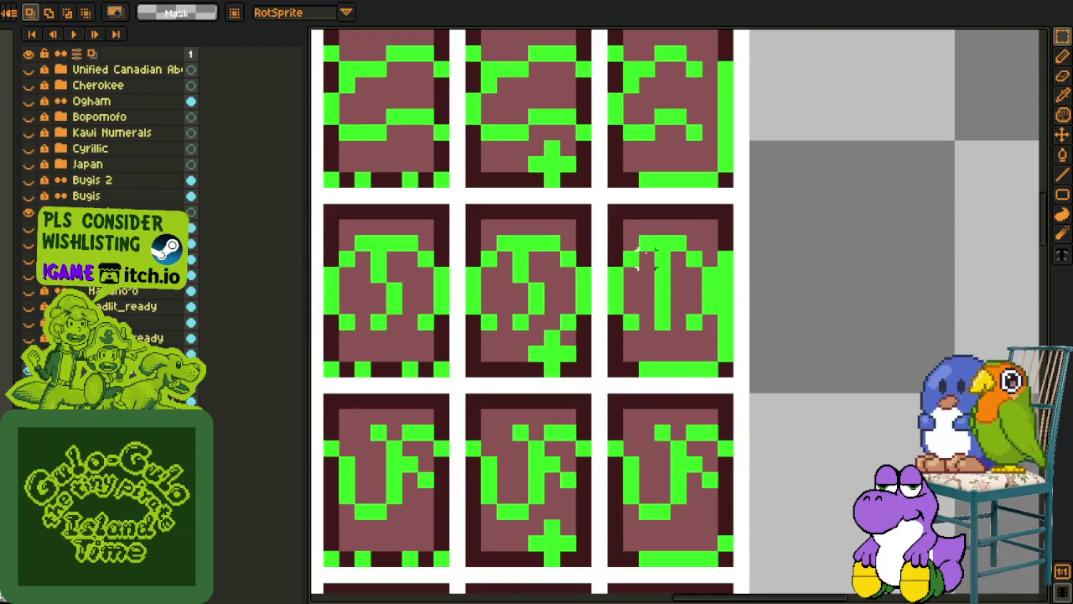
Move part of the T glyph with a rectangular selection and drop it in place
{"action": "key", "text": "i"}
{"action": "key", "text": "b"}
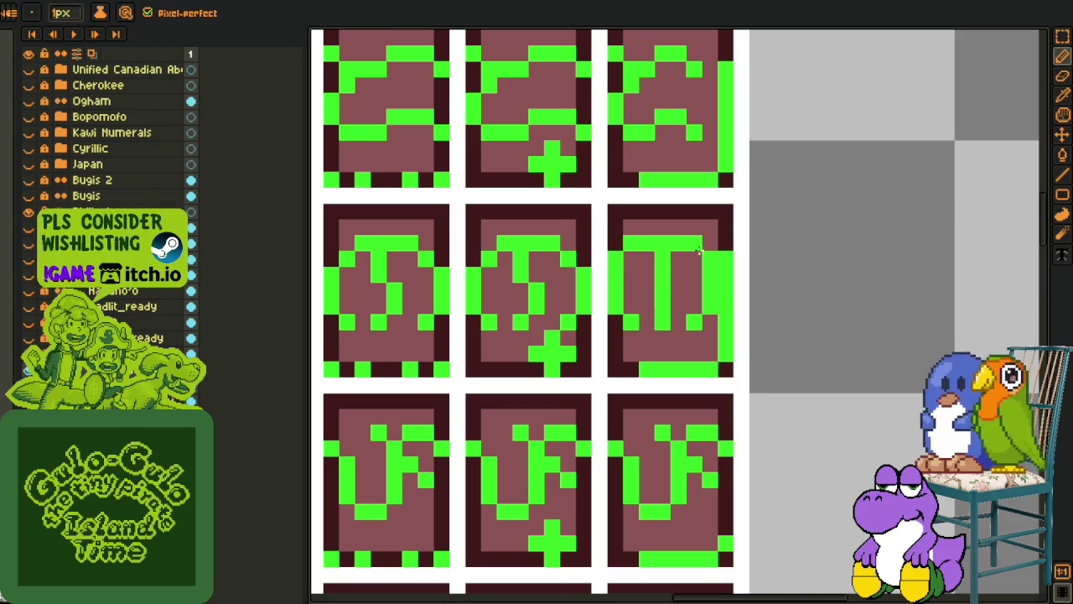
{"action": "key", "text": "m"}
{"action": "key", "text": "e"}
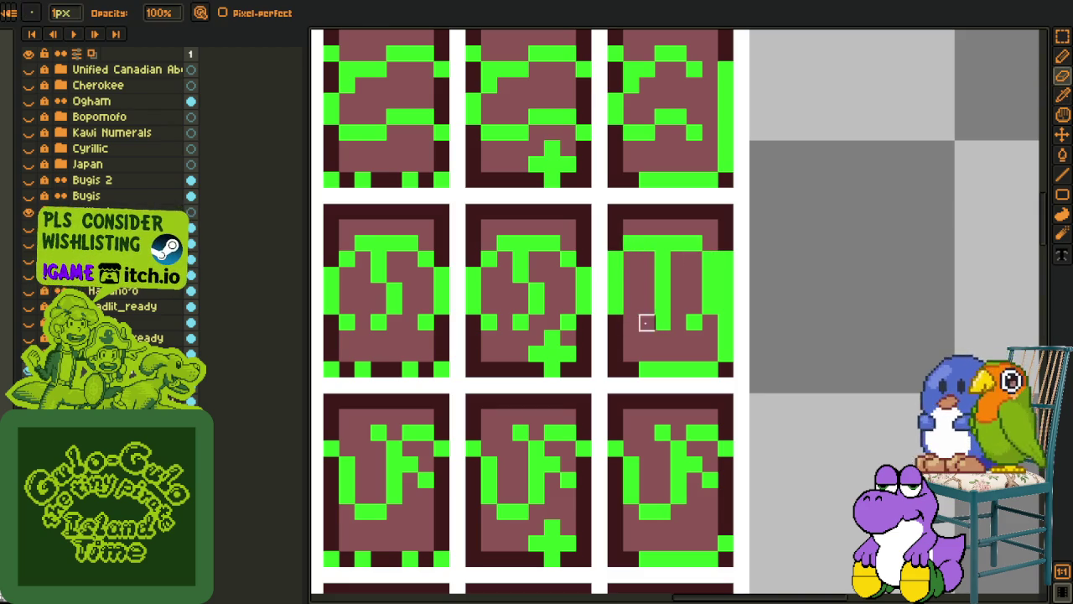
{"action": "key", "text": "i"}
{"action": "key", "text": "m"}
{"action": "mouse_move", "coordinate": [654, 235]}
{"action": "left_mouse_down"}
{"action": "mouse_move", "coordinate": [704, 331]}
{"action": "mouse_move", "coordinate": [707, 323]}
{"action": "left_mouse_up"}
{"action": "left_click", "coordinate": [714, 315]}
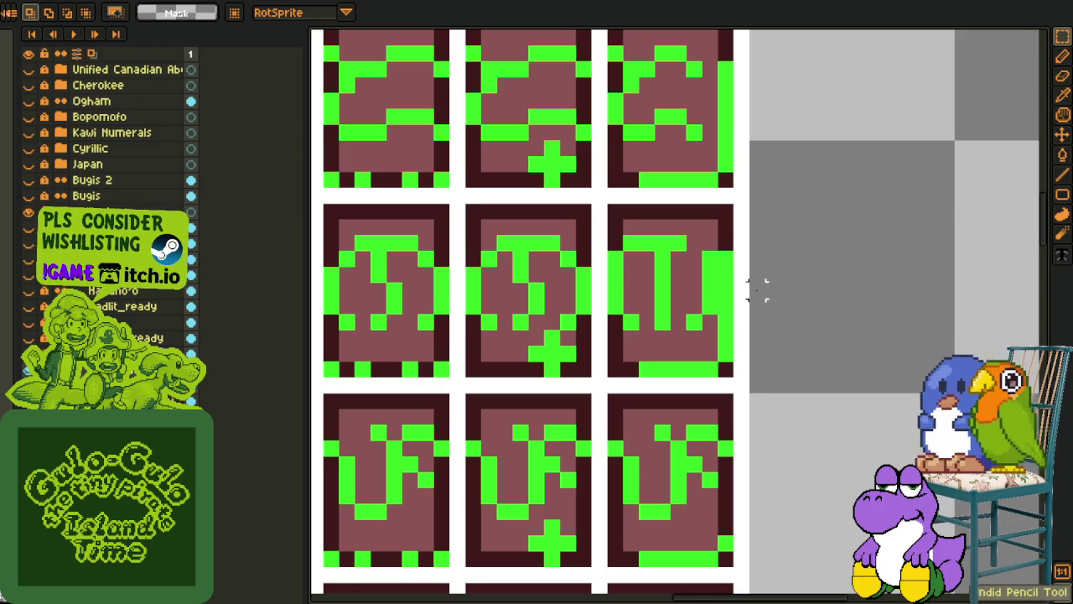
Paint over a green column of the T glyph in brown
{"action": "key", "text": "i"}
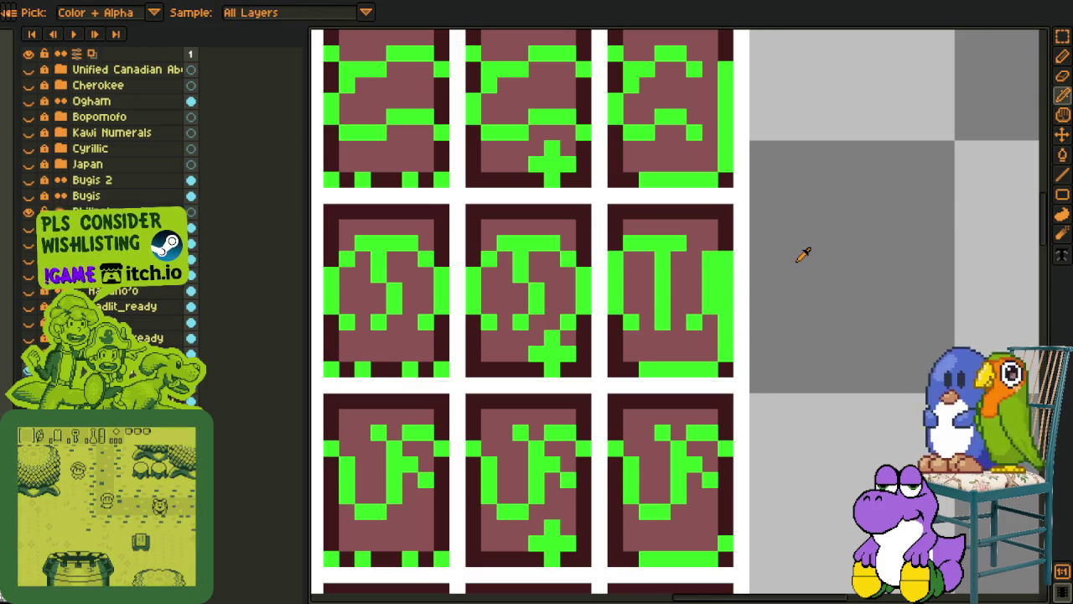
{"action": "key", "text": "b"}
{"action": "key", "text": "i"}
{"action": "key", "text": "b"}
{"action": "key", "text": "i"}
{"action": "key", "text": "b"}
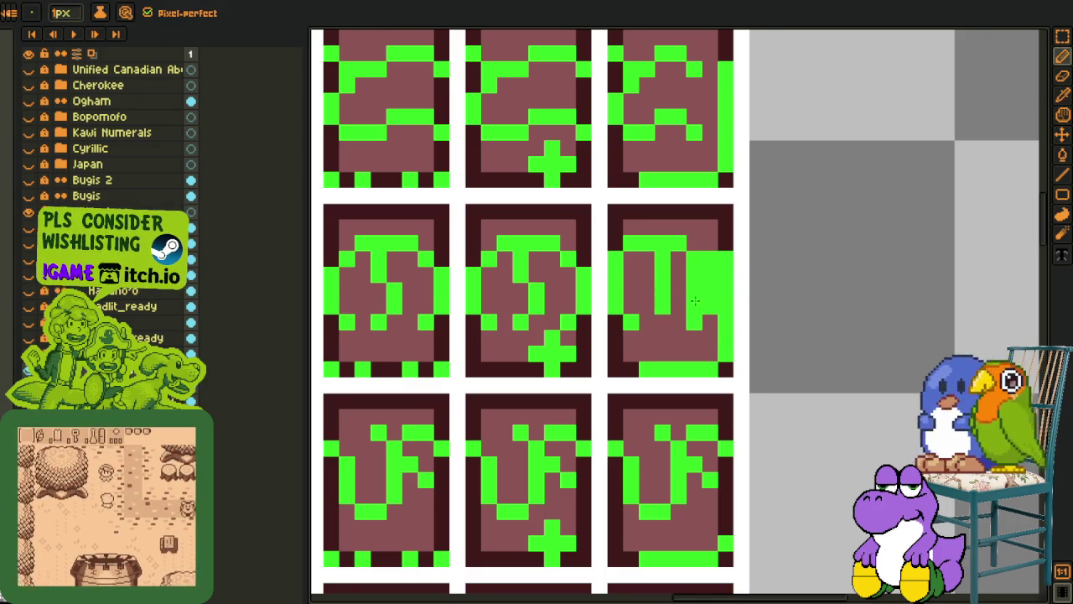
{"action": "mouse_move", "coordinate": [704, 309]}
{"action": "left_mouse_down"}
{"action": "mouse_move", "coordinate": [710, 251]}
{"action": "mouse_move", "coordinate": [663, 285]}
{"action": "left_mouse_up"}
Add green pixels to the middle-right glyph
{"action": "scroll", "coordinate": [696, 277], "scroll_direction": "down", "scroll_amount": 3}
{"action": "scroll", "coordinate": [708, 277], "scroll_direction": "up", "scroll_amount": 1}
{"action": "key", "text": "i"}
{"action": "scroll", "coordinate": [709, 276], "scroll_direction": "up", "scroll_amount": 2}
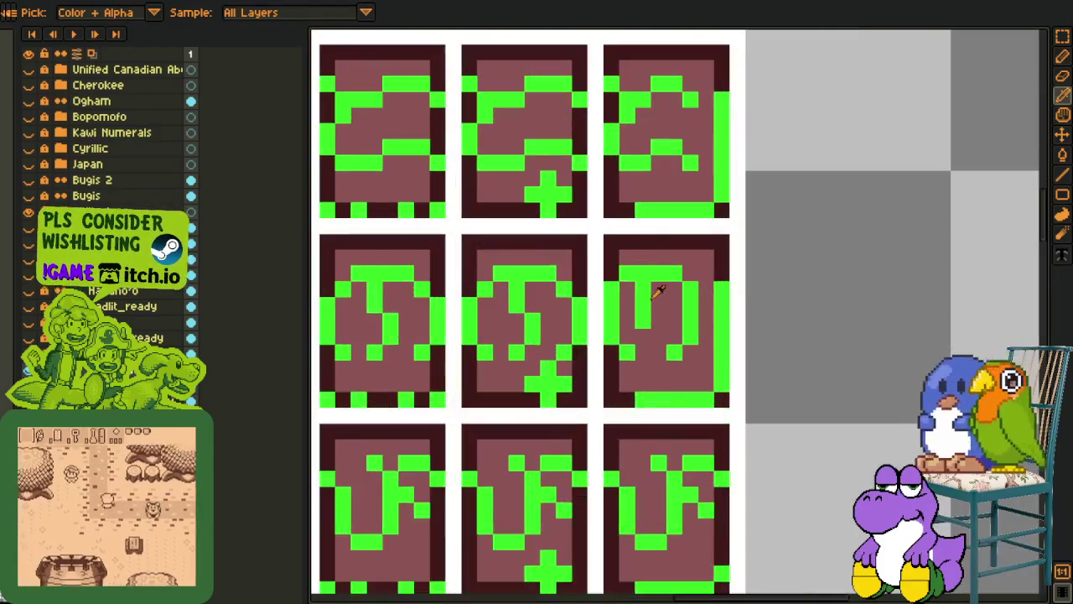
{"action": "key", "text": "b"}
{"action": "left_click", "coordinate": [654, 306]}
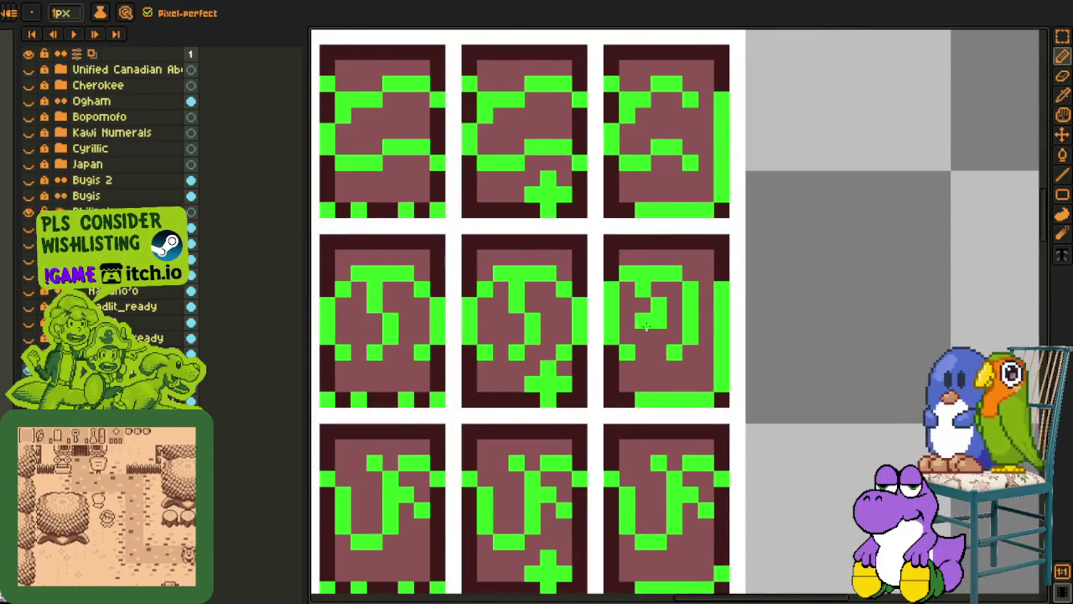
{"action": "scroll", "coordinate": [696, 336], "scroll_direction": "down", "scroll_amount": 3}
{"action": "scroll", "coordinate": [738, 336], "scroll_direction": "down", "scroll_amount": 1}
Select the top-right area of the glyph and delete it
{"action": "key", "text": "h"}
{"action": "scroll", "coordinate": [709, 288], "scroll_direction": "down", "scroll_amount": 1}
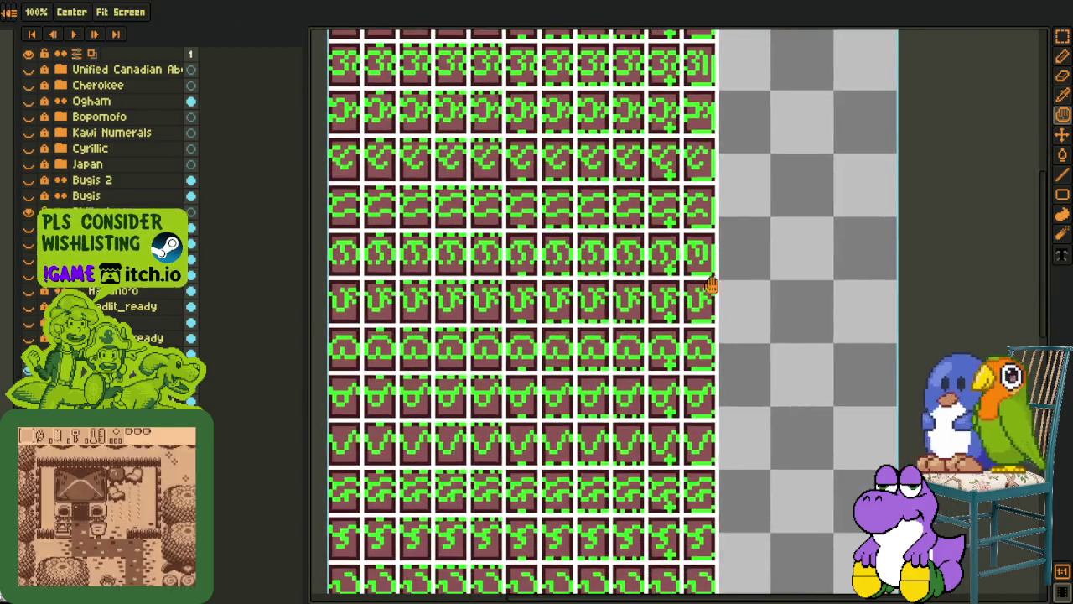
{"action": "key", "text": "i"}
{"action": "scroll", "coordinate": [713, 280], "scroll_direction": "up", "scroll_amount": 1}
{"action": "scroll", "coordinate": [671, 278], "scroll_direction": "up", "scroll_amount": 1}
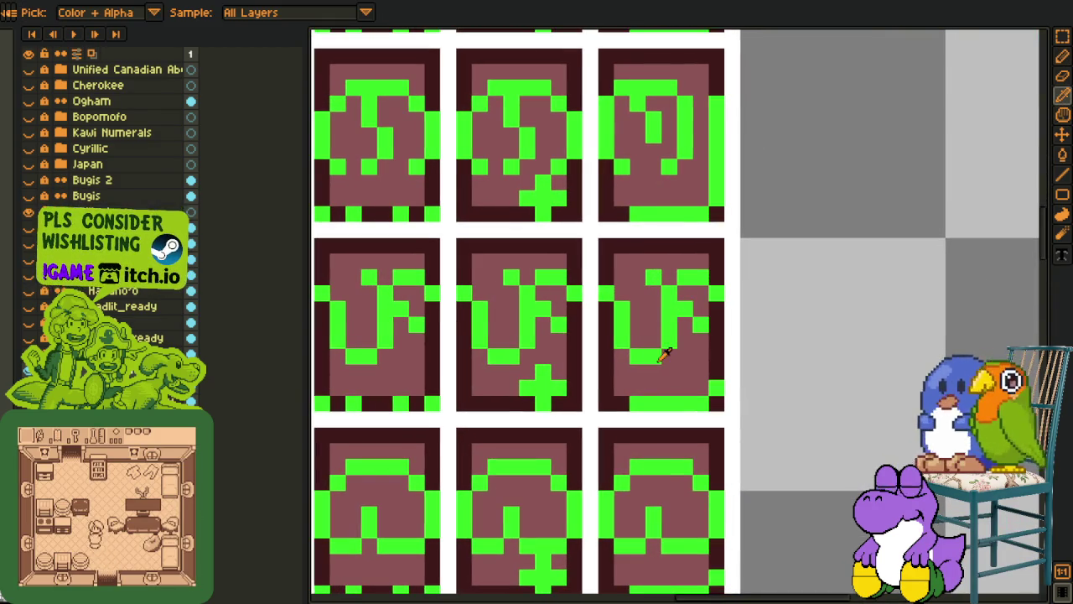
{"action": "key", "text": "b"}
{"action": "scroll", "coordinate": [655, 335], "scroll_direction": "down", "scroll_amount": 2}
{"action": "key", "text": "h"}
{"action": "scroll", "coordinate": [669, 410], "scroll_direction": "up", "scroll_amount": 1}
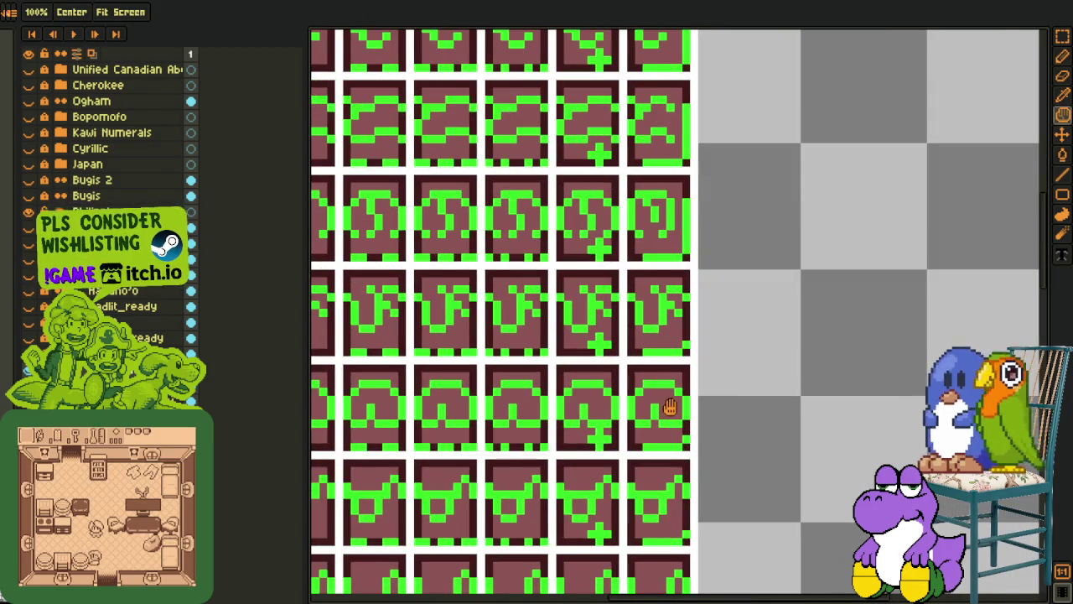
{"action": "key", "text": "m"}
{"action": "scroll", "coordinate": [701, 317], "scroll_direction": "up", "scroll_amount": 2}
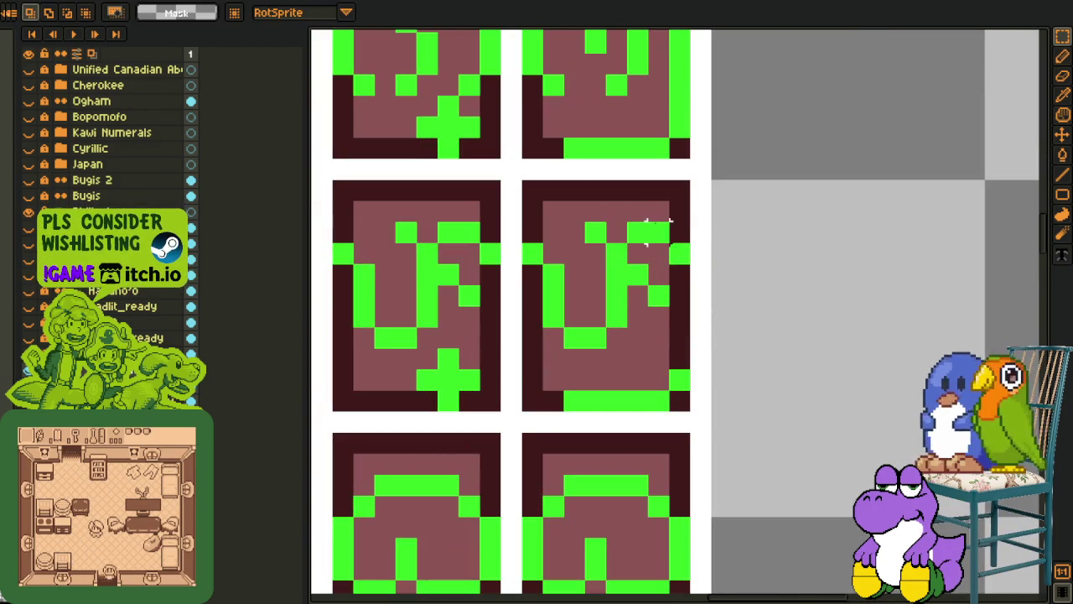
{"action": "left_click_drag", "start_coordinate": [647, 217], "coordinate": [695, 264]}
{"action": "key", "text": "Delete"}
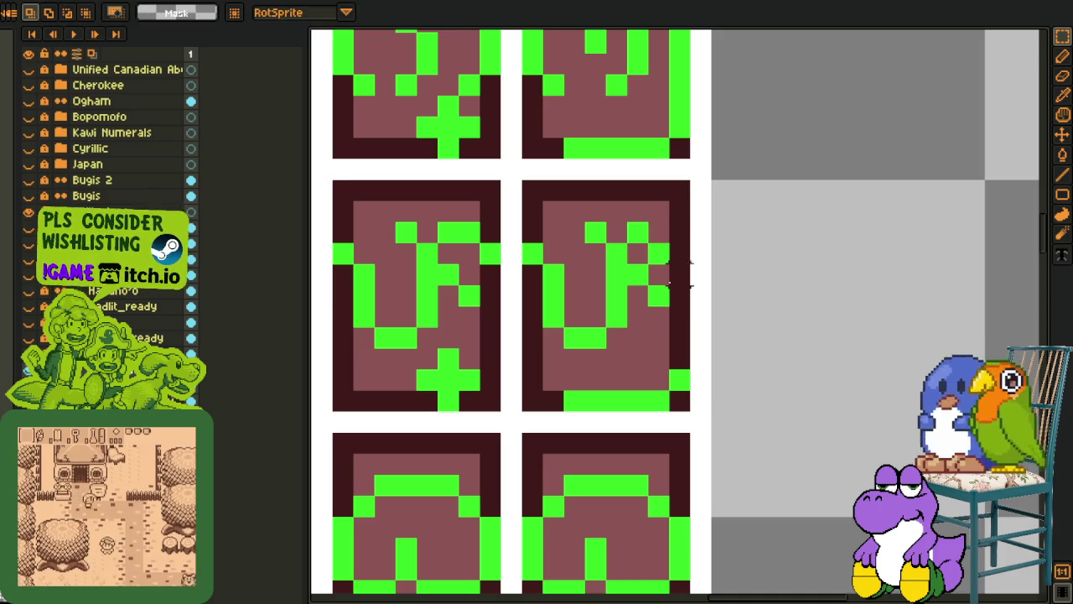
Sample the glyph's green and add a green pixel to the right glyph
{"action": "key", "text": "e"}
{"action": "key", "text": "i"}
{"action": "left_click", "coordinate": [656, 293]}
{"action": "key", "text": "b"}
{"action": "left_click", "coordinate": [638, 275]}
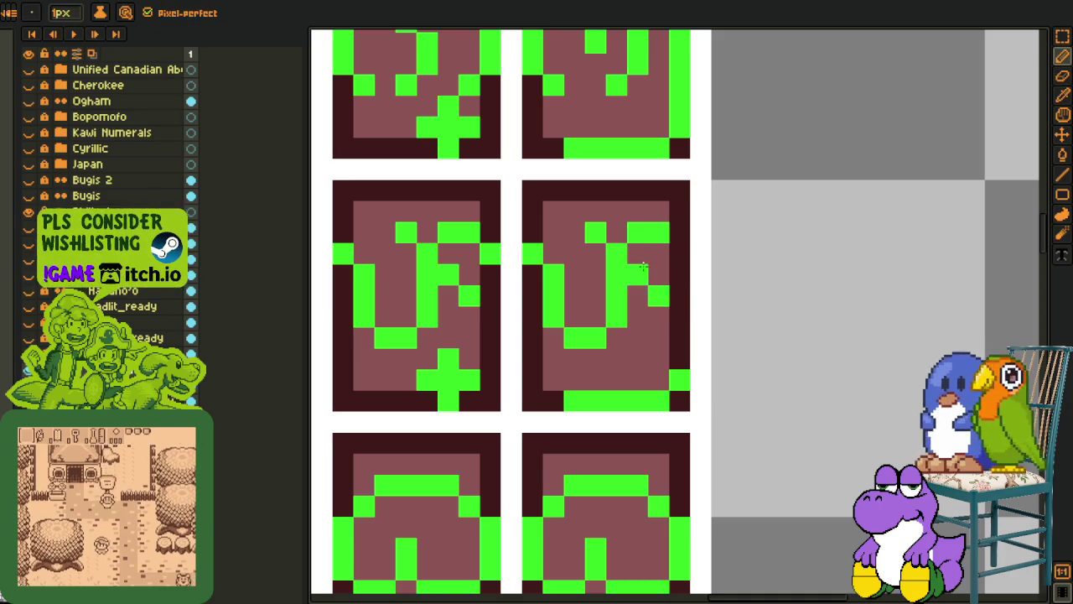
Try moving a block of the right glyph, then undo the move and deselect
{"action": "scroll", "coordinate": [653, 295], "scroll_direction": "down", "scroll_amount": 2}
{"action": "scroll", "coordinate": [653, 295], "scroll_direction": "up", "scroll_amount": 1}
{"action": "key", "text": "m"}
{"action": "mouse_move", "coordinate": [616, 249]}
{"action": "left_mouse_down"}
{"action": "mouse_move", "coordinate": [709, 403]}
{"action": "mouse_move", "coordinate": [709, 330]}
{"action": "left_mouse_up"}
{"action": "key", "text": "ctrl+z"}
{"action": "key", "text": "ctrl+d"}
{"action": "key", "text": "i"}
{"action": "key", "text": "b"}
Select the dark right-edge column and the middle glyph, then add a green pixel
{"action": "key", "text": "m"}
{"action": "left_click_drag", "start_coordinate": [696, 228], "coordinate": [717, 315]}
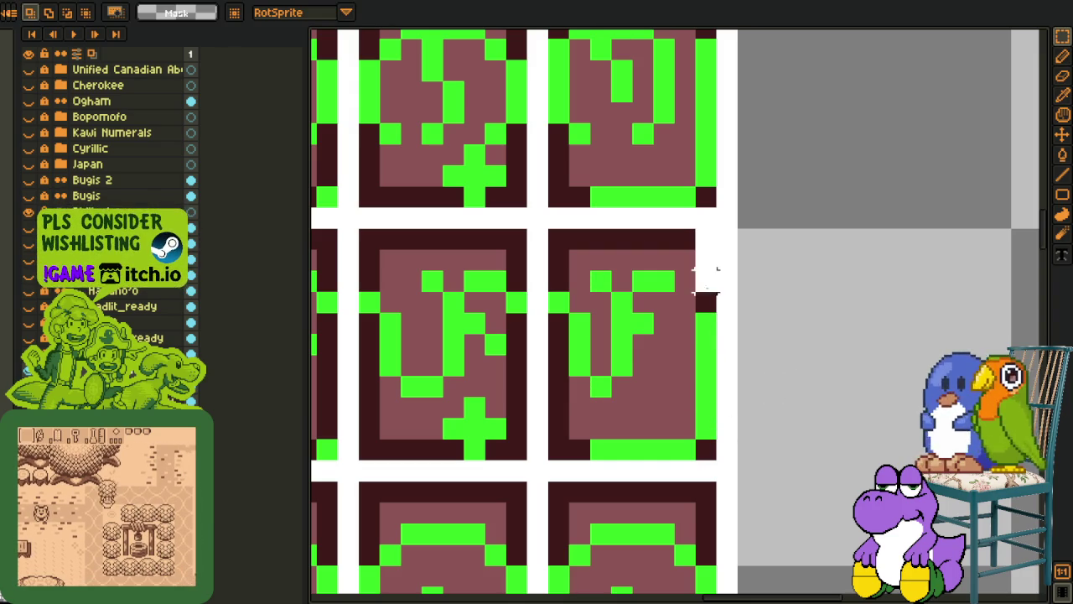
{"action": "scroll", "coordinate": [780, 281], "scroll_direction": "down", "scroll_amount": 3}
{"action": "scroll", "coordinate": [780, 281], "scroll_direction": "up", "scroll_amount": 2}
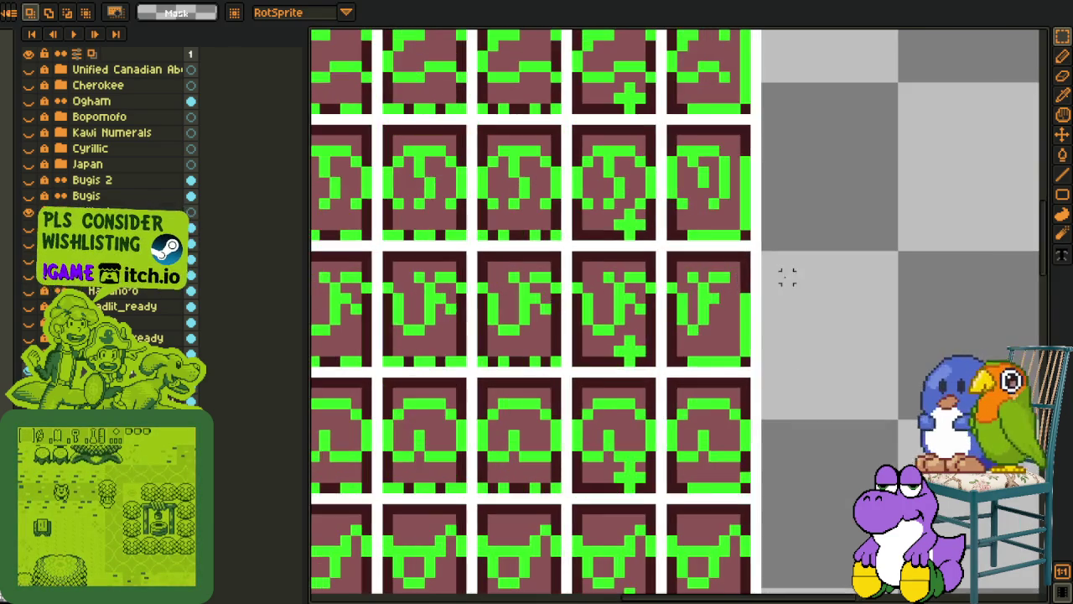
{"action": "scroll", "coordinate": [755, 290], "scroll_direction": "up", "scroll_amount": 1}
{"action": "scroll", "coordinate": [709, 294], "scroll_direction": "up", "scroll_amount": 1}
{"action": "left_click_drag", "start_coordinate": [639, 281], "coordinate": [726, 388]}
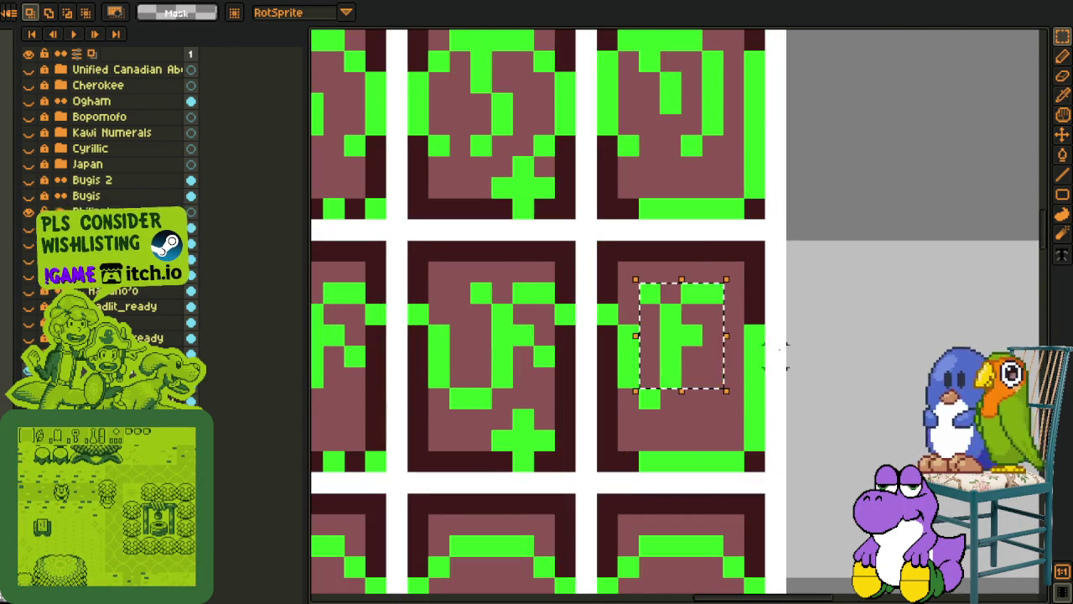
{"action": "key", "text": "i"}
{"action": "key", "text": "b"}
{"action": "left_click", "coordinate": [675, 395]}
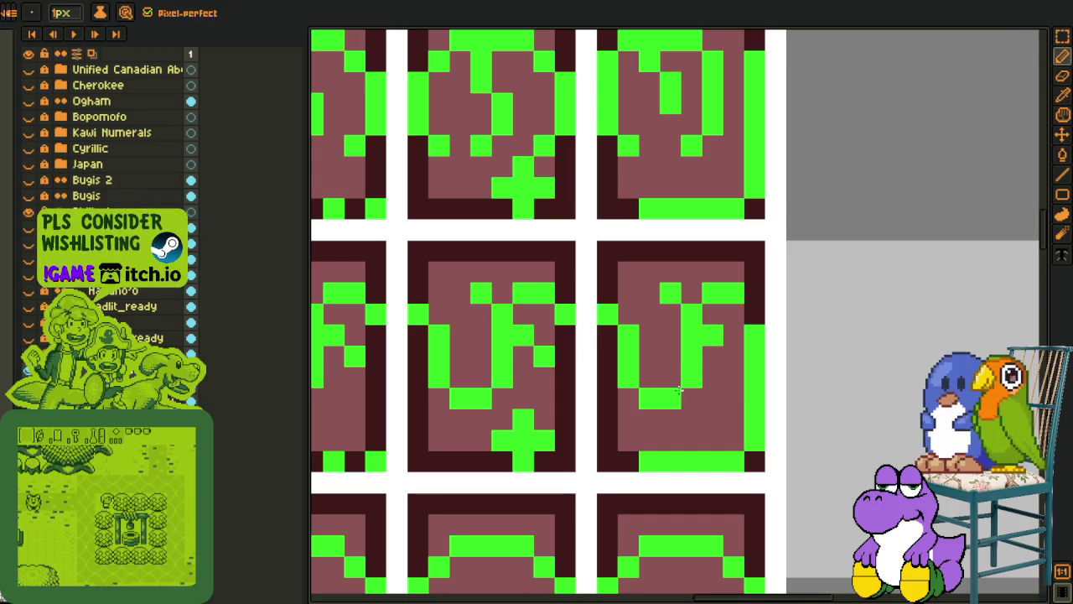
Pan the canvas to bring the right-column glyphs into view
{"action": "scroll", "coordinate": [738, 366], "scroll_direction": "down", "scroll_amount": 3}
{"action": "key", "text": "i"}
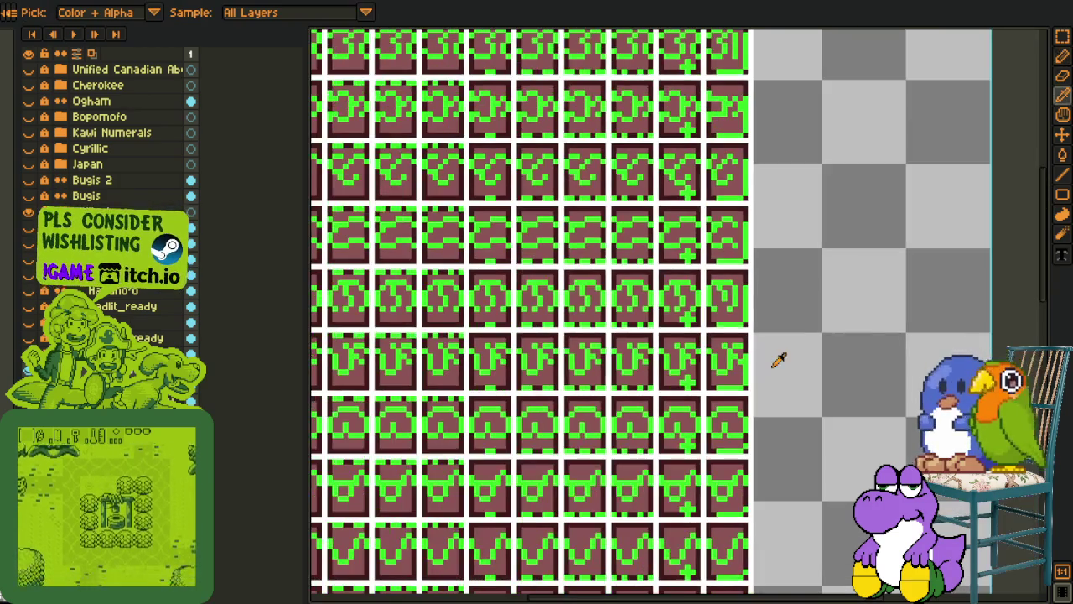
{"action": "scroll", "coordinate": [776, 360], "scroll_direction": "down", "scroll_amount": 1}
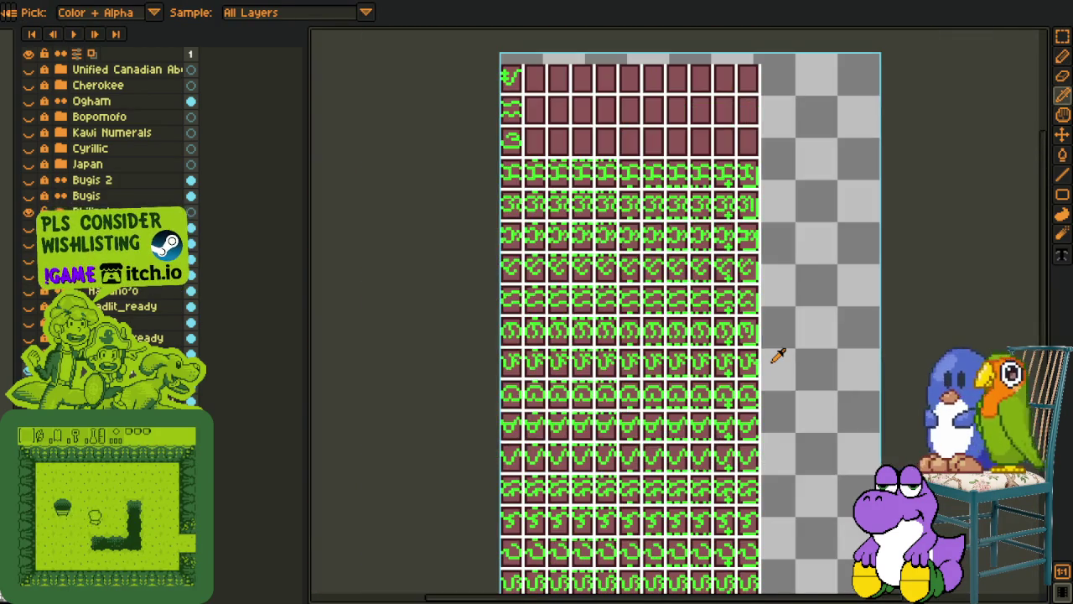
{"action": "scroll", "coordinate": [772, 364], "scroll_direction": "down", "scroll_amount": 1}
{"action": "key", "text": "h"}
{"action": "left_click_drag", "start_coordinate": [771, 365], "coordinate": [714, 257]}
{"action": "scroll", "coordinate": [693, 240], "scroll_direction": "up", "scroll_amount": 3}
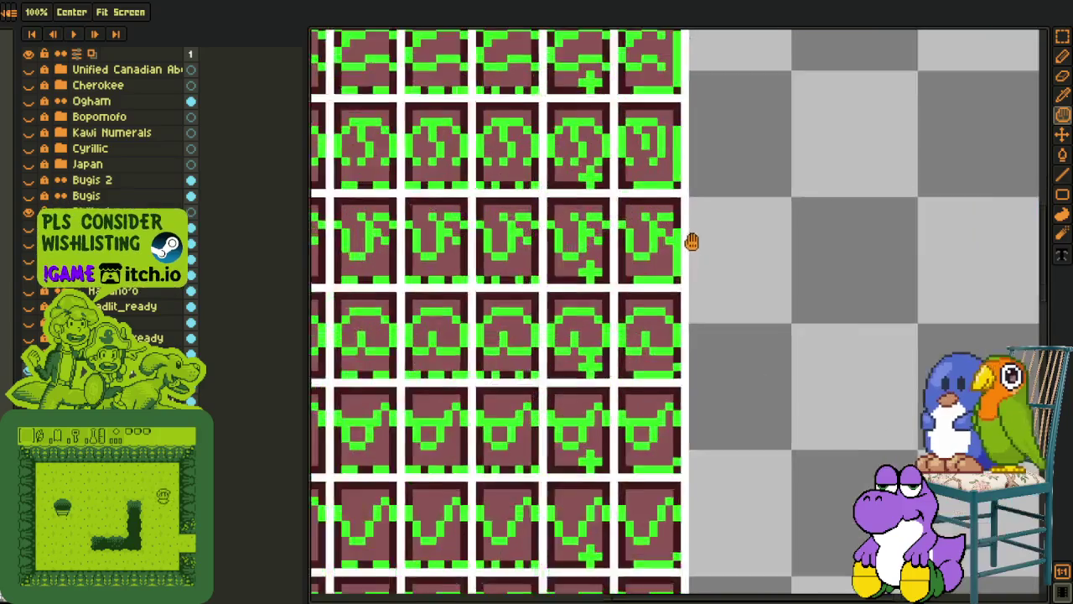
Select part of the arch-shaped glyph in the right tile, then drop the selection
{"action": "key", "text": "b"}
{"action": "scroll", "coordinate": [661, 239], "scroll_direction": "down", "scroll_amount": 1}
{"action": "key", "text": "i"}
{"action": "scroll", "coordinate": [709, 281], "scroll_direction": "down", "scroll_amount": 1}
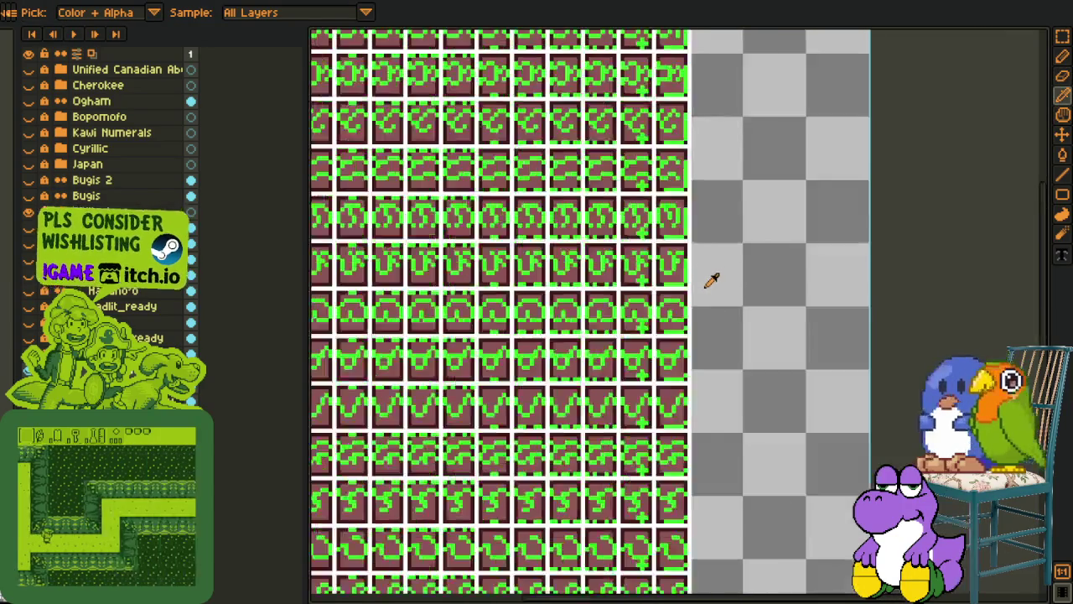
{"action": "scroll", "coordinate": [712, 281], "scroll_direction": "down", "scroll_amount": 1}
{"action": "scroll", "coordinate": [708, 282], "scroll_direction": "up", "scroll_amount": 2}
{"action": "scroll", "coordinate": [688, 294], "scroll_direction": "up", "scroll_amount": 3}
{"action": "key", "text": "m"}
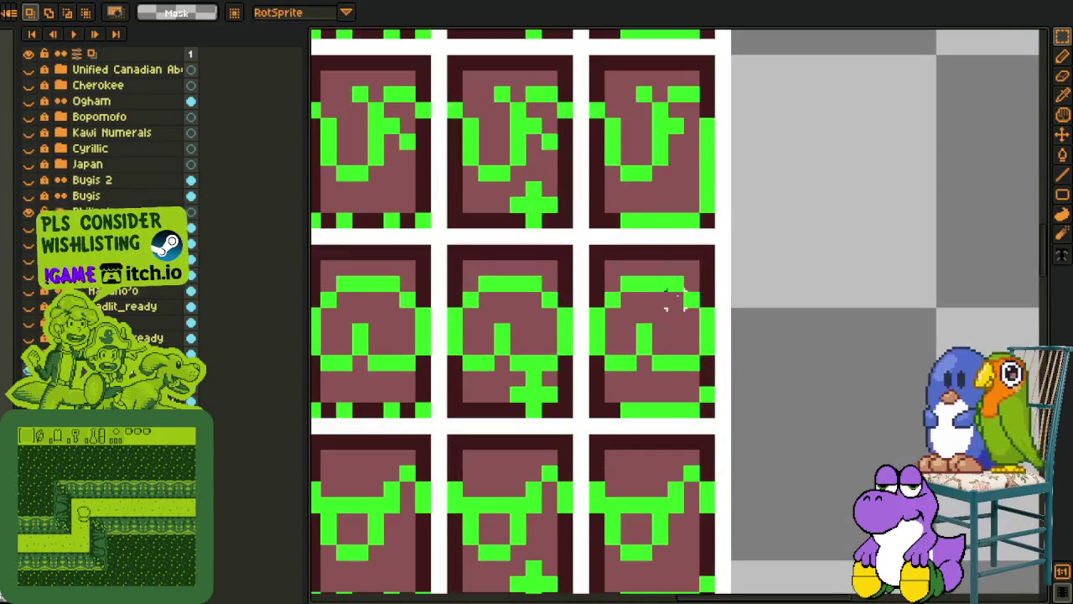
{"action": "mouse_move", "coordinate": [675, 285]}
{"action": "left_mouse_down"}
{"action": "mouse_move", "coordinate": [717, 373]}
{"action": "mouse_move", "coordinate": [711, 302]}
{"action": "left_mouse_up"}
{"action": "key", "text": "ctrl+d"}
Try shifting the arch glyph's top-right corner pixels, then undo it
{"action": "key", "text": "i"}
{"action": "key", "text": "b"}
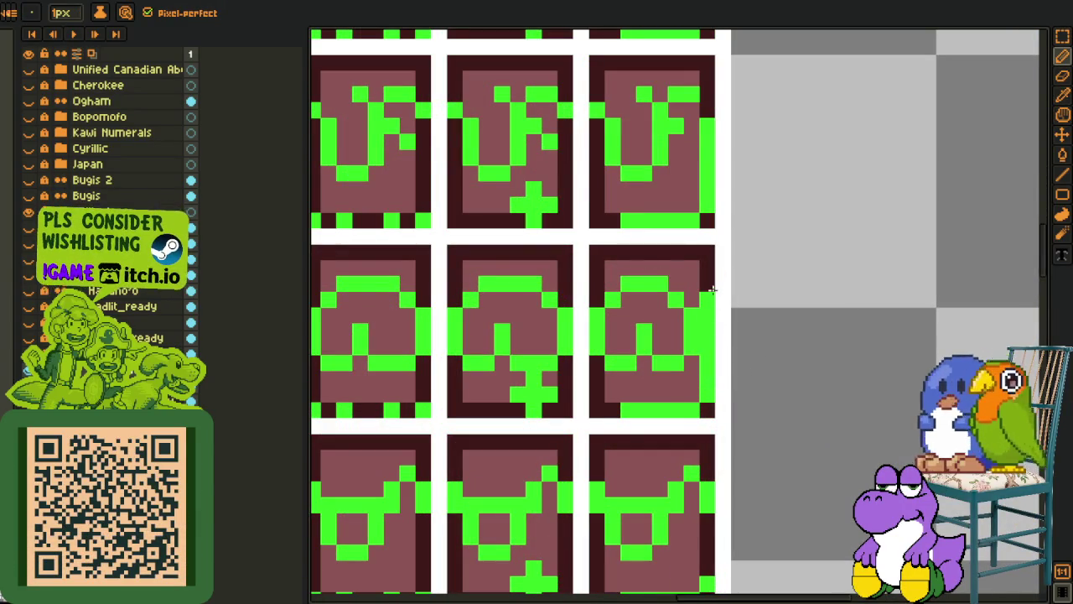
{"action": "key", "text": "m"}
{"action": "left_click_drag", "start_coordinate": [712, 289], "coordinate": [772, 282]}
{"action": "key", "text": "ctrl+z"}
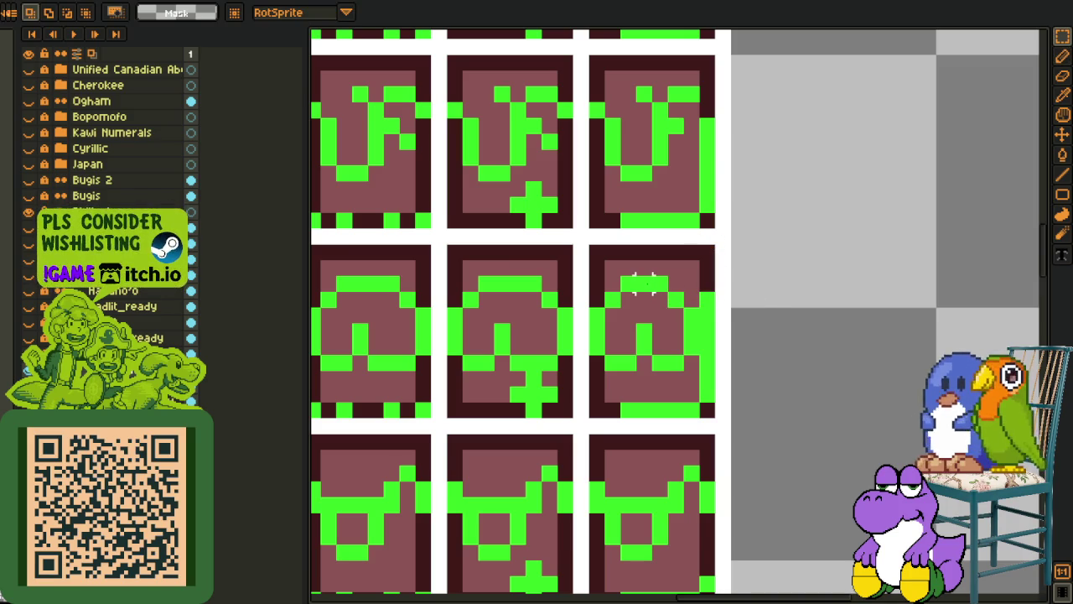
Hide the maroon tile background layer so only the green glyphs show
{"action": "scroll", "coordinate": [644, 283], "scroll_direction": "down", "scroll_amount": 3}
{"action": "scroll", "coordinate": [655, 295], "scroll_direction": "up", "scroll_amount": 1}
{"action": "scroll", "coordinate": [696, 306], "scroll_direction": "down", "scroll_amount": 1}
{"action": "scroll", "coordinate": [684, 300], "scroll_direction": "up", "scroll_amount": 1}
{"action": "scroll", "coordinate": [684, 298], "scroll_direction": "down", "scroll_amount": 3}
{"action": "scroll", "coordinate": [683, 295], "scroll_direction": "up", "scroll_amount": 2}
{"action": "left_click", "coordinate": [27, 211]}
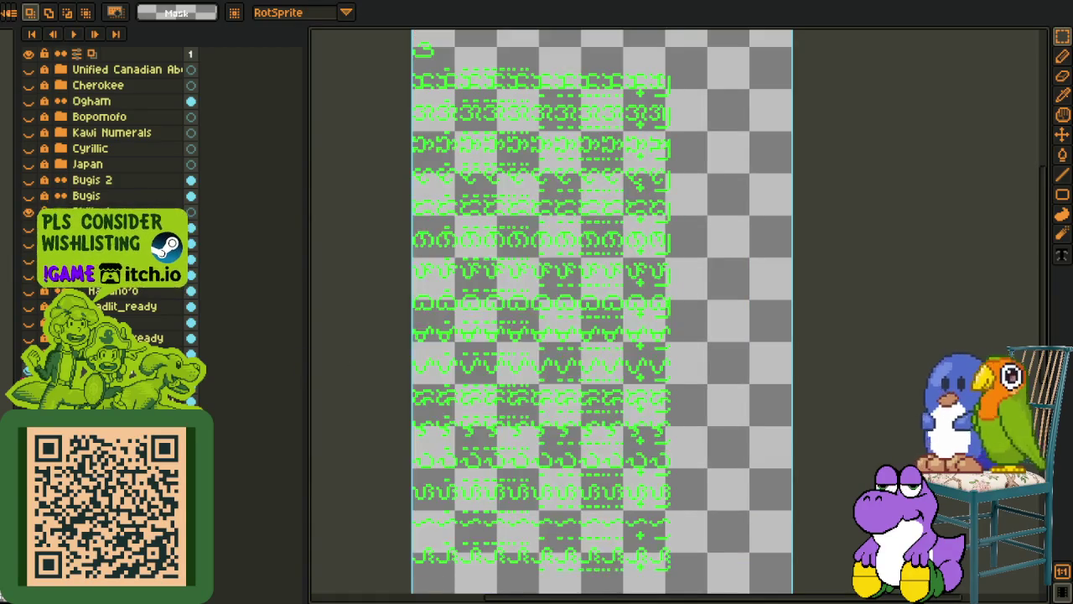
Replace the glyphs' bright green with dark green using Replace Color
{"action": "key", "text": "i"}
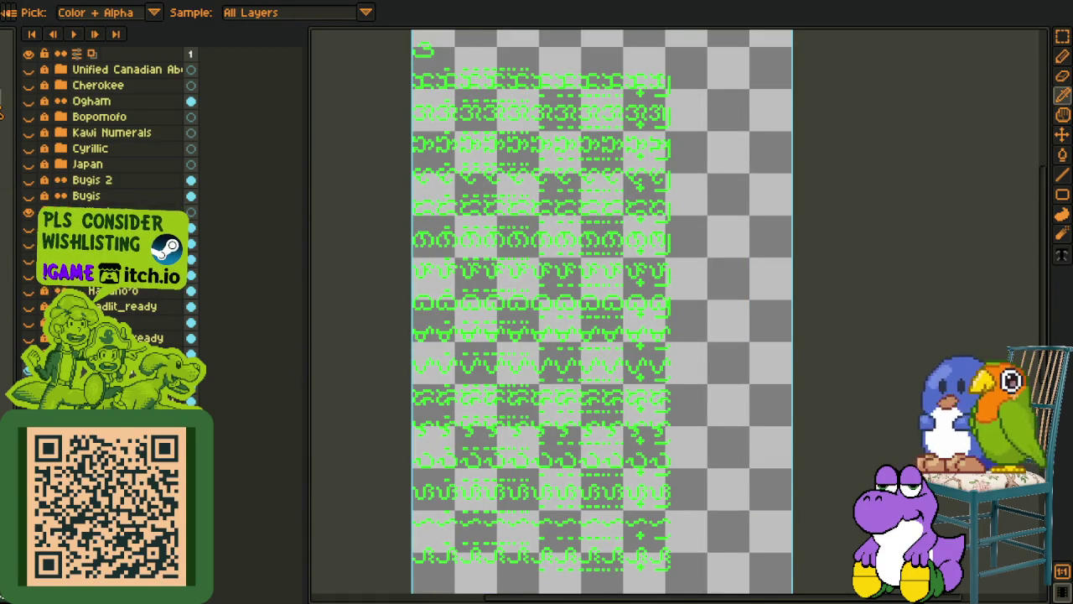
{"action": "scroll", "coordinate": [676, 290], "scroll_direction": "up", "scroll_amount": 3}
{"action": "key", "text": "shift+r"}
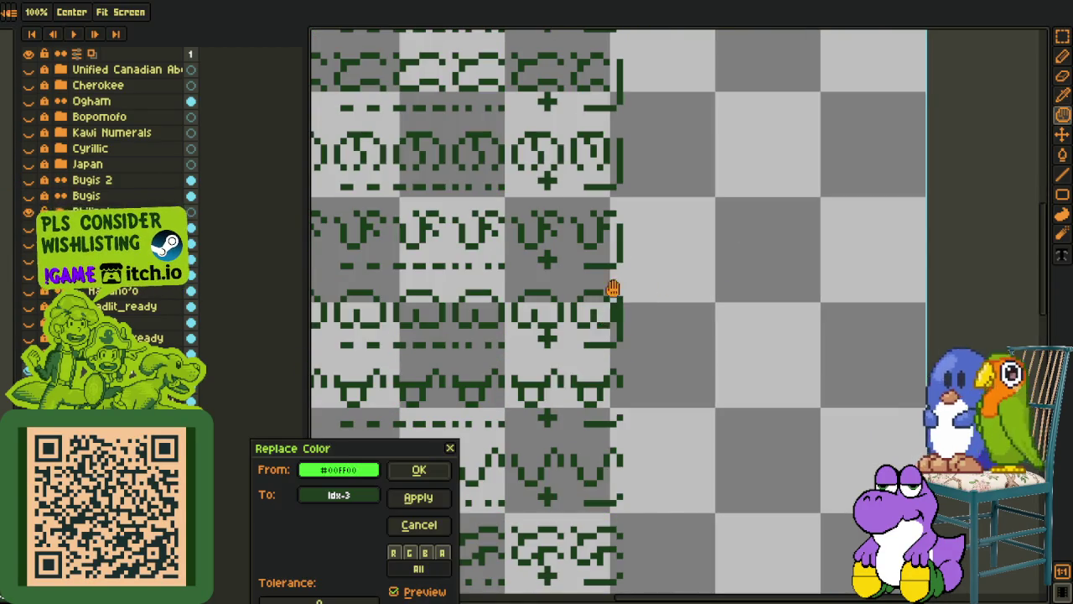
{"action": "left_click", "coordinate": [432, 470]}
{"action": "scroll", "coordinate": [763, 310], "scroll_direction": "down", "scroll_amount": 2}
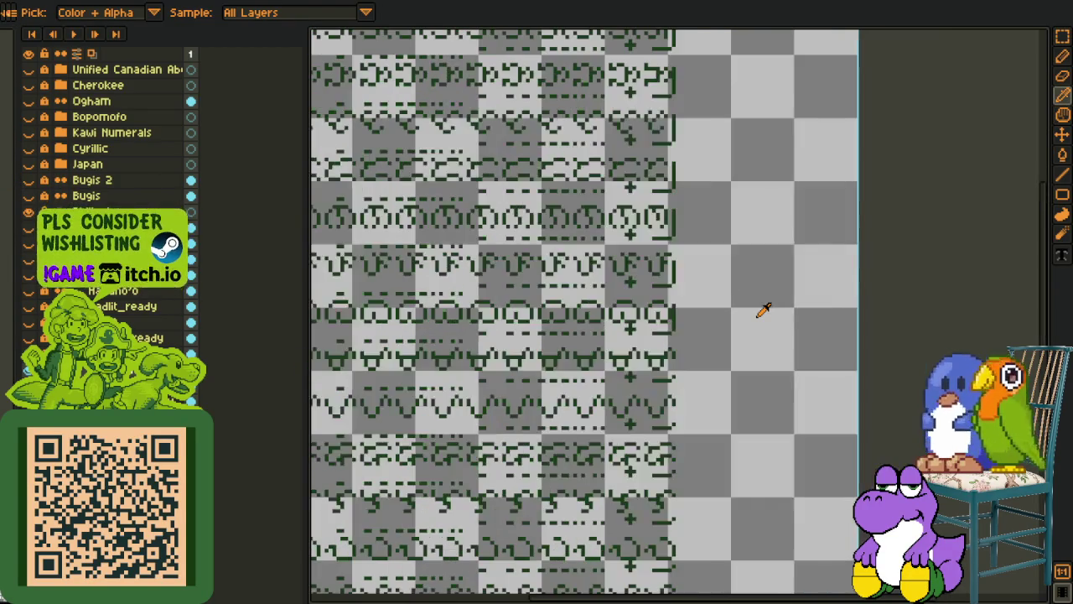
{"action": "scroll", "coordinate": [788, 378], "scroll_direction": "up", "scroll_amount": 2}
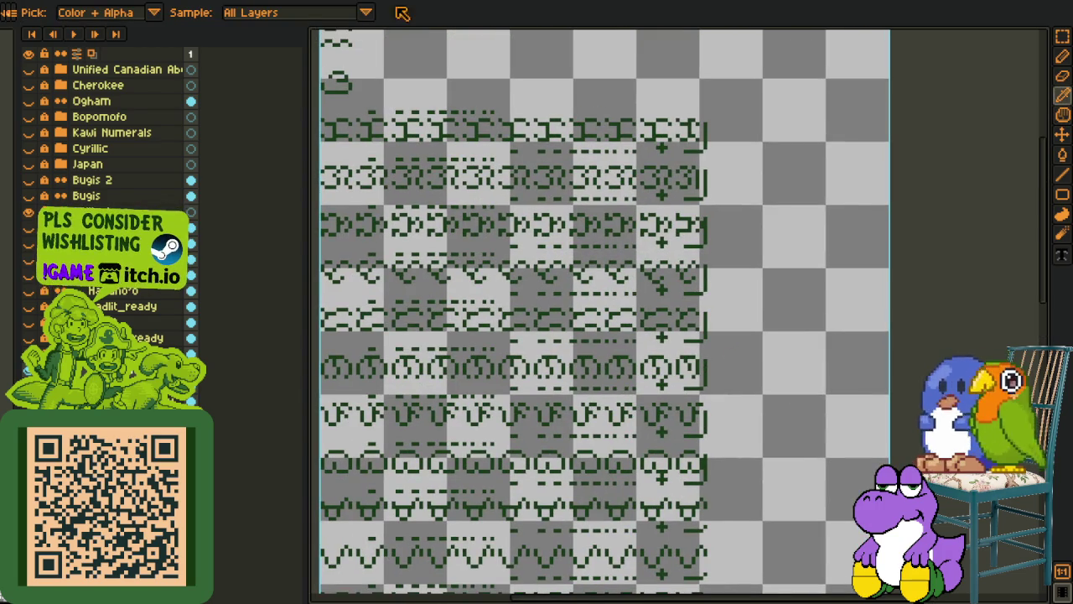
Compare layers by toggling the red glyph tiles, ending with only the green glyph layer shown
{"action": "left_click", "coordinate": [25, 370]}
{"action": "left_click", "coordinate": [28, 339]}
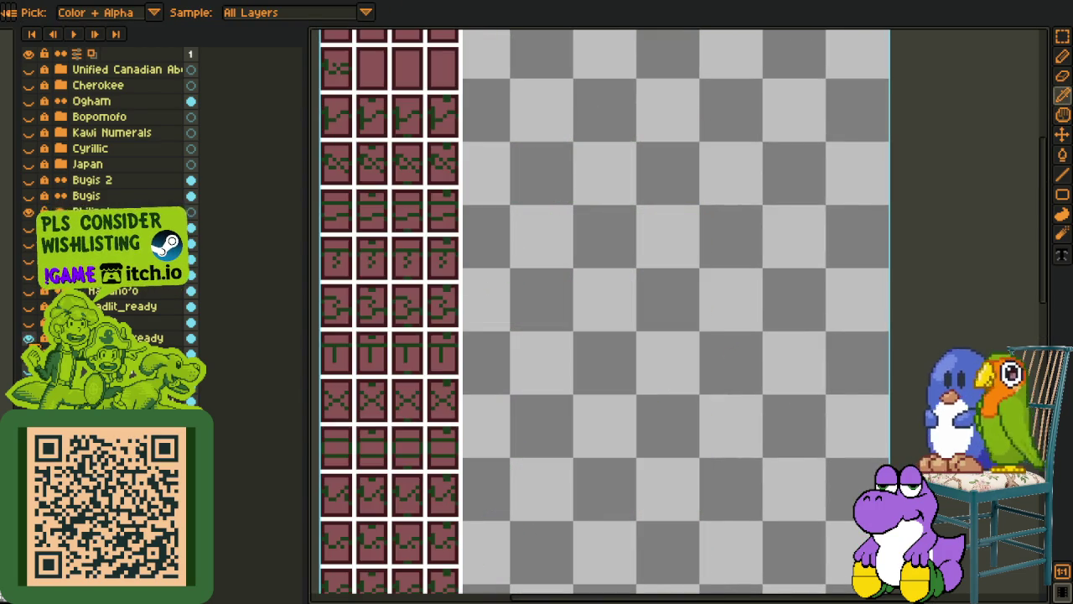
{"action": "left_click", "coordinate": [29, 339]}
{"action": "left_click", "coordinate": [29, 327]}
{"action": "left_click", "coordinate": [29, 327]}
{"action": "left_click", "coordinate": [29, 327]}
{"action": "left_click", "coordinate": [29, 327]}
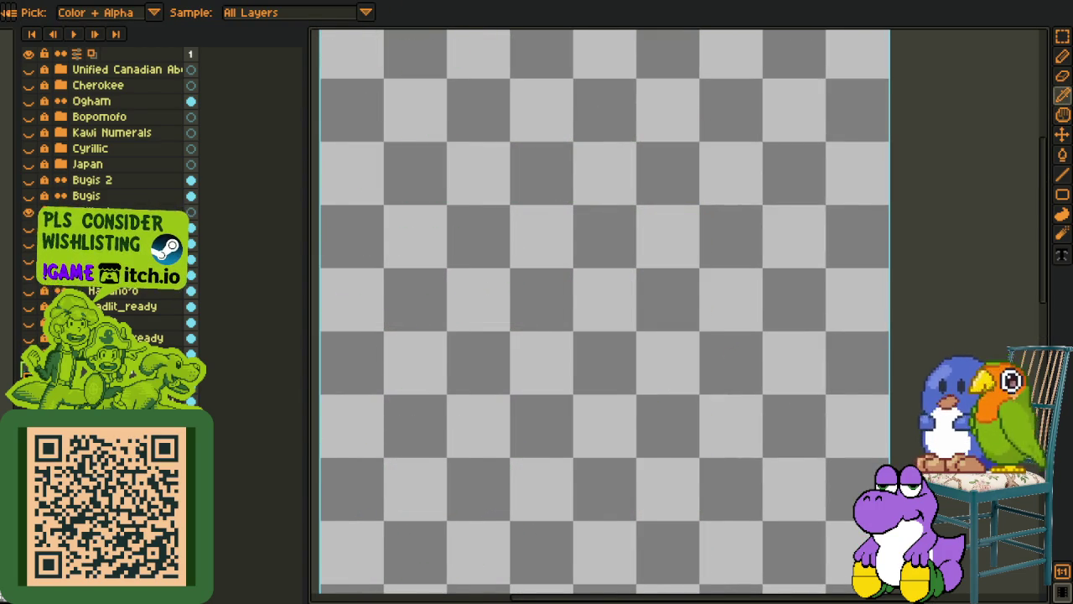
{"action": "left_click", "coordinate": [25, 370]}
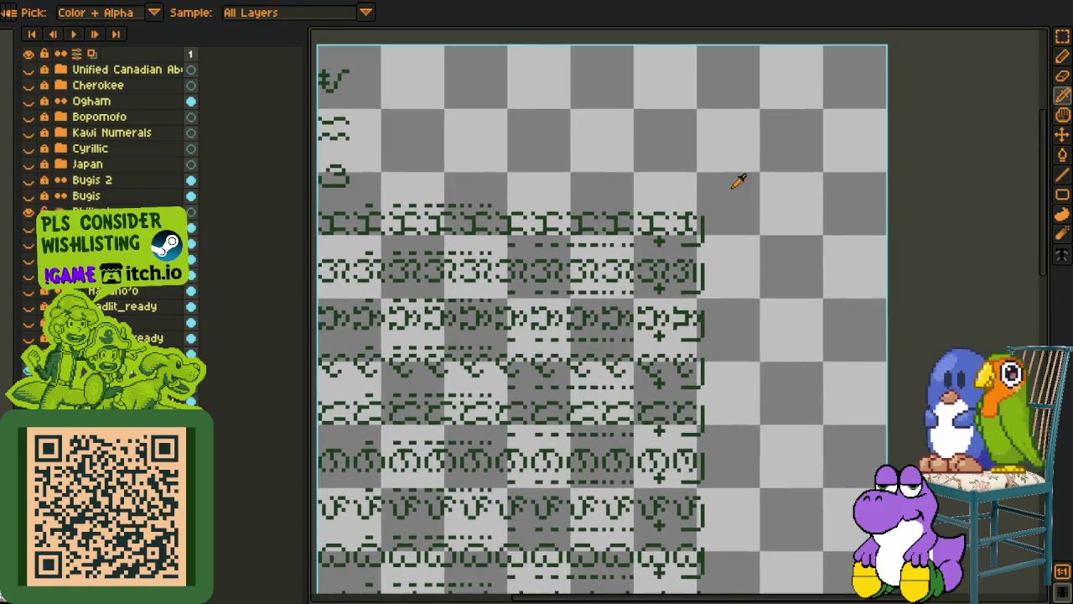
Add a pixel to the lower glyph's corner so it steps diagonally, and erase the extra corner pixel
{"action": "scroll", "coordinate": [658, 258], "scroll_direction": "up", "scroll_amount": 3}
{"action": "key", "text": "b"}
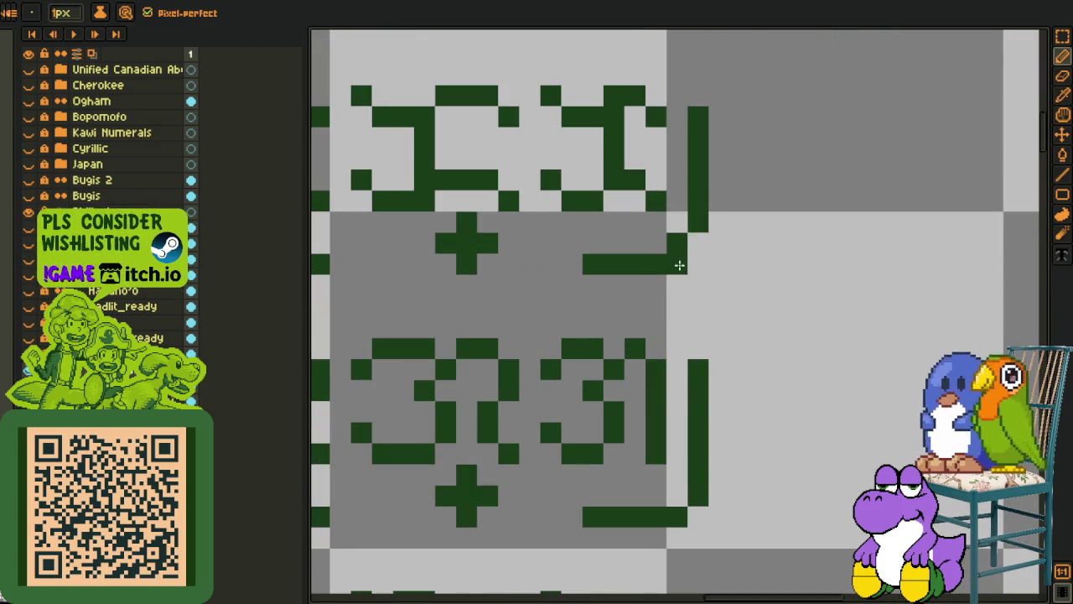
{"action": "left_click", "coordinate": [677, 497]}
{"action": "right_click", "coordinate": [699, 496]}
Zoom in and out to compare the corrected corner with the glyph above
{"action": "scroll", "coordinate": [728, 503], "scroll_direction": "down", "scroll_amount": 3}
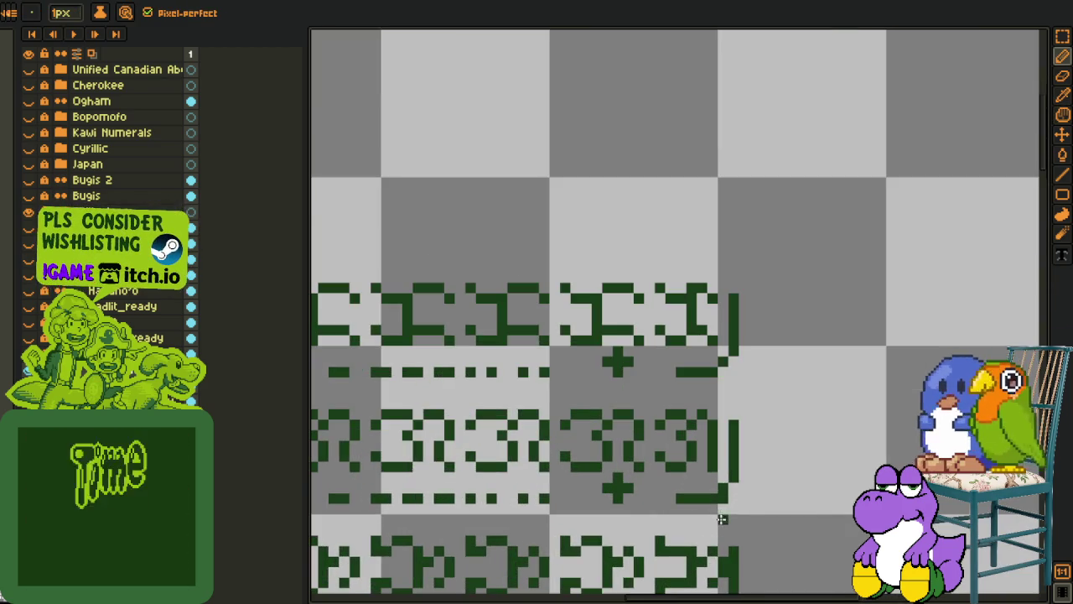
{"action": "scroll", "coordinate": [722, 519], "scroll_direction": "down", "scroll_amount": 2}
{"action": "scroll", "coordinate": [673, 304], "scroll_direction": "down", "scroll_amount": 3}
{"action": "scroll", "coordinate": [692, 324], "scroll_direction": "up", "scroll_amount": 1}
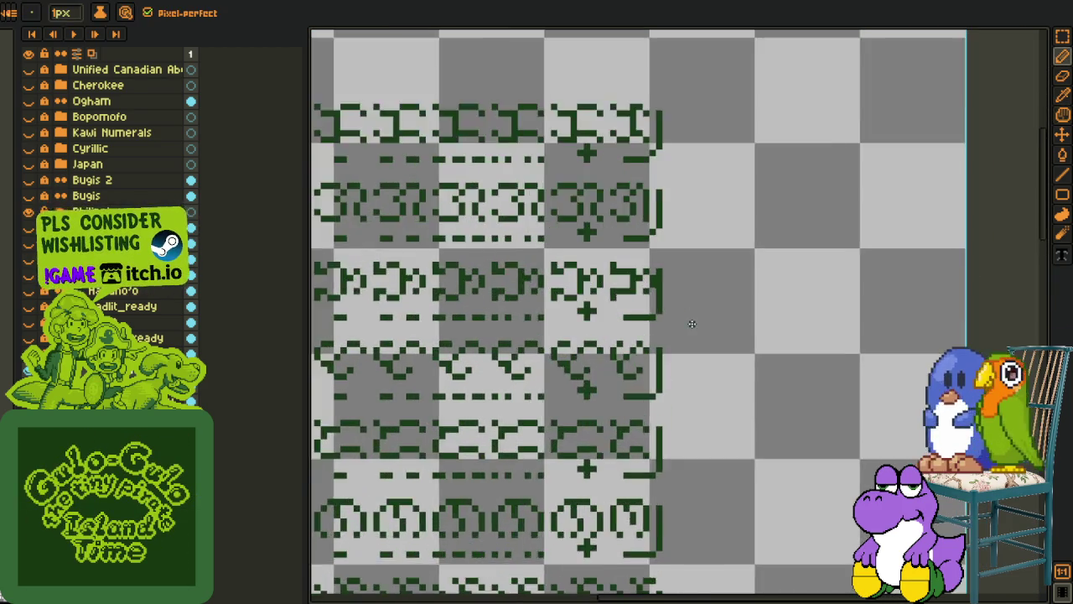
{"action": "scroll", "coordinate": [692, 324], "scroll_direction": "up", "scroll_amount": 3}
{"action": "scroll", "coordinate": [654, 310], "scroll_direction": "up", "scroll_amount": 1}
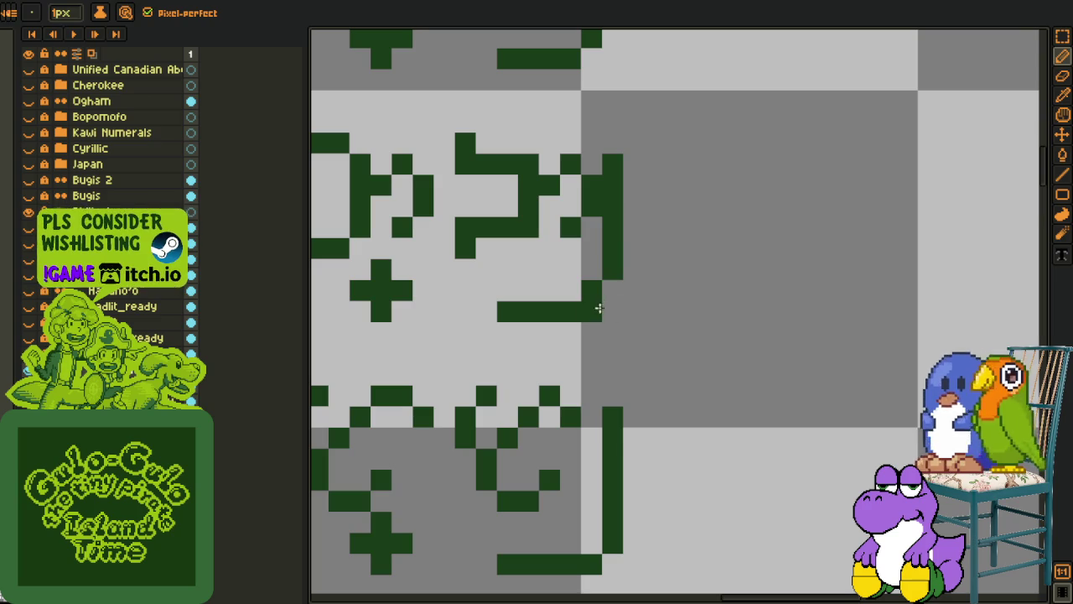
{"action": "scroll", "coordinate": [599, 308], "scroll_direction": "down", "scroll_amount": 1}
{"action": "scroll", "coordinate": [602, 478], "scroll_direction": "down", "scroll_amount": 1}
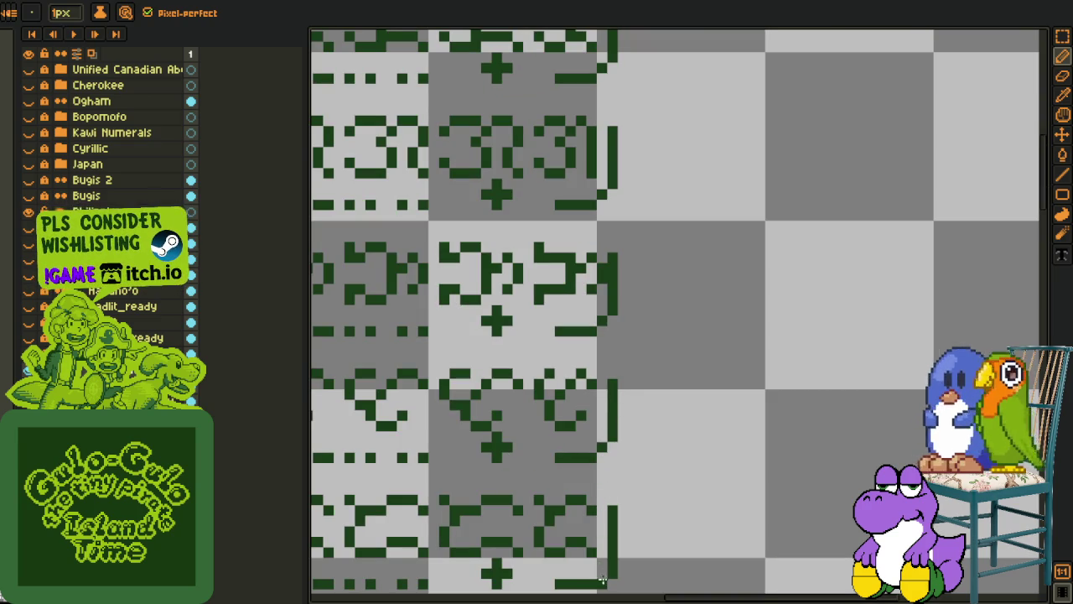
{"action": "key", "text": "i"}
{"action": "scroll", "coordinate": [630, 528], "scroll_direction": "down", "scroll_amount": 1}
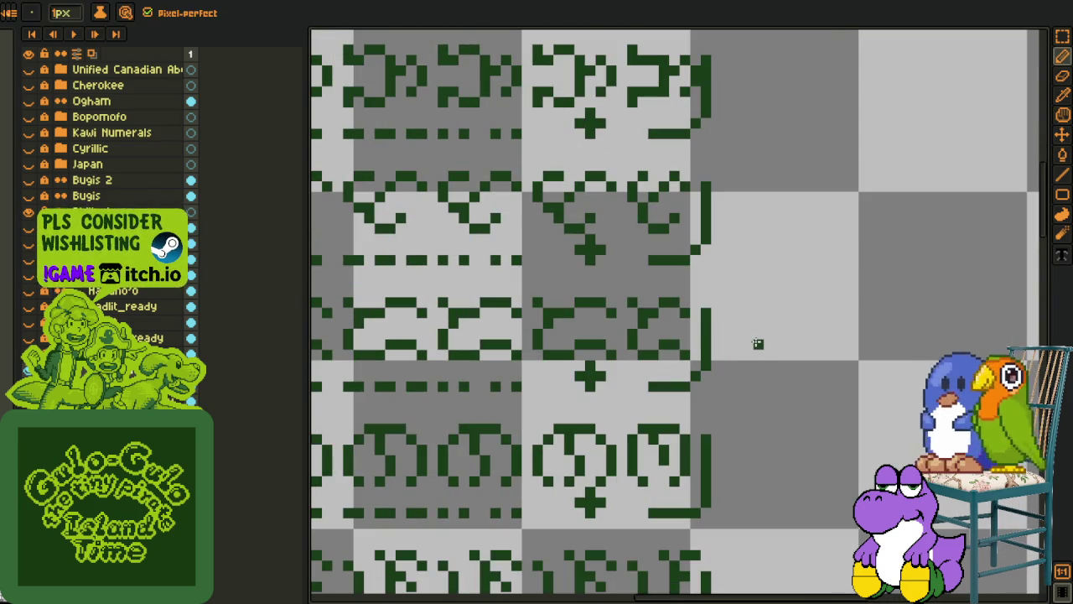
{"action": "scroll", "coordinate": [757, 343], "scroll_direction": "up", "scroll_amount": 1}
Marquee-select a glyph near the sheet's right edge
{"action": "key", "text": "m"}
{"action": "scroll", "coordinate": [589, 296], "scroll_direction": "down", "scroll_amount": 1}
{"action": "scroll", "coordinate": [444, 298], "scroll_direction": "up", "scroll_amount": 2}
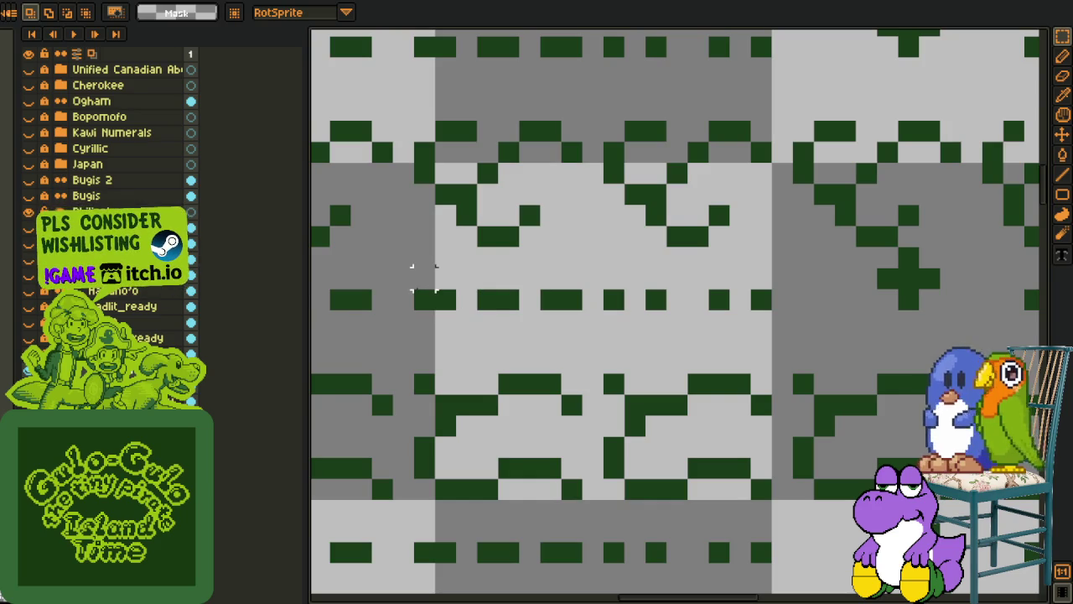
{"action": "scroll", "coordinate": [423, 279], "scroll_direction": "down", "scroll_amount": 2}
{"action": "key", "text": "h"}
{"action": "scroll", "coordinate": [678, 313], "scroll_direction": "down", "scroll_amount": 1}
{"action": "scroll", "coordinate": [606, 280], "scroll_direction": "up", "scroll_amount": 2}
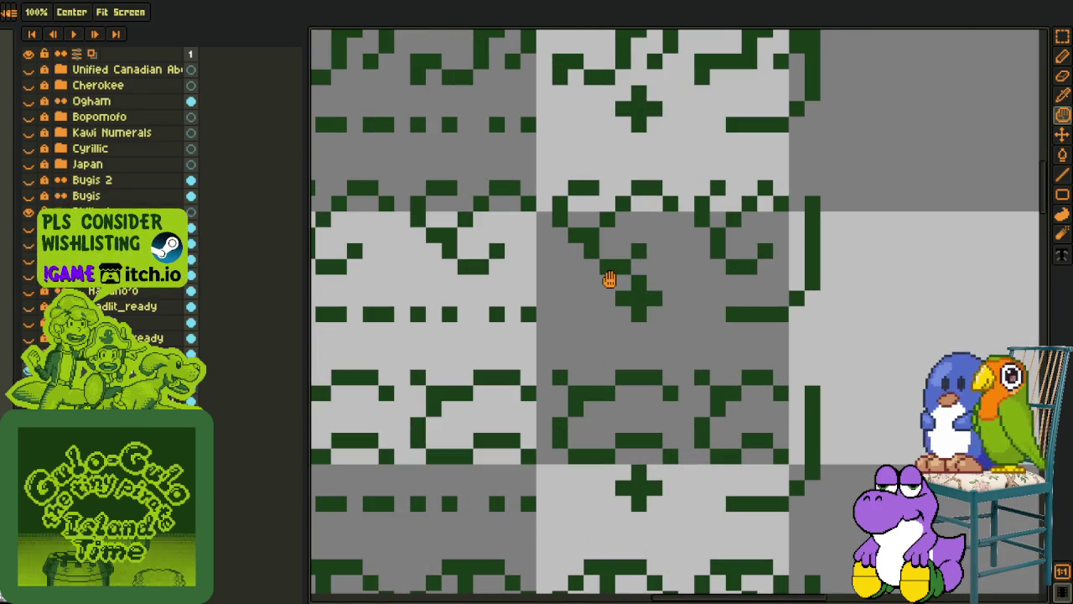
{"action": "scroll", "coordinate": [785, 270], "scroll_direction": "down", "scroll_amount": 1}
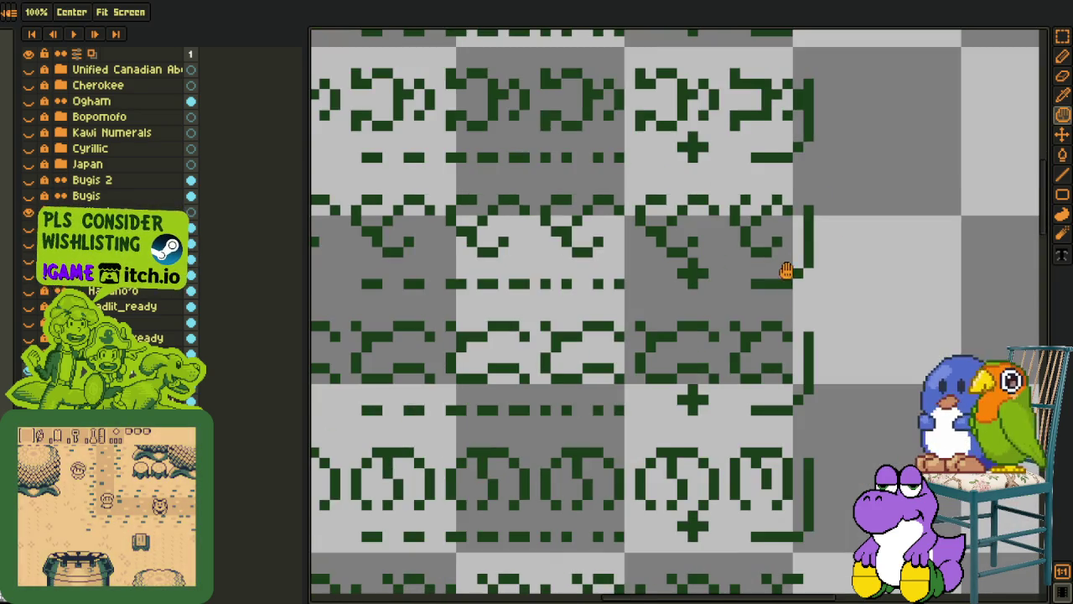
{"action": "scroll", "coordinate": [715, 268], "scroll_direction": "up", "scroll_amount": 1}
{"action": "key", "text": "m"}
{"action": "left_click_drag", "start_coordinate": [618, 151], "coordinate": [888, 325]}
{"action": "scroll", "coordinate": [889, 325], "scroll_direction": "down", "scroll_amount": 2}
Pan toward the upper-left glyphs and remove stray pixels at a glyph's bottom-right corner
{"action": "key", "text": "h"}
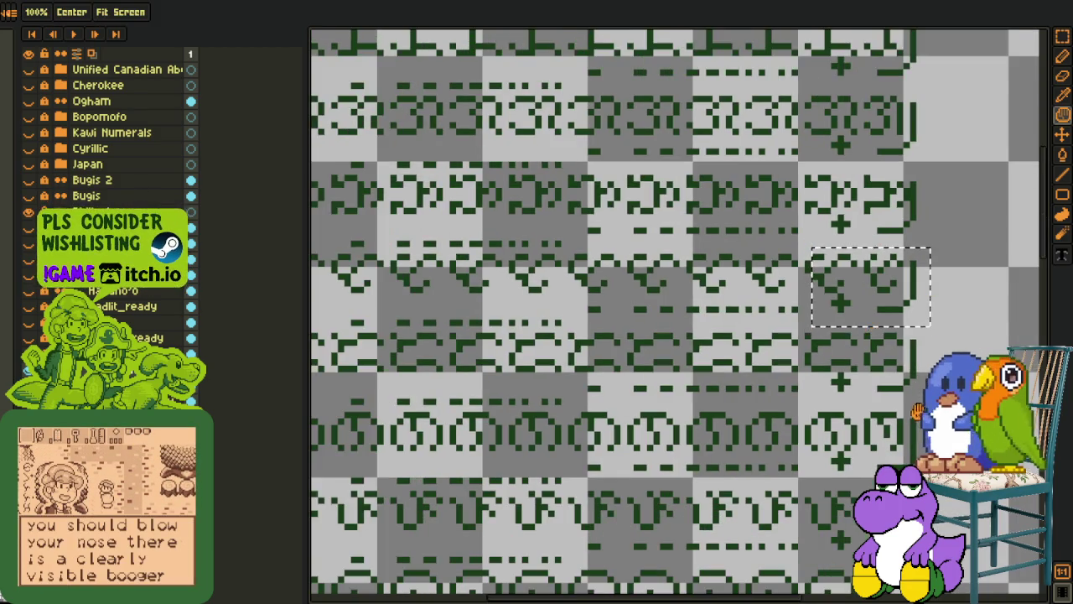
{"action": "left_click_drag", "start_coordinate": [913, 410], "coordinate": [775, 335]}
{"action": "key", "text": "m"}
{"action": "key", "text": "i"}
{"action": "scroll", "coordinate": [759, 431], "scroll_direction": "up", "scroll_amount": 2}
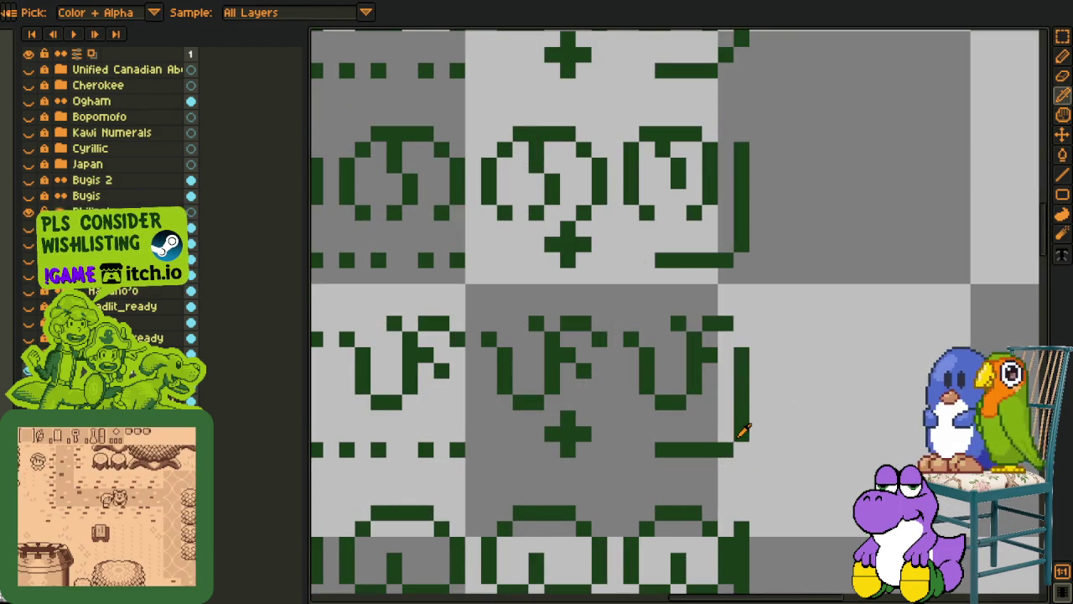
{"action": "key", "text": "b"}
{"action": "key", "text": "ctrl+z"}
{"action": "key", "text": "ctrl+z"}
{"action": "key", "text": "i"}
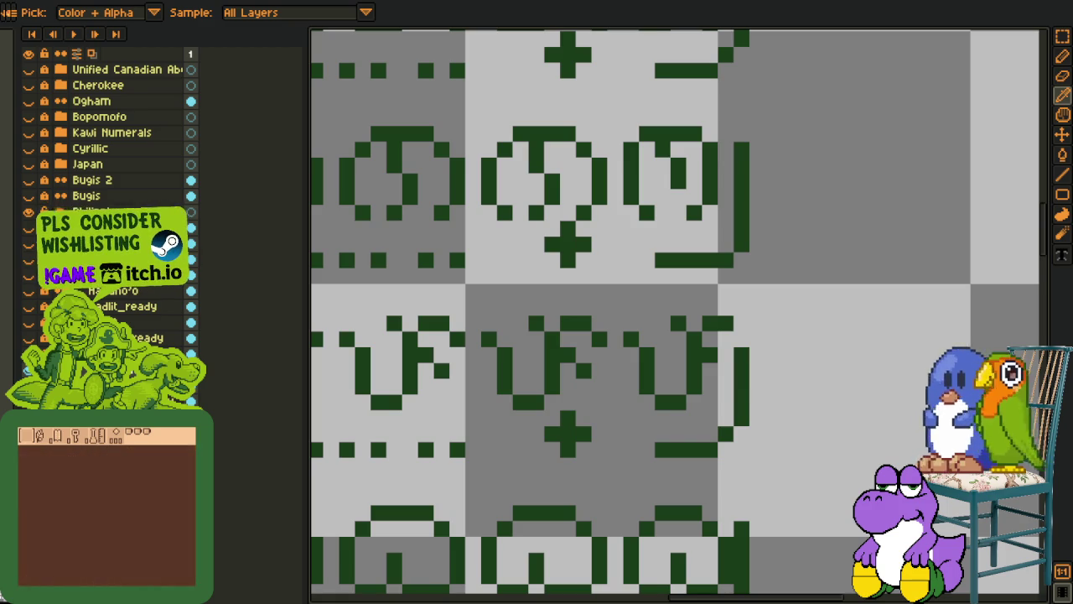
Zoom around the right-edge glyphs to inspect their corners
{"action": "scroll", "coordinate": [411, 352], "scroll_direction": "down", "scroll_amount": 3}
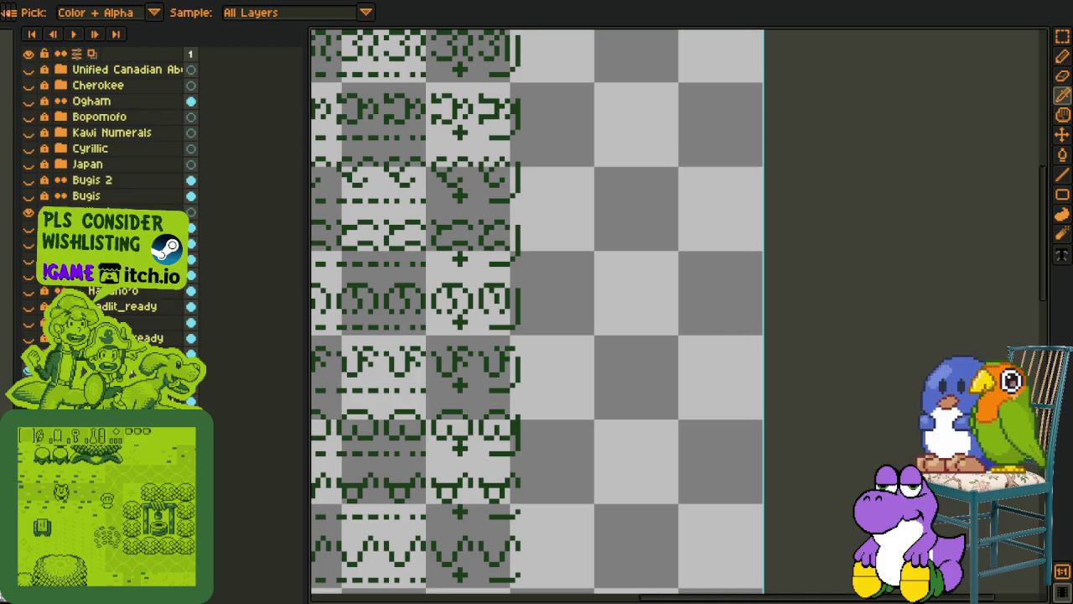
{"action": "scroll", "coordinate": [514, 434], "scroll_direction": "up", "scroll_amount": 1}
{"action": "scroll", "coordinate": [515, 434], "scroll_direction": "down", "scroll_amount": 1}
{"action": "scroll", "coordinate": [515, 434], "scroll_direction": "up", "scroll_amount": 4}
{"action": "key", "text": "b"}
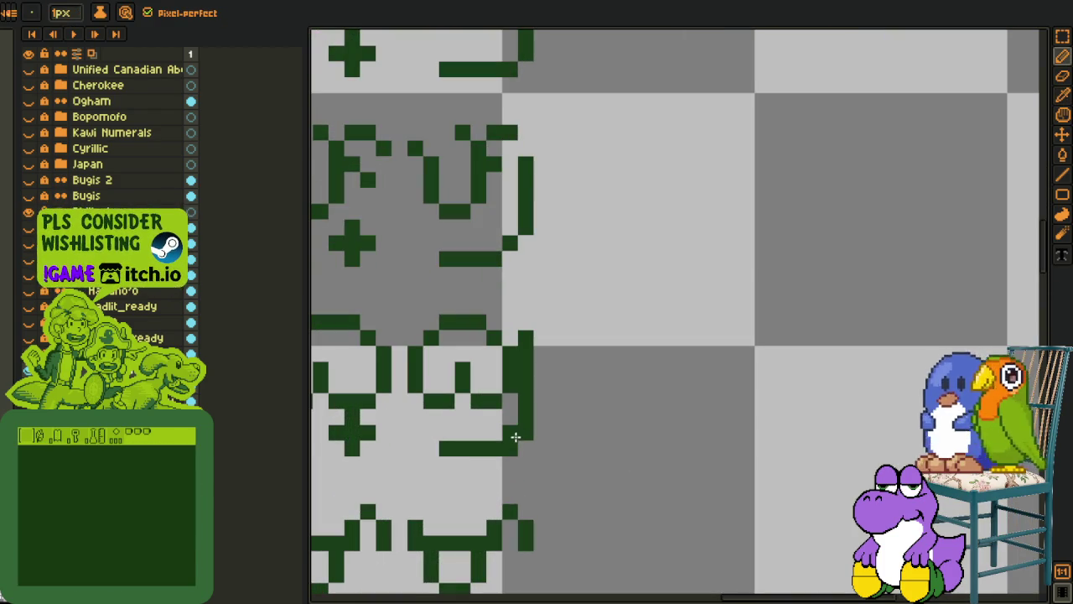
{"action": "key", "text": "i"}
{"action": "scroll", "coordinate": [577, 407], "scroll_direction": "down", "scroll_amount": 3}
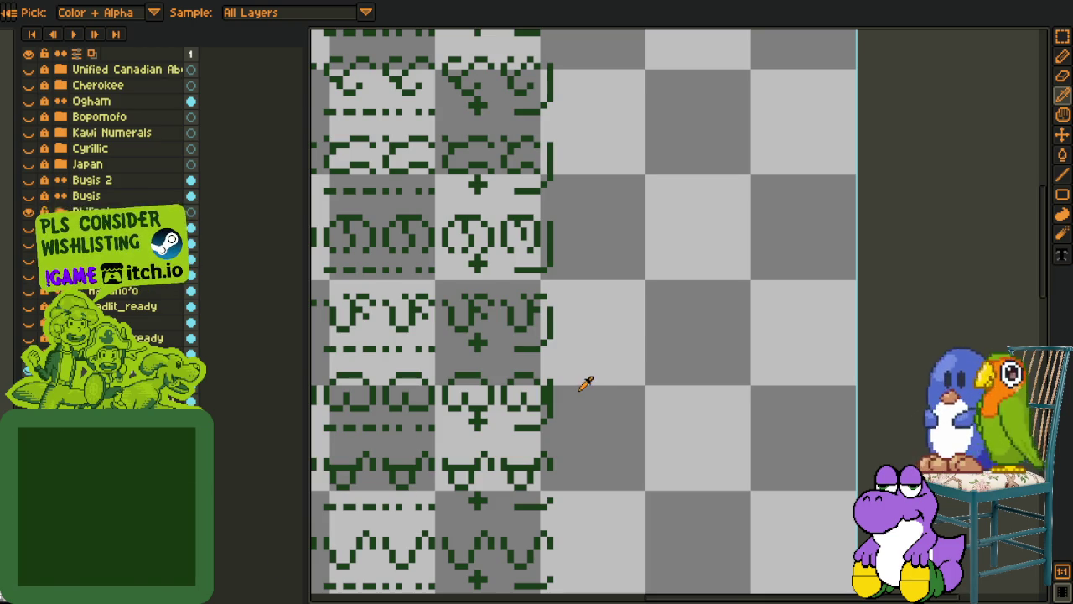
Select the lower-right glyph's edge pixels and nudge them one pixel left
{"action": "scroll", "coordinate": [535, 494], "scroll_direction": "up", "scroll_amount": 2}
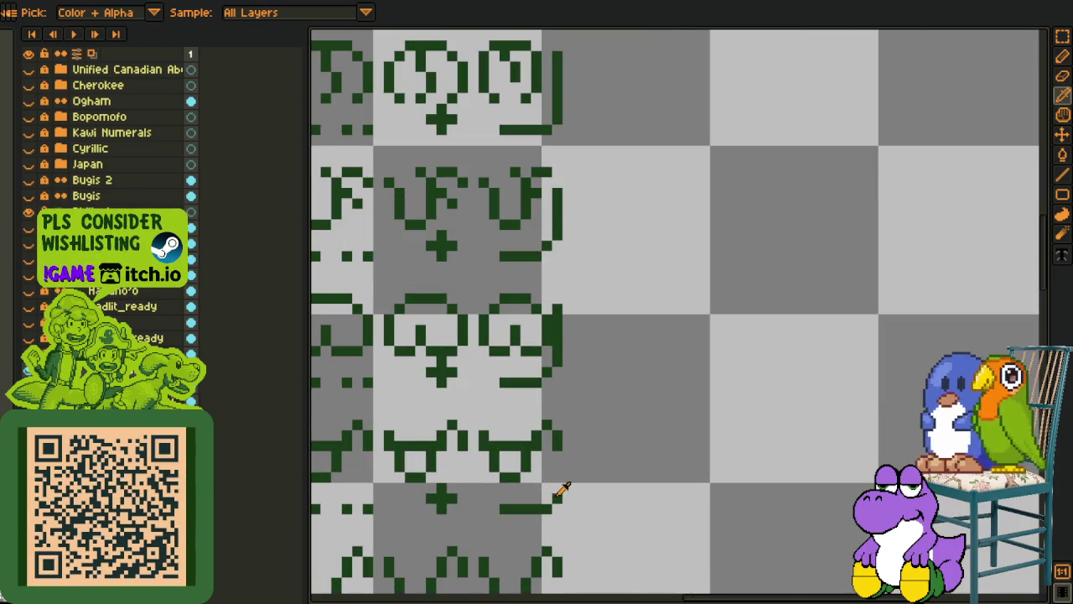
{"action": "scroll", "coordinate": [550, 457], "scroll_direction": "up", "scroll_amount": 1}
{"action": "left_click_drag", "start_coordinate": [518, 382], "coordinate": [587, 468]}
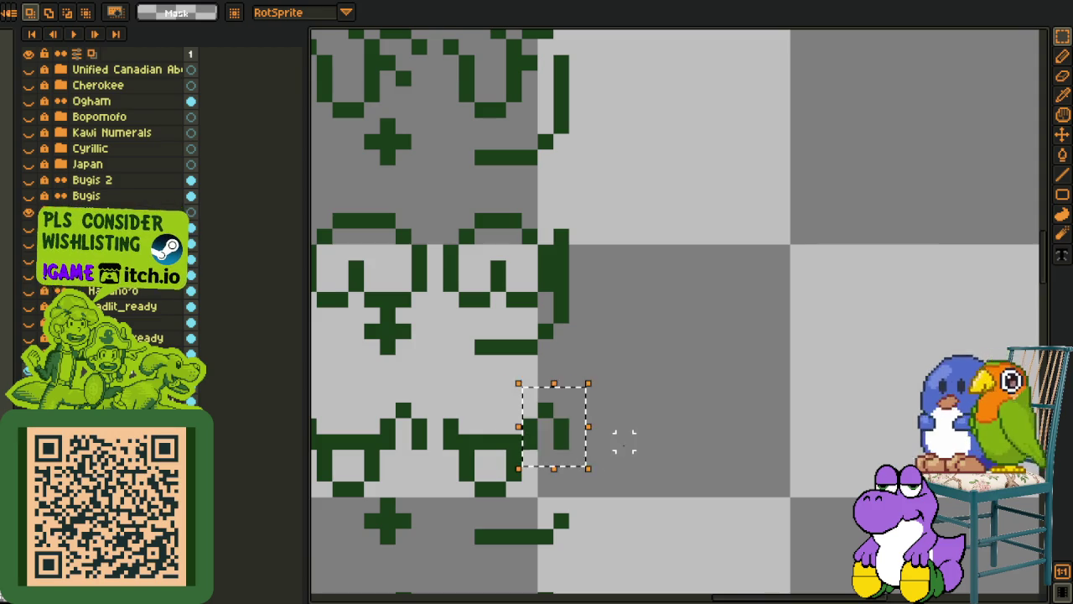
{"action": "key", "text": "Left"}
{"action": "key", "text": "b"}
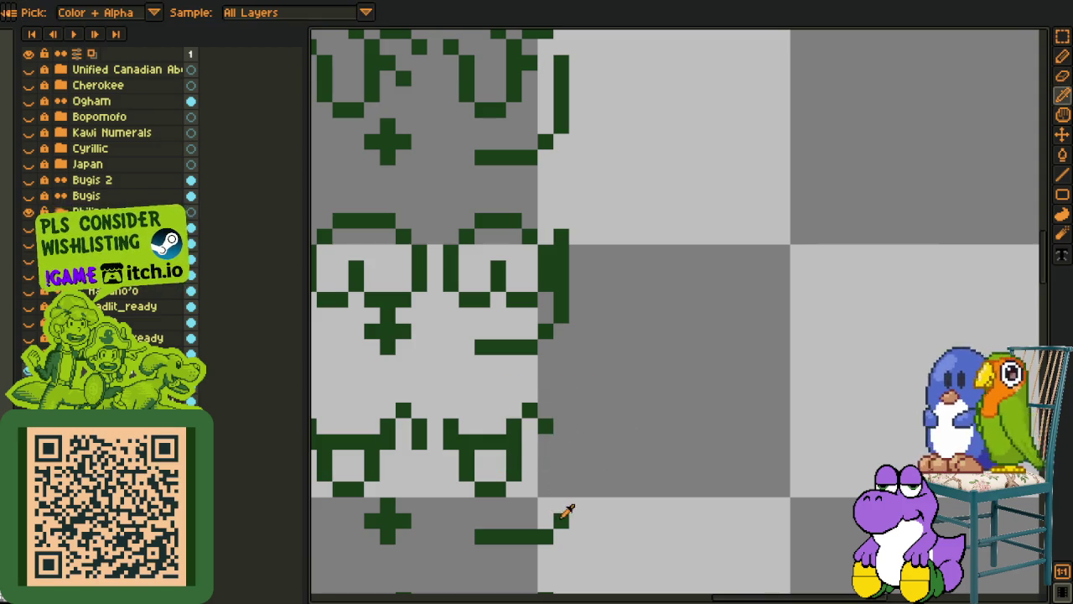
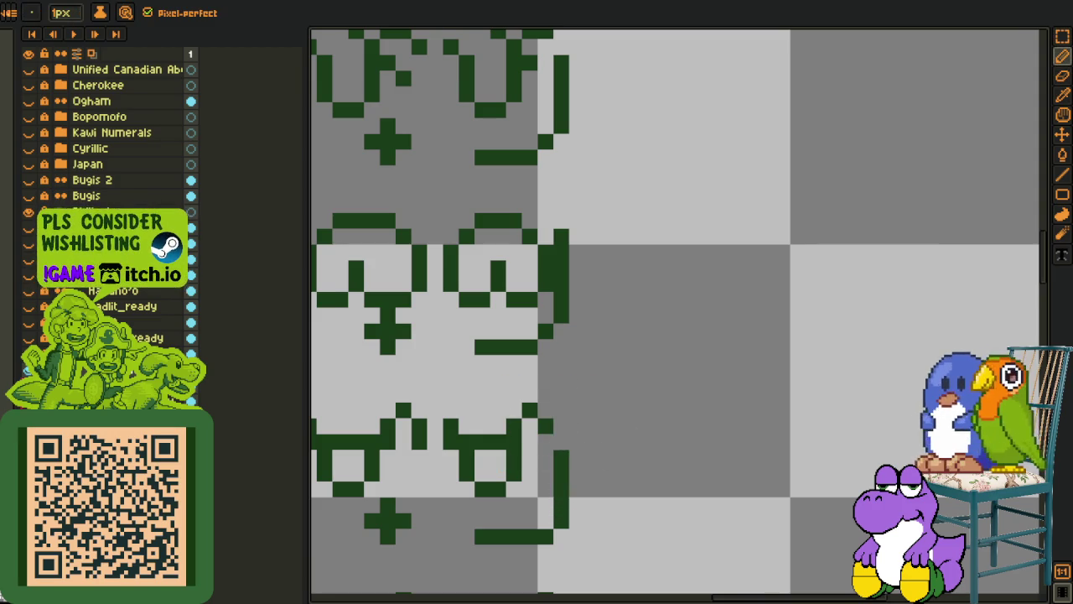
Select a small area at the tile edge and repaint two edge pixels with the pencil
{"action": "key", "text": "m"}
{"action": "scroll", "coordinate": [551, 420], "scroll_direction": "up", "scroll_amount": 1}
{"action": "left_click_drag", "start_coordinate": [535, 314], "coordinate": [573, 412]}
{"action": "left_click", "coordinate": [648, 396]}
{"action": "key", "text": "o"}
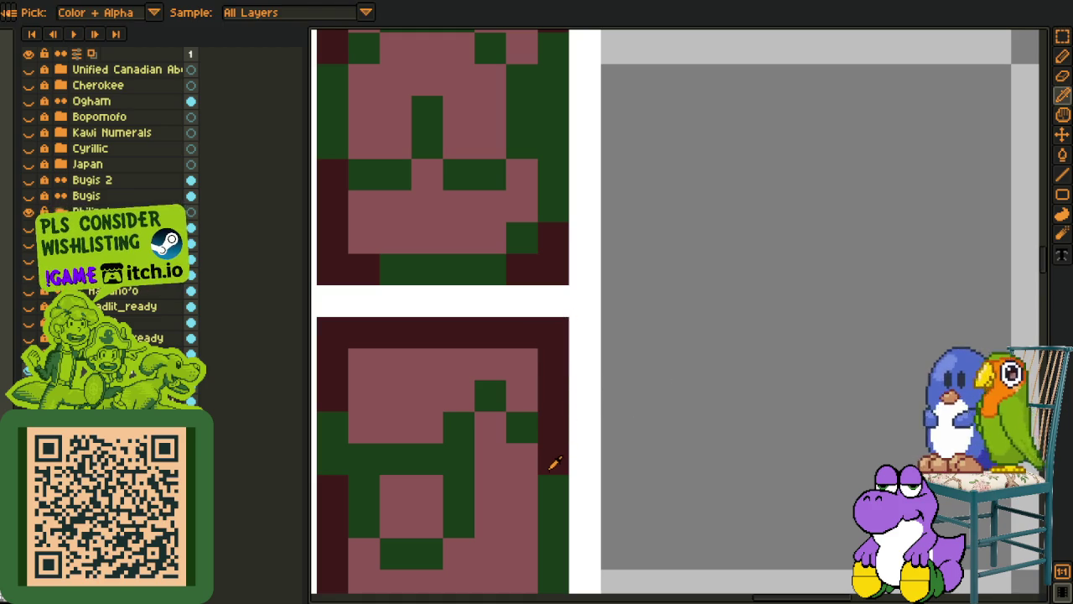
{"action": "key", "text": "b"}
{"action": "left_click", "coordinate": [521, 395]}
{"action": "left_click", "coordinate": [553, 395]}
Select the dark strip at the tile's right edge, then resample the colour for the pencil
{"action": "key", "text": "m"}
{"action": "mouse_move", "coordinate": [537, 317]}
{"action": "left_mouse_down"}
{"action": "mouse_move", "coordinate": [570, 349]}
{"action": "mouse_move", "coordinate": [574, 413]}
{"action": "left_mouse_up"}
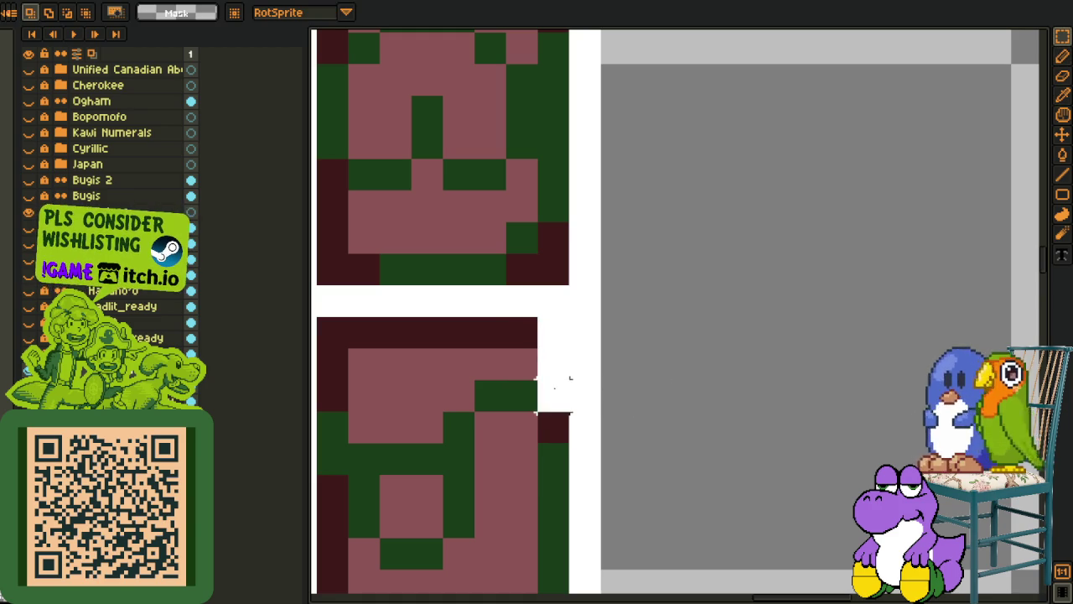
{"action": "left_click", "coordinate": [633, 377]}
{"action": "key", "text": "o"}
{"action": "key", "text": "b"}
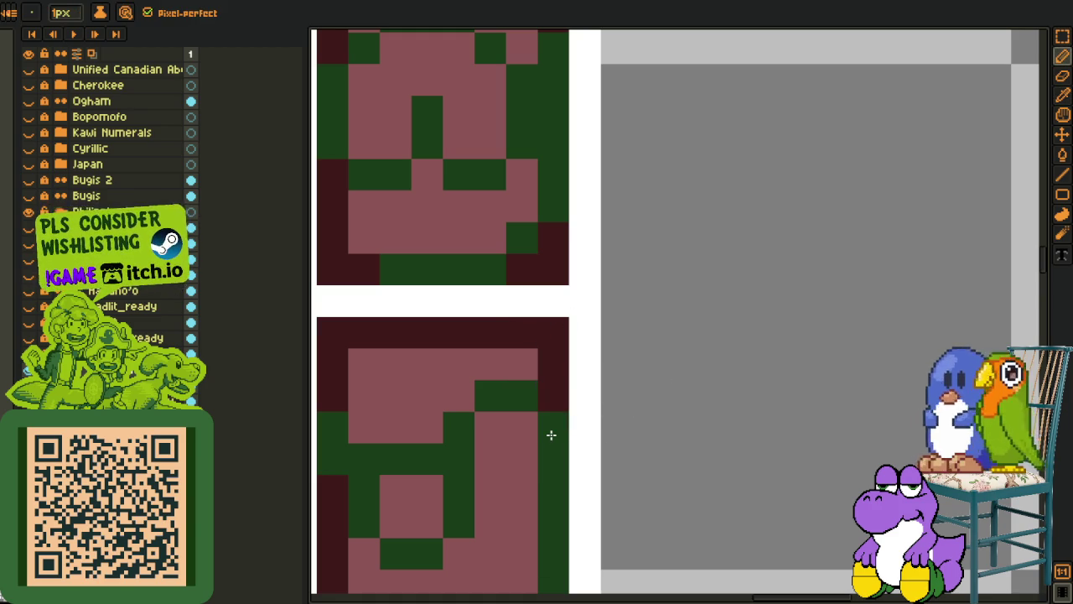
{"action": "scroll", "coordinate": [579, 427], "scroll_direction": "down", "scroll_amount": 3}
{"action": "scroll", "coordinate": [582, 425], "scroll_direction": "down", "scroll_amount": 1}
{"action": "scroll", "coordinate": [580, 419], "scroll_direction": "up", "scroll_amount": 2}
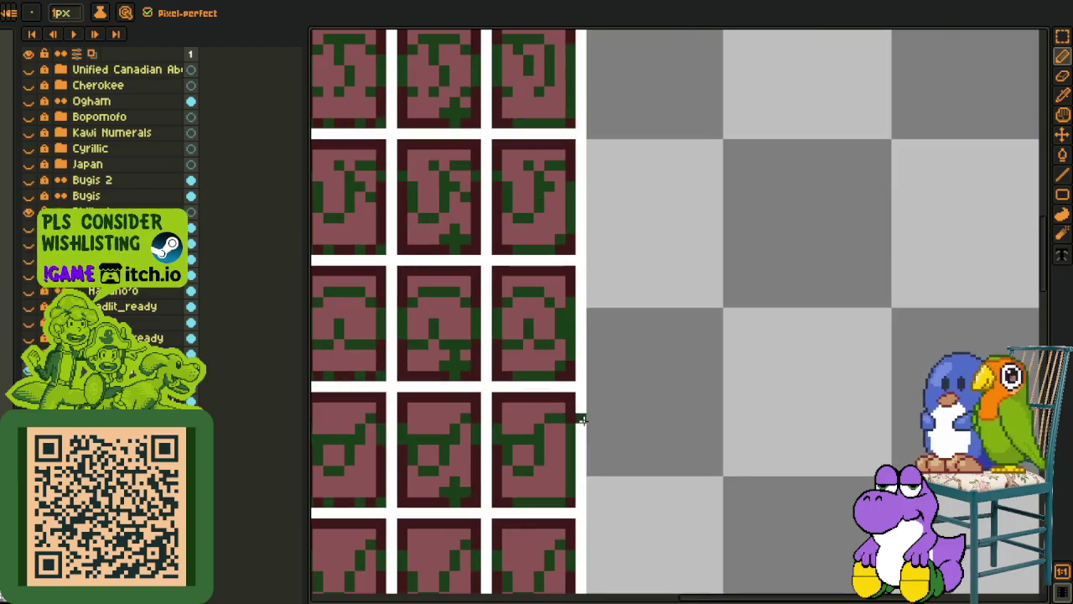
Select and clear a narrow strip on the tile's upper edge
{"action": "key", "text": "m"}
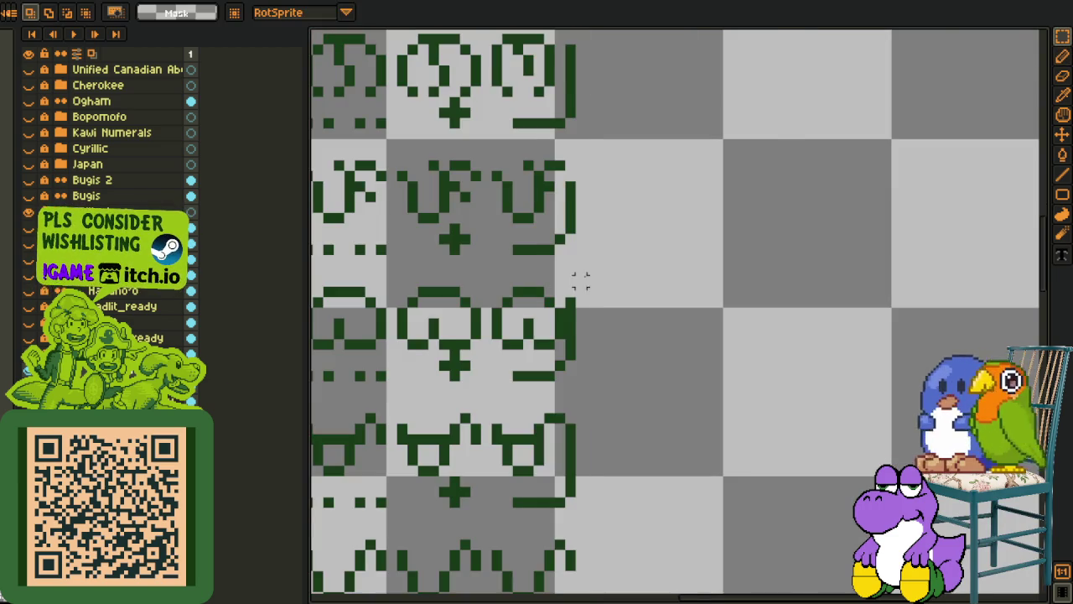
{"action": "scroll", "coordinate": [578, 283], "scroll_direction": "up", "scroll_amount": 1}
{"action": "scroll", "coordinate": [524, 285], "scroll_direction": "up", "scroll_amount": 1}
{"action": "left_click_drag", "start_coordinate": [563, 250], "coordinate": [590, 318]}
{"action": "left_click", "coordinate": [639, 284]}
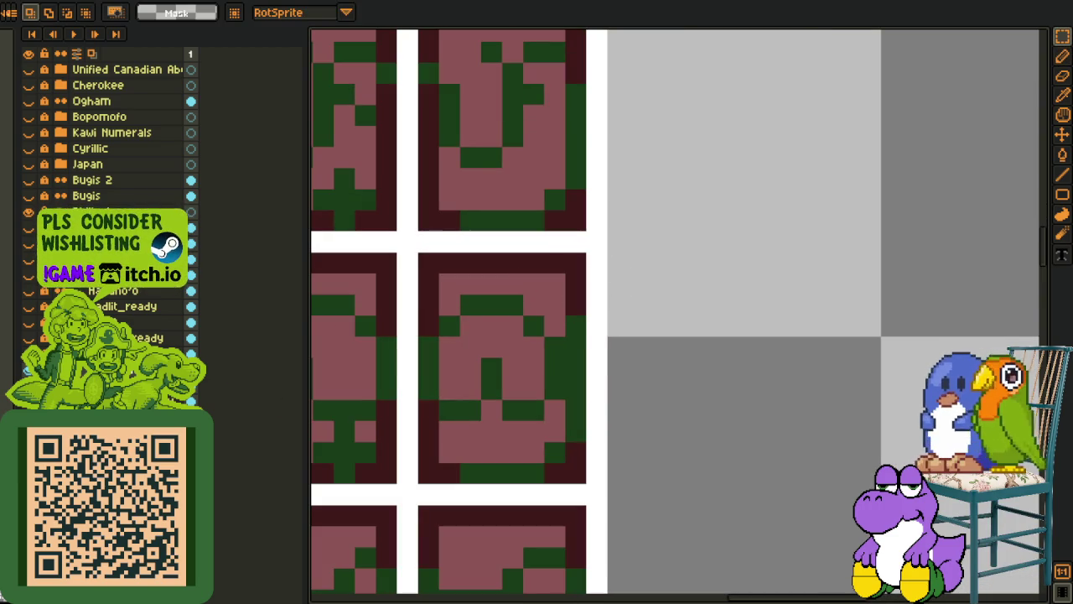
{"action": "scroll", "coordinate": [486, 336], "scroll_direction": "down", "scroll_amount": 4}
Pan the canvas so three tile columns are visible
{"action": "key", "text": "space"}
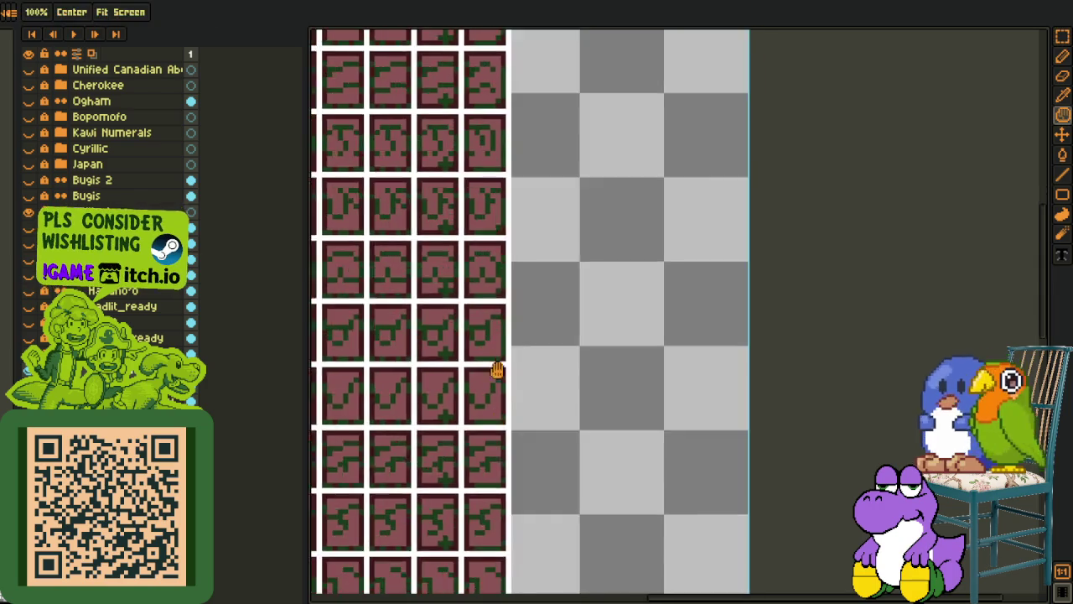
{"action": "scroll", "coordinate": [501, 403], "scroll_direction": "up", "scroll_amount": 1}
{"action": "scroll", "coordinate": [509, 415], "scroll_direction": "up", "scroll_amount": 1}
{"action": "scroll", "coordinate": [510, 360], "scroll_direction": "down", "scroll_amount": 2}
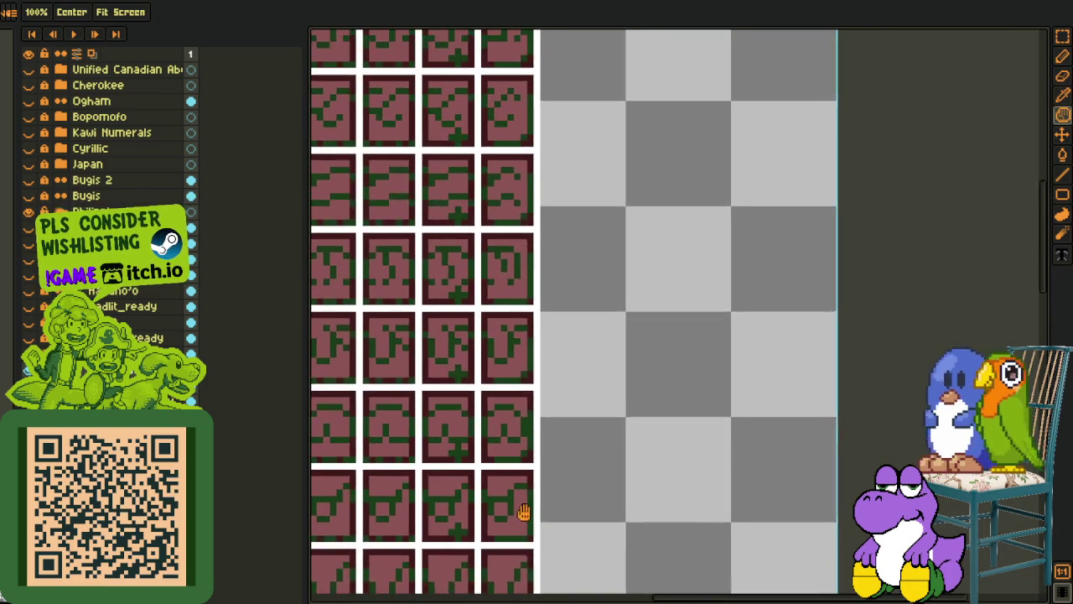
{"action": "left_click_drag", "start_coordinate": [524, 511], "coordinate": [485, 403]}
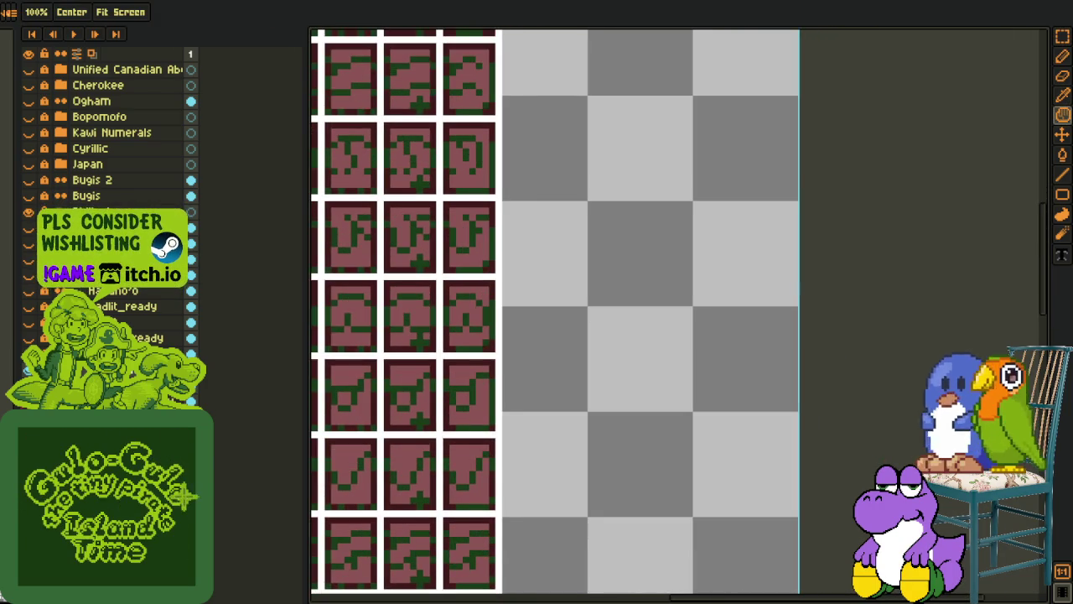
Hide the maroon tile-grid guide and marquee-select the U-shaped glyph
{"action": "key", "text": "q"}
{"action": "key", "text": "r"}
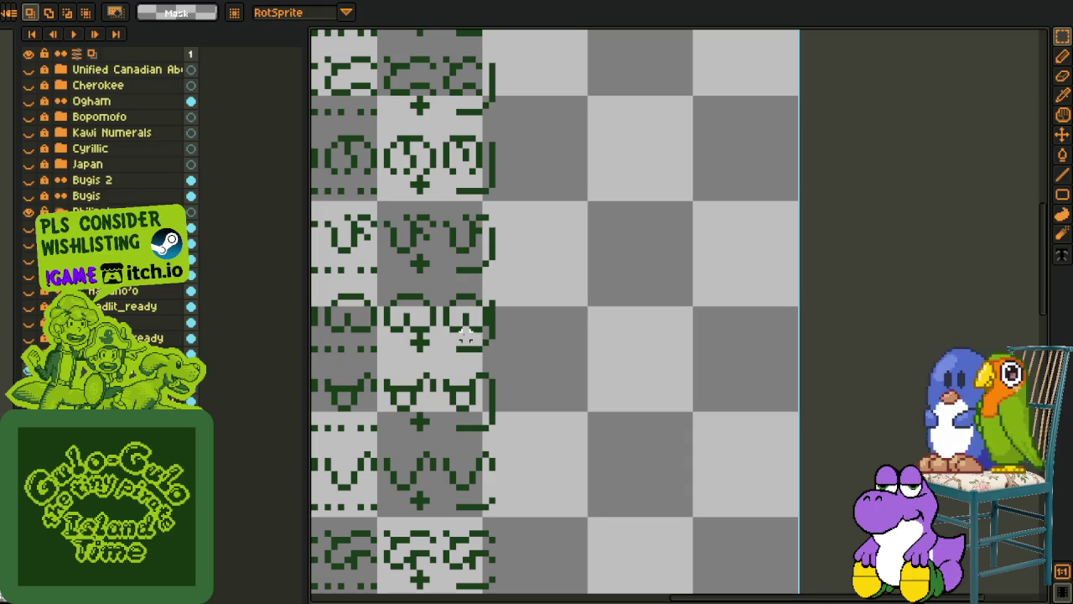
{"action": "scroll", "coordinate": [454, 223], "scroll_direction": "up", "scroll_amount": 1}
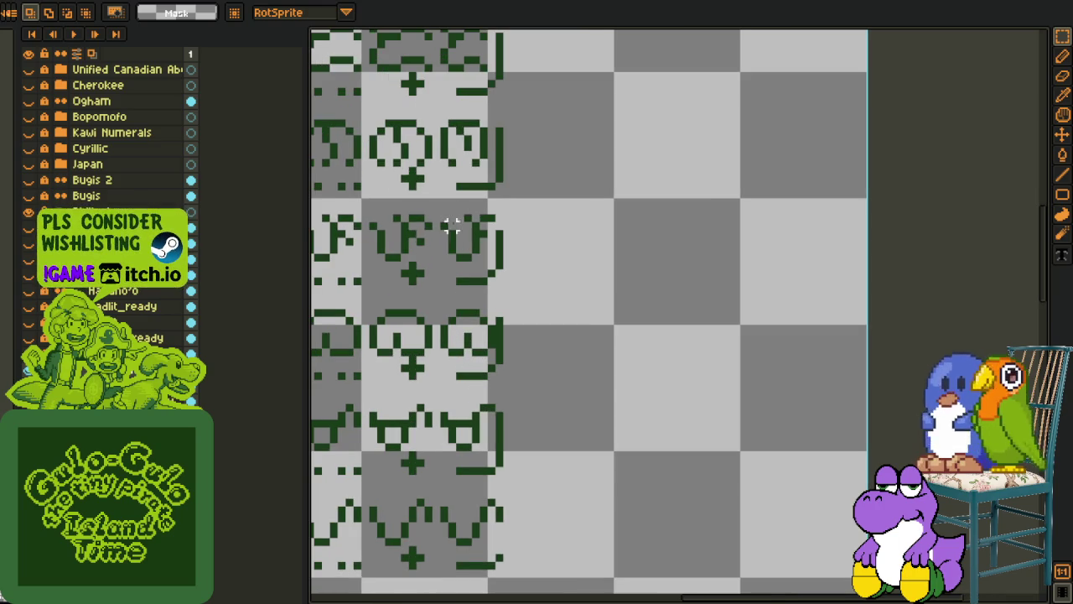
{"action": "scroll", "coordinate": [480, 272], "scroll_direction": "up", "scroll_amount": 4}
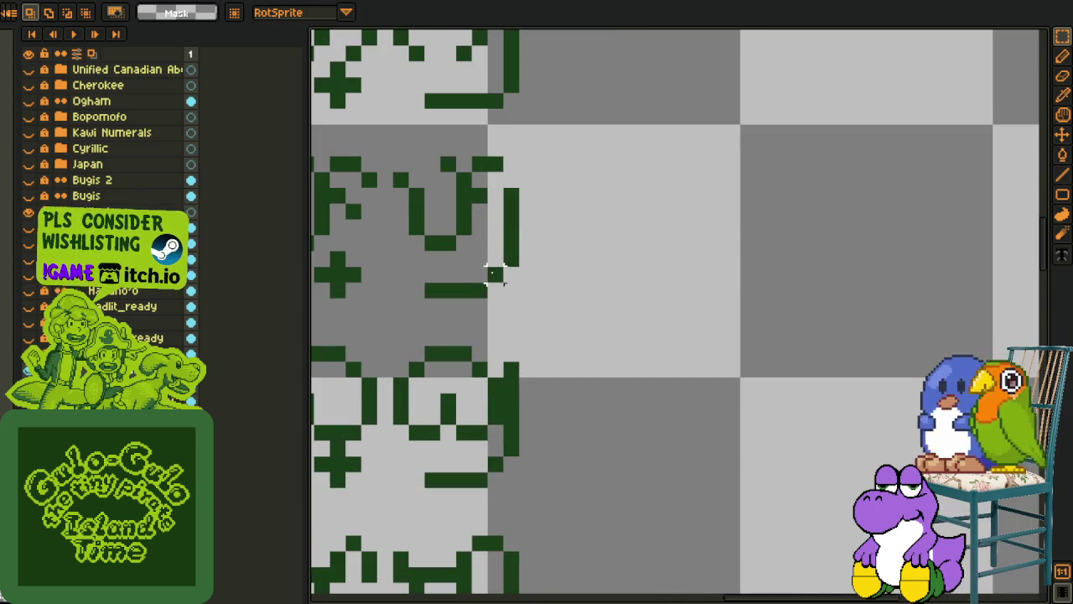
{"action": "left_click_drag", "start_coordinate": [520, 299], "coordinate": [390, 154]}
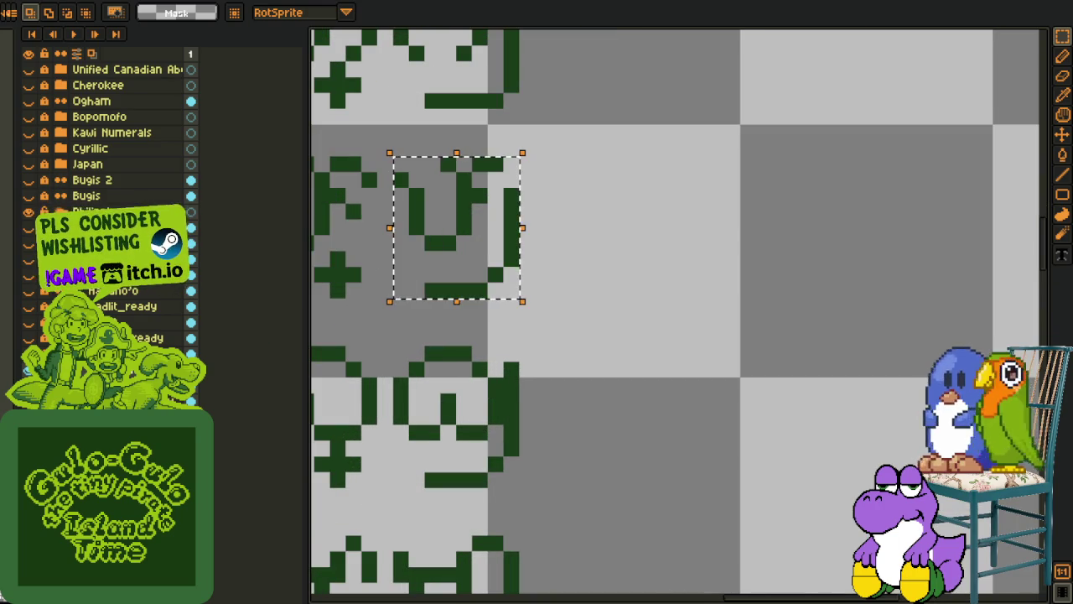
Replace the U glyph's dark green #0F380F with bright green
{"action": "key", "text": "i"}
{"action": "left_click", "coordinate": [441, 240]}
{"action": "key", "text": "shift+r"}
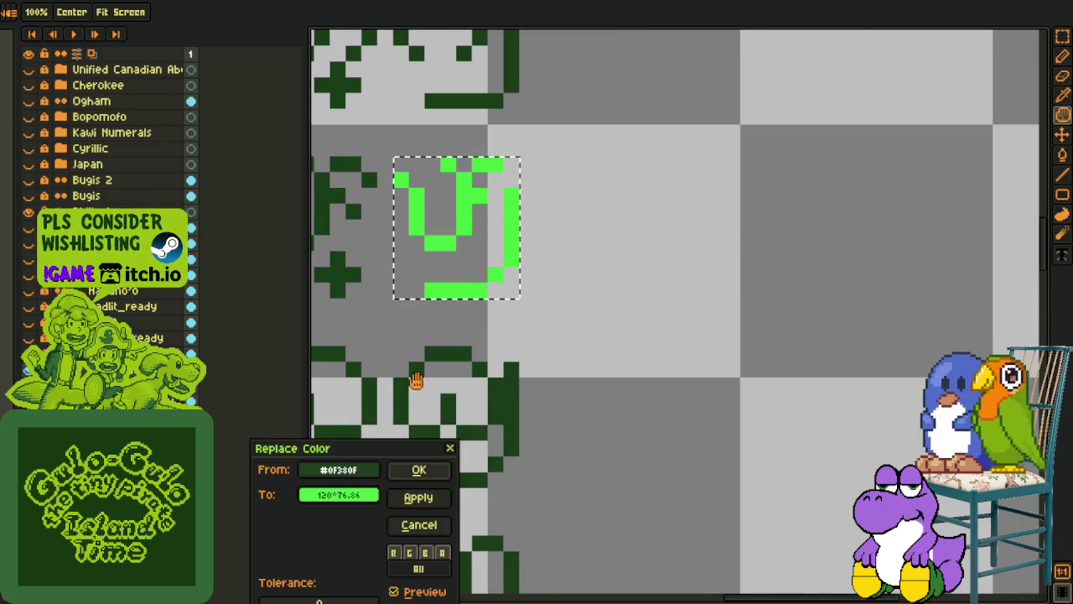
{"action": "left_click", "coordinate": [419, 471]}
{"action": "scroll", "coordinate": [609, 324], "scroll_direction": "down", "scroll_amount": 2}
{"action": "scroll", "coordinate": [561, 305], "scroll_direction": "down", "scroll_amount": 1}
Copy the green U glyph and drop a pasted copy in a tile lower down
{"action": "key", "text": "ctrl+c"}
{"action": "key", "text": "ctrl+v"}
{"action": "mouse_move", "coordinate": [503, 285]}
{"action": "left_mouse_down"}
{"action": "mouse_move", "coordinate": [510, 483]}
{"action": "mouse_move", "coordinate": [501, 387]}
{"action": "mouse_move", "coordinate": [575, 450]}
{"action": "mouse_move", "coordinate": [491, 408]}
{"action": "left_mouse_up"}
{"action": "scroll", "coordinate": [510, 482], "scroll_direction": "up", "scroll_amount": 2}
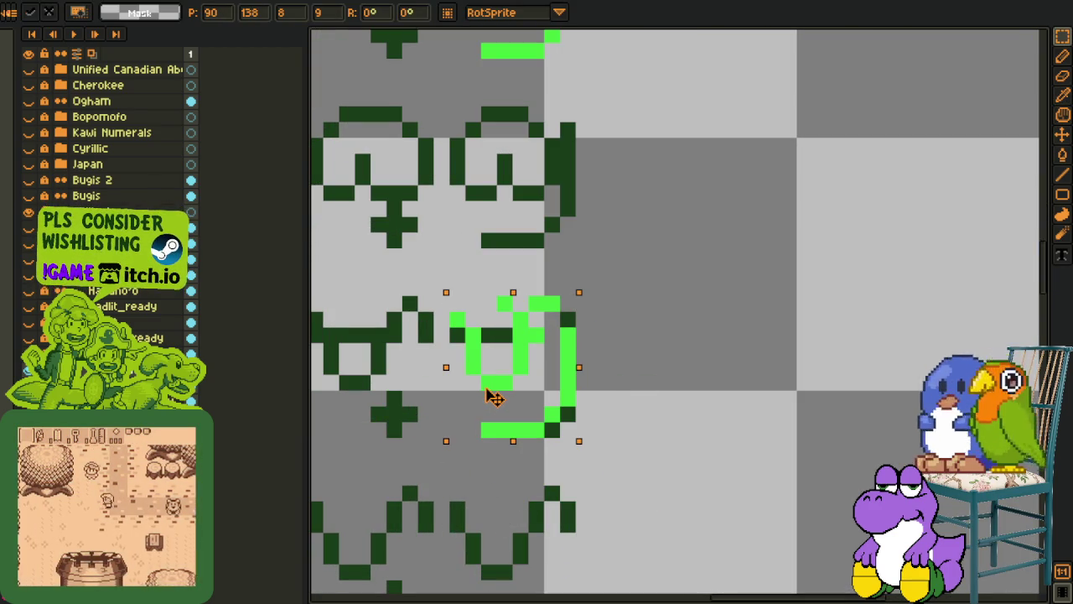
{"action": "left_click", "coordinate": [646, 303]}
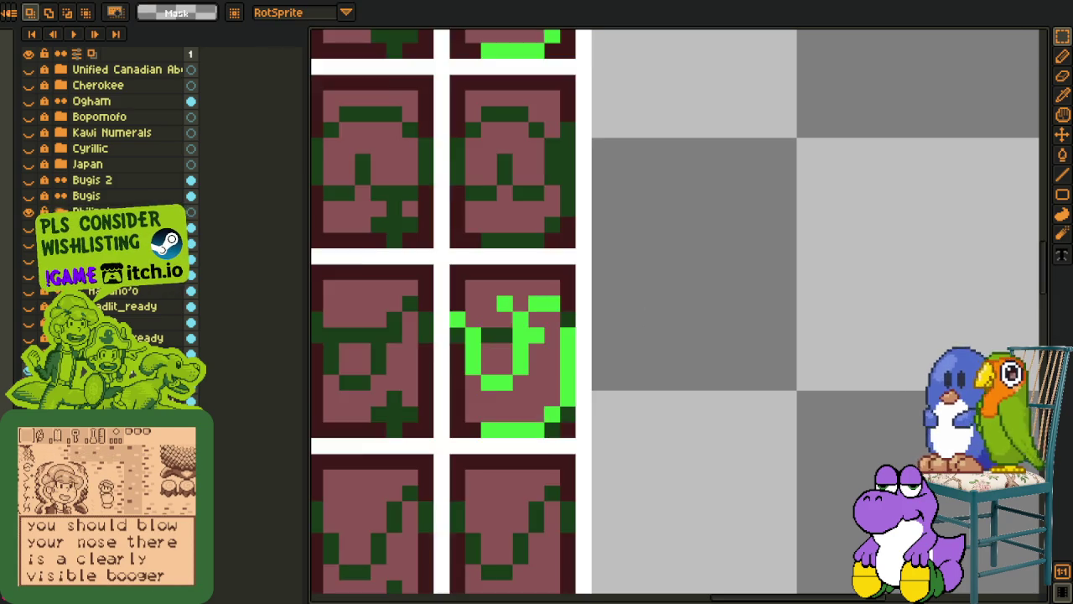
Zoom in on the pasted glyph and sample its green to start redrawing
{"action": "scroll", "coordinate": [606, 288], "scroll_direction": "up", "scroll_amount": 1}
{"action": "scroll", "coordinate": [536, 298], "scroll_direction": "up", "scroll_amount": 1}
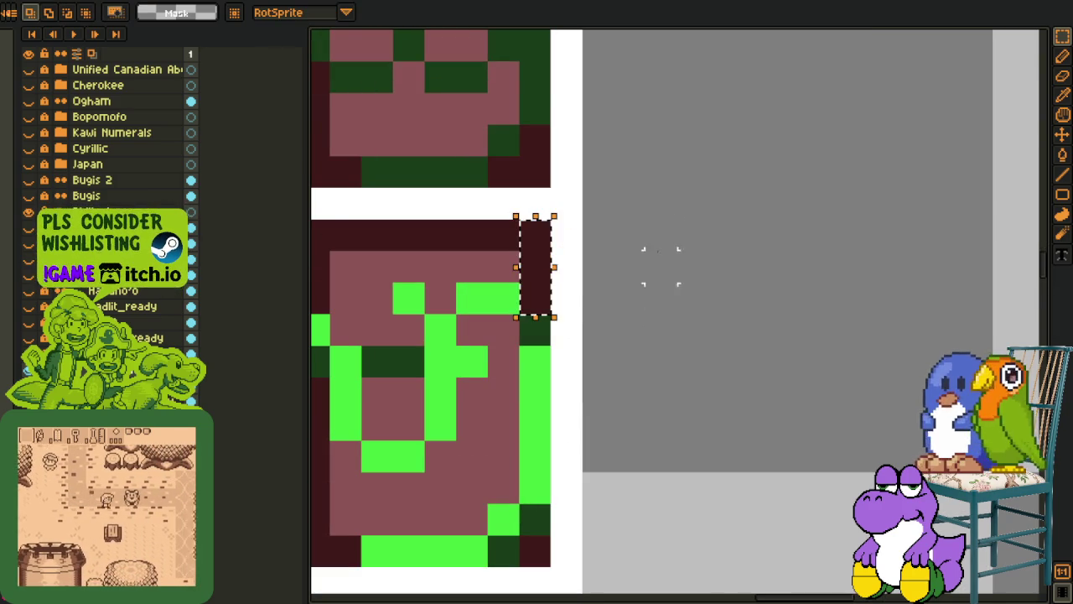
{"action": "scroll", "coordinate": [545, 304], "scroll_direction": "down", "scroll_amount": 2}
{"action": "scroll", "coordinate": [545, 302], "scroll_direction": "up", "scroll_amount": 1}
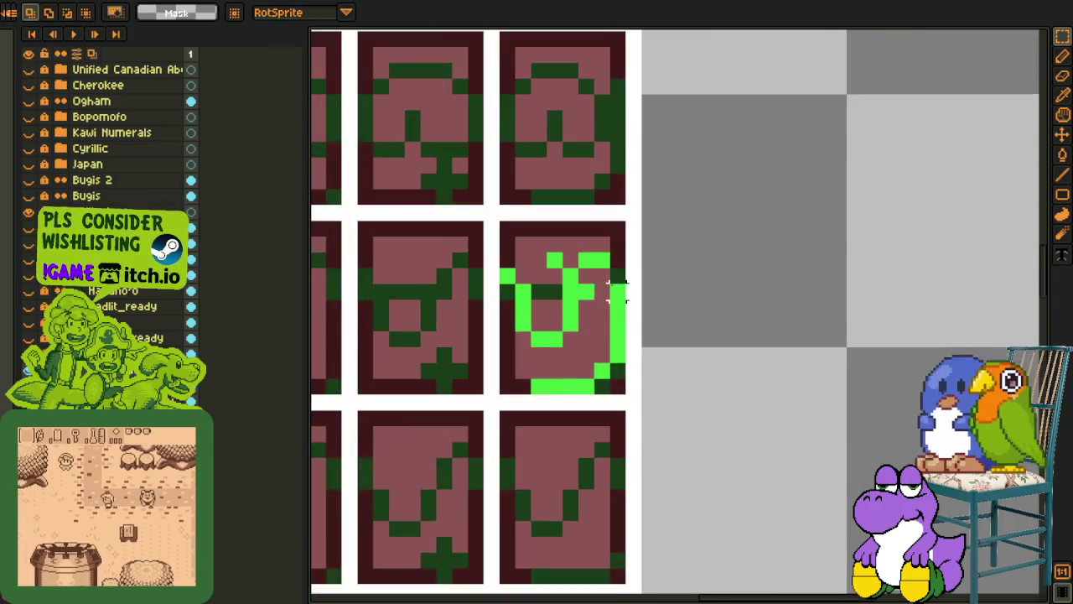
{"action": "scroll", "coordinate": [528, 295], "scroll_direction": "up", "scroll_amount": 1}
{"action": "key", "text": "i"}
{"action": "key", "text": "b"}
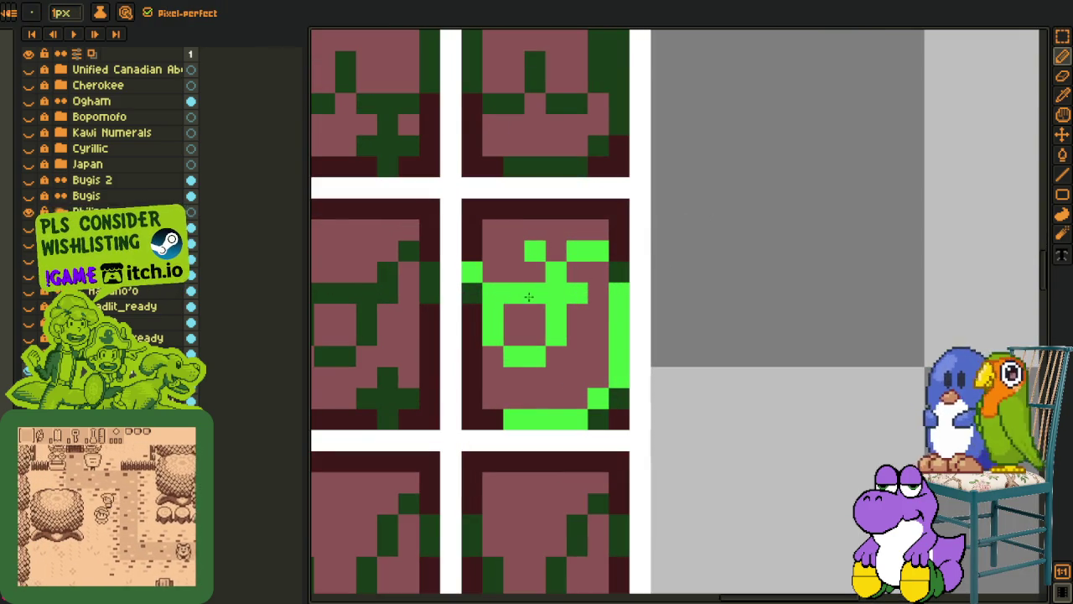
Reshape the pasted glyph into a new variant by erasing and redrawing pixels
{"action": "key", "text": "i"}
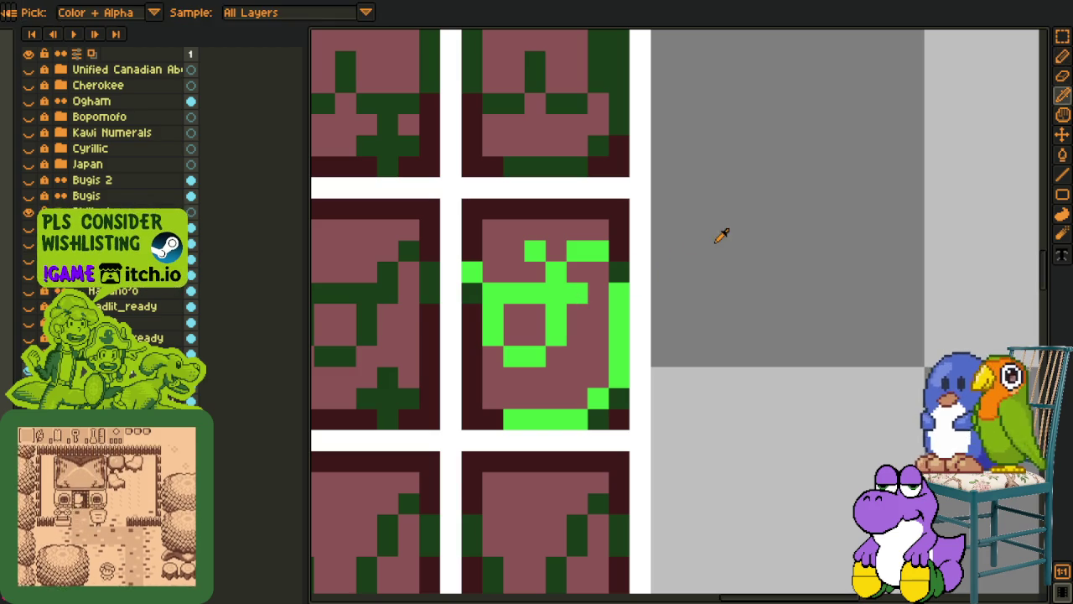
{"action": "key", "text": "e"}
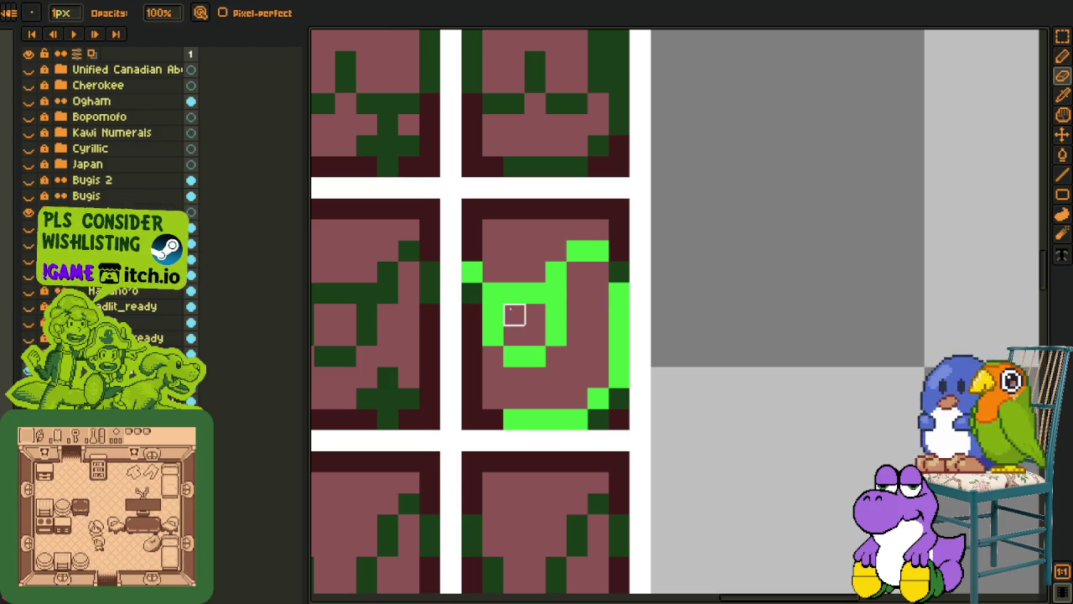
{"action": "key", "text": "i"}
{"action": "key", "text": "b"}
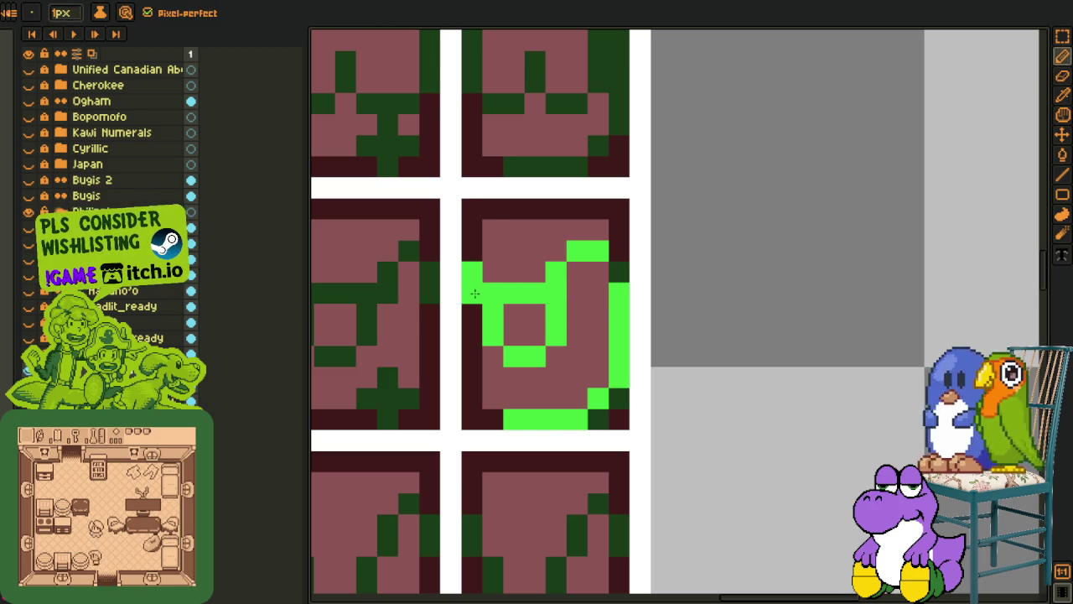
{"action": "scroll", "coordinate": [475, 293], "scroll_direction": "down", "scroll_amount": 3}
{"action": "scroll", "coordinate": [519, 298], "scroll_direction": "up", "scroll_amount": 1}
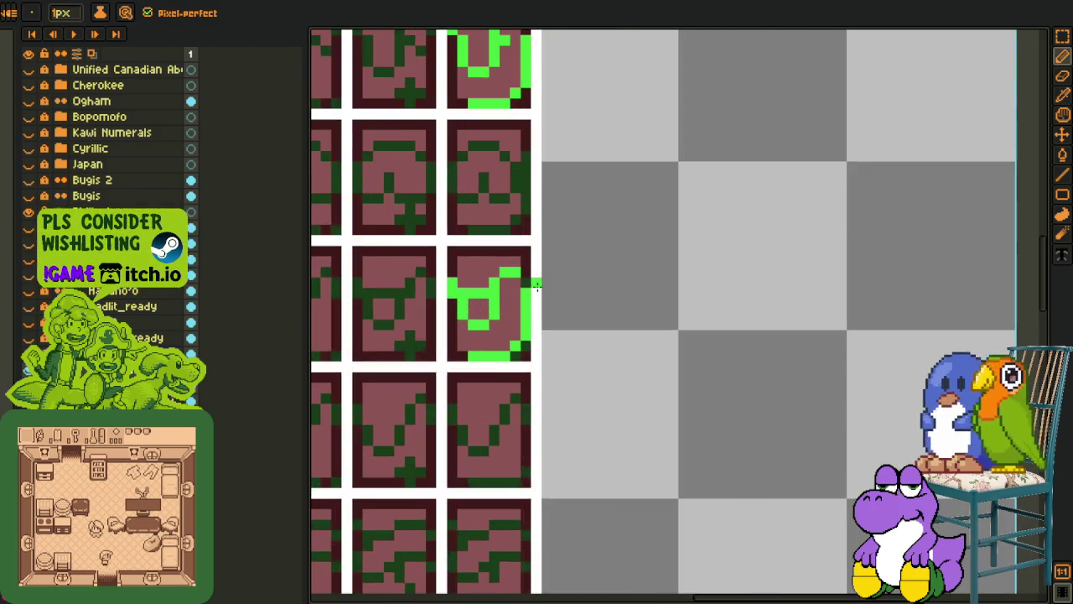
{"action": "scroll", "coordinate": [528, 290], "scroll_direction": "up", "scroll_amount": 1}
{"action": "key", "text": "e"}
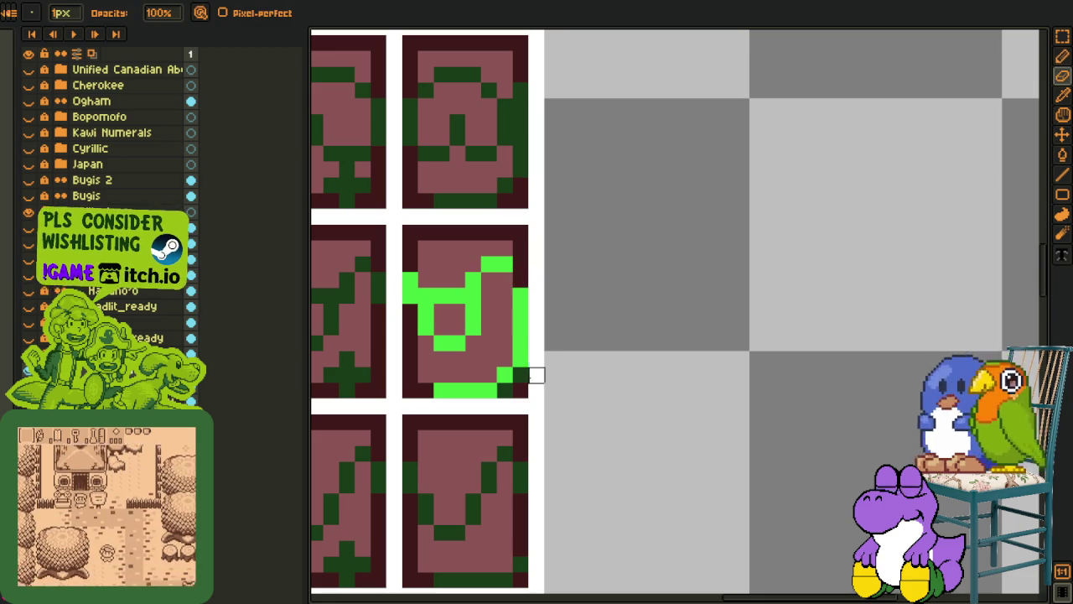
{"action": "scroll", "coordinate": [520, 393], "scroll_direction": "down", "scroll_amount": 3}
{"action": "scroll", "coordinate": [520, 369], "scroll_direction": "up", "scroll_amount": 2}
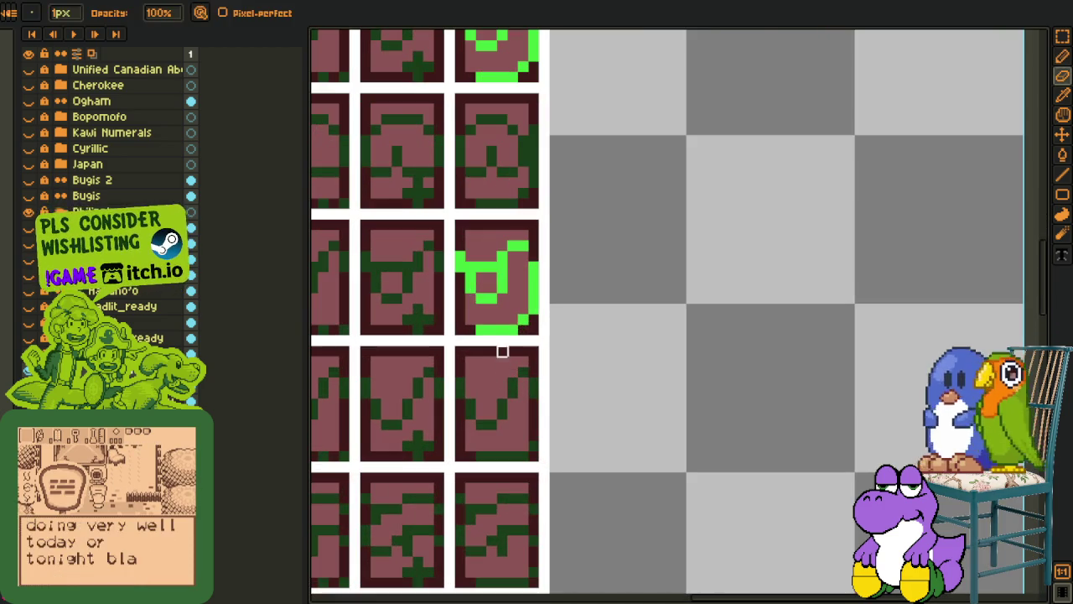
Paste another green glyph copy into the tile below
{"action": "key", "text": "m"}
{"action": "key", "text": "ctrl+v"}
{"action": "mouse_move", "coordinate": [489, 92]}
{"action": "left_mouse_down"}
{"action": "mouse_move", "coordinate": [489, 442]}
{"action": "mouse_move", "coordinate": [490, 406]}
{"action": "left_mouse_up"}
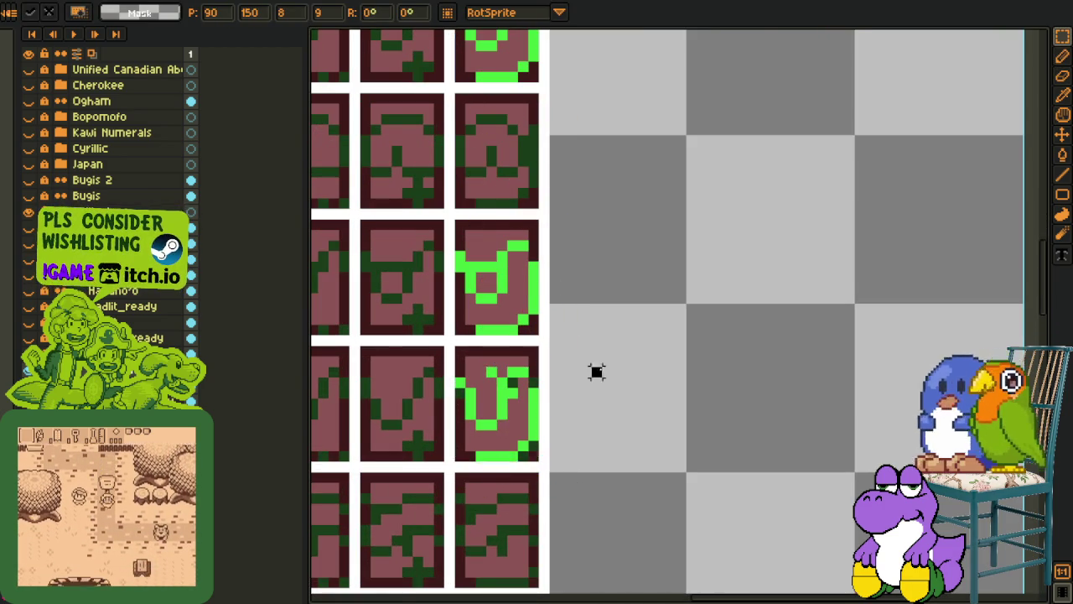
{"action": "key", "text": "e"}
Erase a stray dark pixel and a stray green pixel from the copy, then bring the tile grid back into view
{"action": "scroll", "coordinate": [494, 399], "scroll_direction": "up", "scroll_amount": 2}
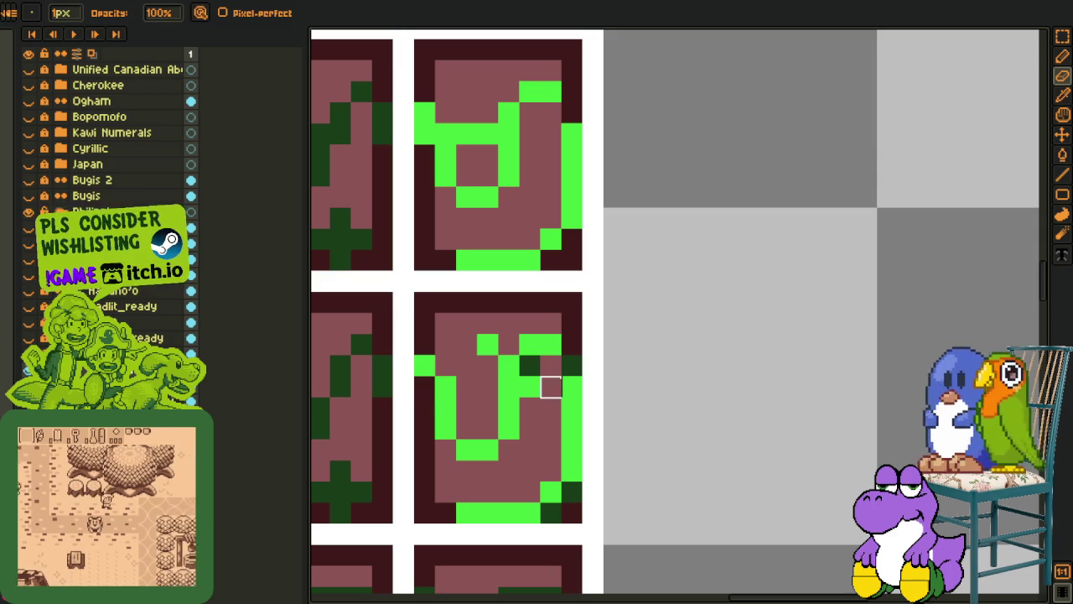
{"action": "left_click", "coordinate": [530, 365]}
{"action": "left_click", "coordinate": [487, 344]}
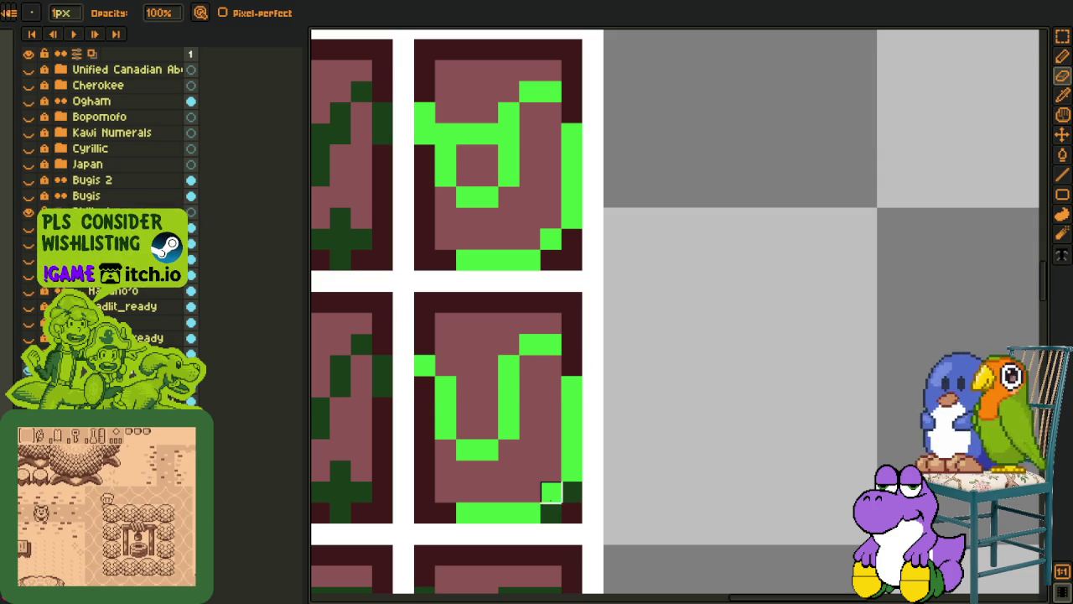
{"action": "scroll", "coordinate": [572, 357], "scroll_direction": "down", "scroll_amount": 3}
{"action": "key", "text": "i"}
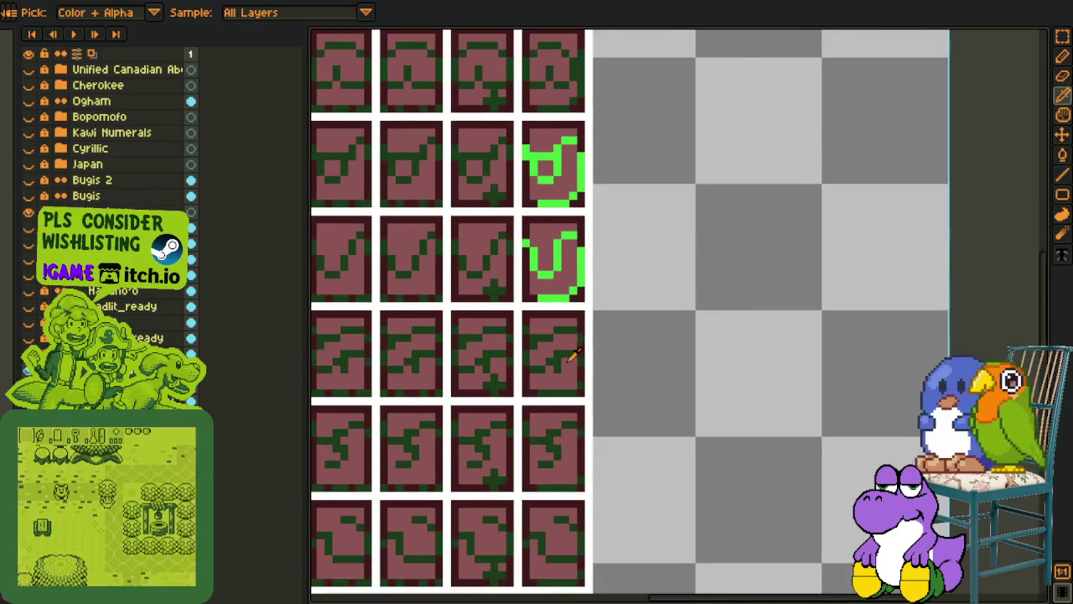
{"action": "scroll", "coordinate": [573, 356], "scroll_direction": "up", "scroll_amount": 1}
{"action": "scroll", "coordinate": [593, 379], "scroll_direction": "up", "scroll_amount": 2}
{"action": "scroll", "coordinate": [618, 371], "scroll_direction": "up", "scroll_amount": 1}
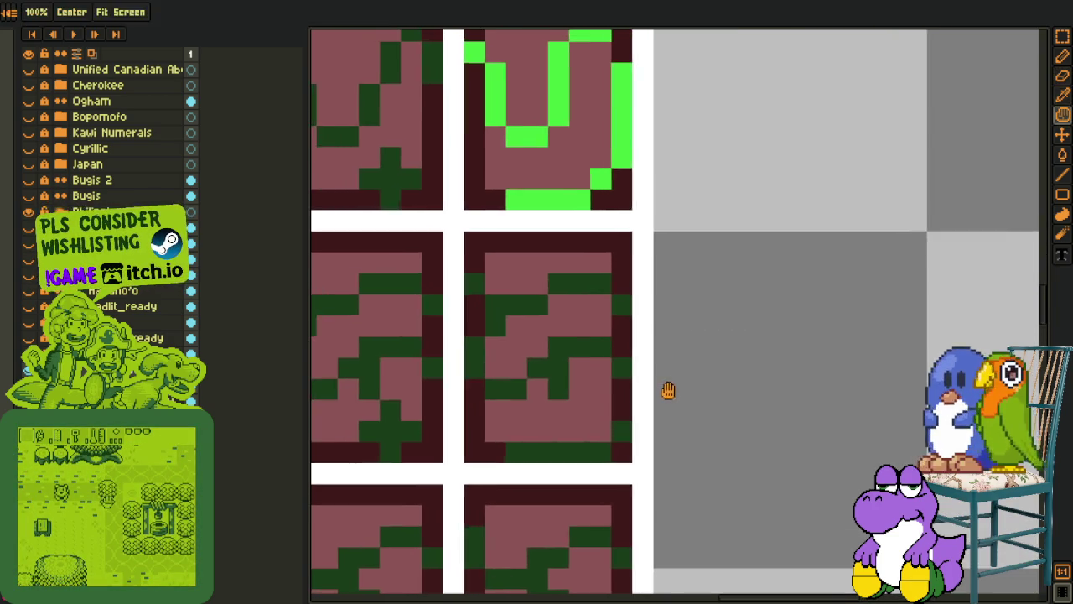
{"action": "scroll", "coordinate": [666, 389], "scroll_direction": "down", "scroll_amount": 5}
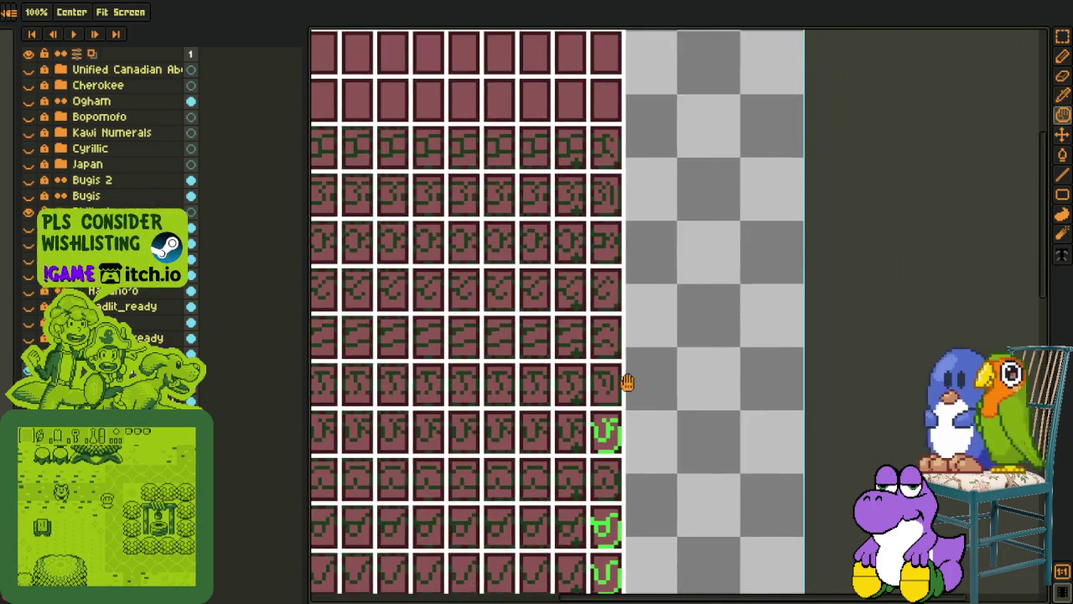
{"action": "left_click_drag", "start_coordinate": [618, 383], "coordinate": [618, 355]}
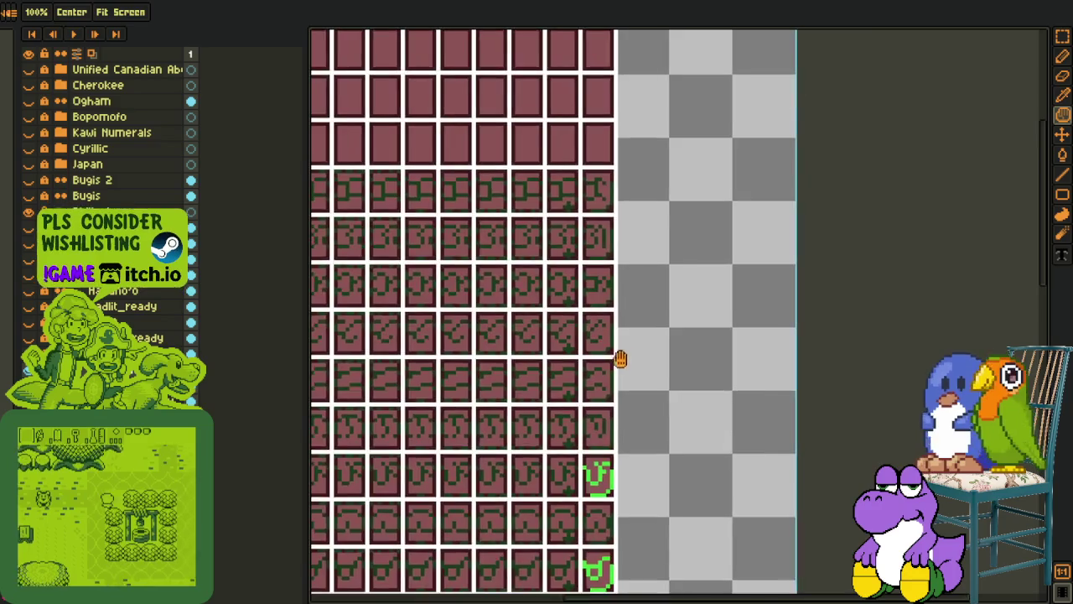
Select a whole glyph tile, nudge the floating glyph down and drop it
{"action": "key", "text": "m"}
{"action": "scroll", "coordinate": [618, 360], "scroll_direction": "up", "scroll_amount": 2}
{"action": "scroll", "coordinate": [579, 336], "scroll_direction": "up", "scroll_amount": 1}
{"action": "mouse_move", "coordinate": [571, 299]}
{"action": "left_mouse_down"}
{"action": "mouse_move", "coordinate": [644, 409]}
{"action": "mouse_move", "coordinate": [765, 429]}
{"action": "mouse_move", "coordinate": [694, 386]}
{"action": "mouse_move", "coordinate": [700, 411]}
{"action": "left_mouse_up"}
{"action": "scroll", "coordinate": [738, 428], "scroll_direction": "up", "scroll_amount": 1}
{"action": "key", "text": "ctrl+d"}
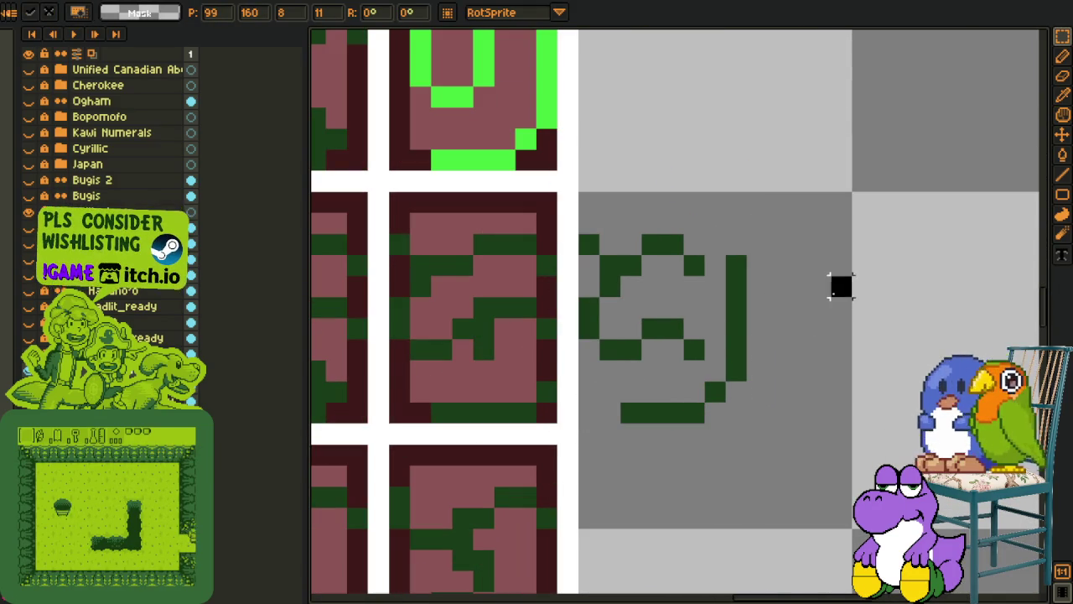
{"action": "key", "text": "i"}
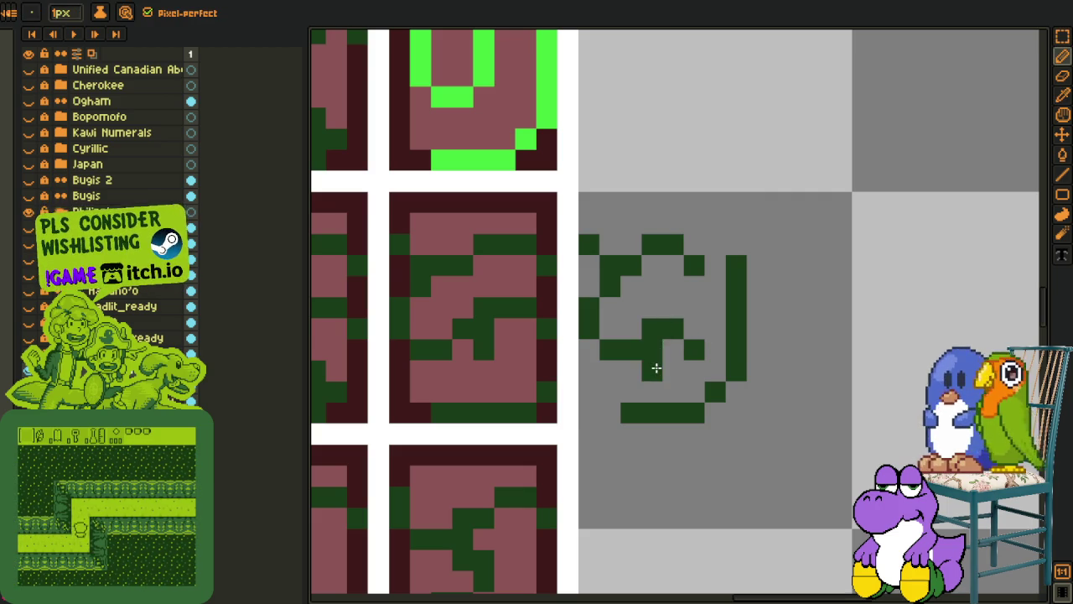
Delete the third-row right tile's glyph and move the stray glyph left into that empty tile
{"action": "scroll", "coordinate": [654, 367], "scroll_direction": "down", "scroll_amount": 1}
{"action": "key", "text": "m"}
{"action": "left_click_drag", "start_coordinate": [579, 283], "coordinate": [653, 381]}
{"action": "key", "text": "Delete"}
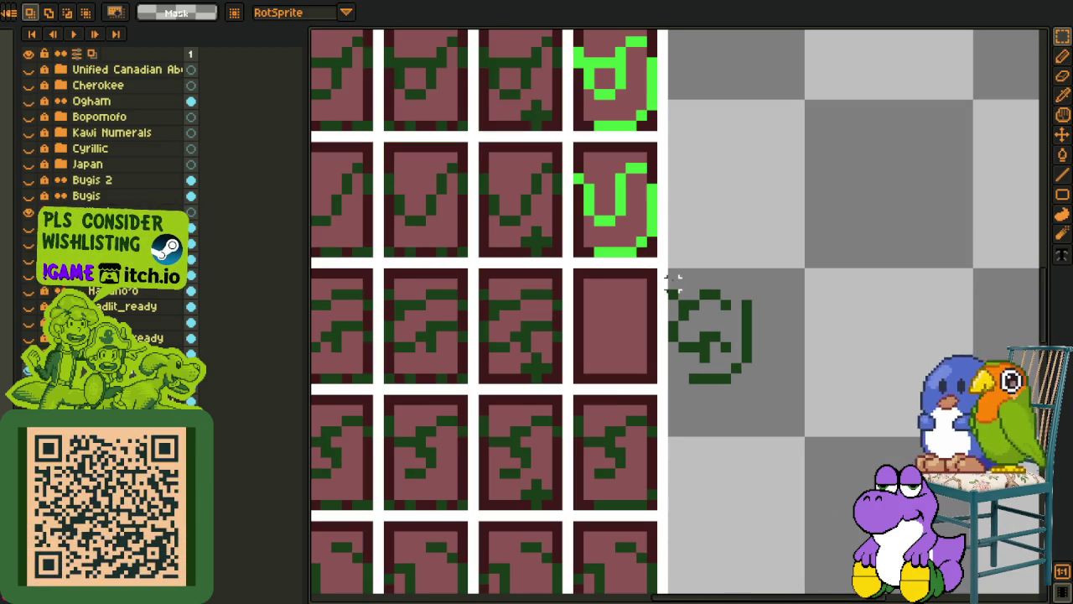
{"action": "mouse_move", "coordinate": [669, 279]}
{"action": "left_mouse_down"}
{"action": "mouse_move", "coordinate": [757, 403]}
{"action": "mouse_move", "coordinate": [690, 378]}
{"action": "mouse_move", "coordinate": [647, 383]}
{"action": "left_mouse_up"}
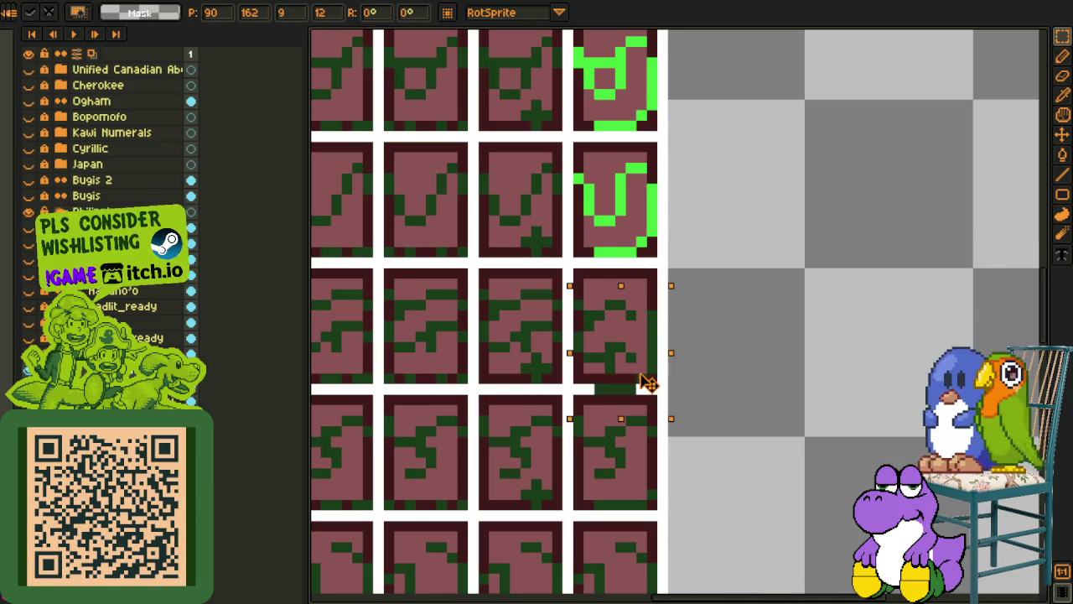
{"action": "scroll", "coordinate": [647, 381], "scroll_direction": "down", "scroll_amount": 2}
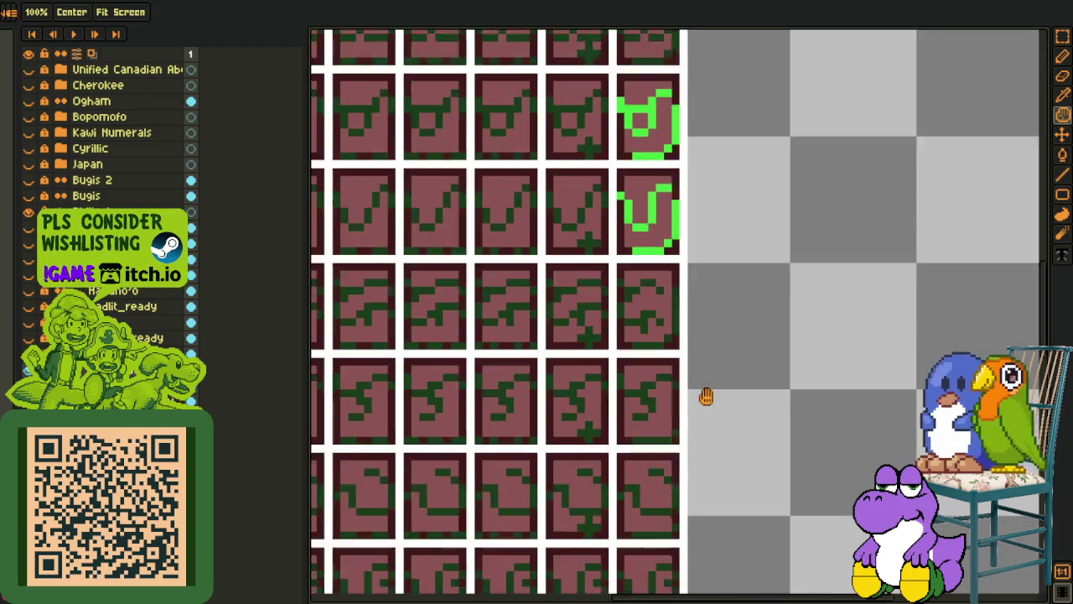
{"action": "scroll", "coordinate": [676, 364], "scroll_direction": "up", "scroll_amount": 2}
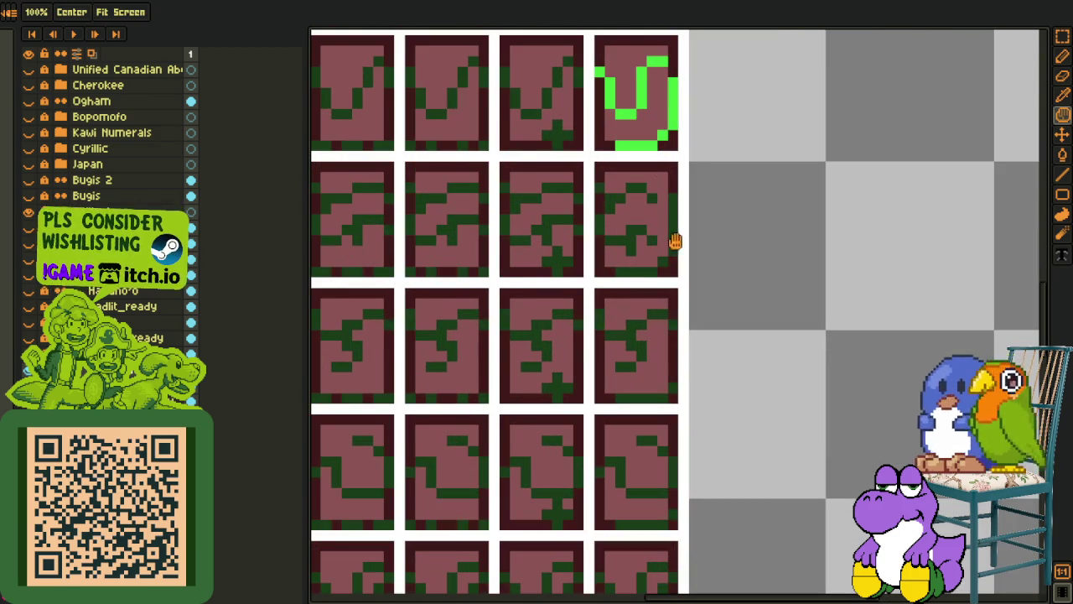
{"action": "scroll", "coordinate": [610, 333], "scroll_direction": "down", "scroll_amount": 2}
{"action": "scroll", "coordinate": [610, 359], "scroll_direction": "up", "scroll_amount": 1}
{"action": "scroll", "coordinate": [610, 359], "scroll_direction": "down", "scroll_amount": 1}
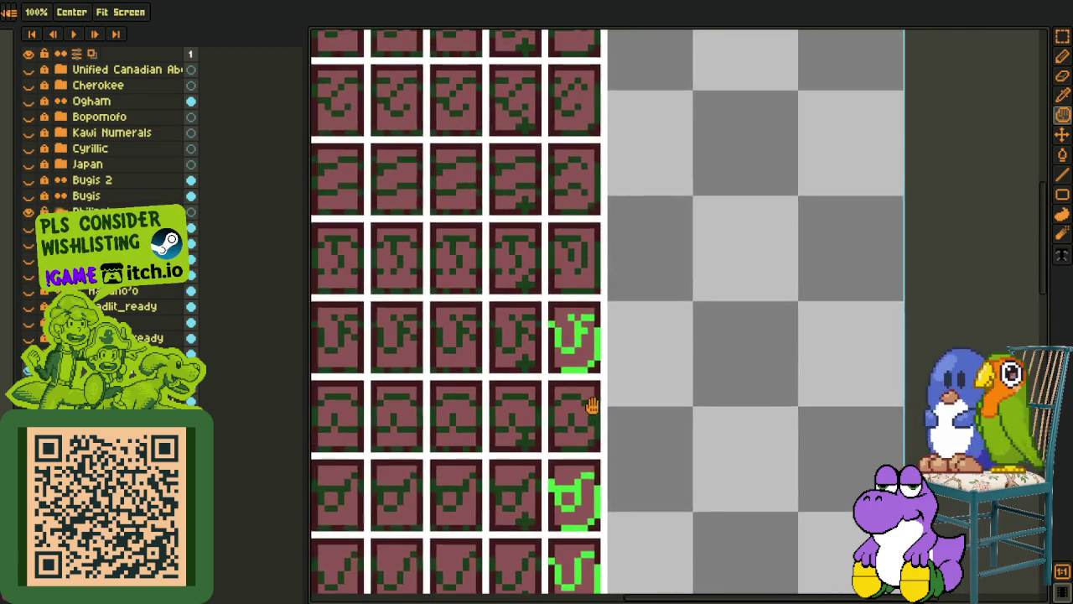
{"action": "scroll", "coordinate": [593, 460], "scroll_direction": "up", "scroll_amount": 3}
Replace dark green #0F380F with bright green #35dc35 across the glyphs
{"action": "key", "text": "o"}
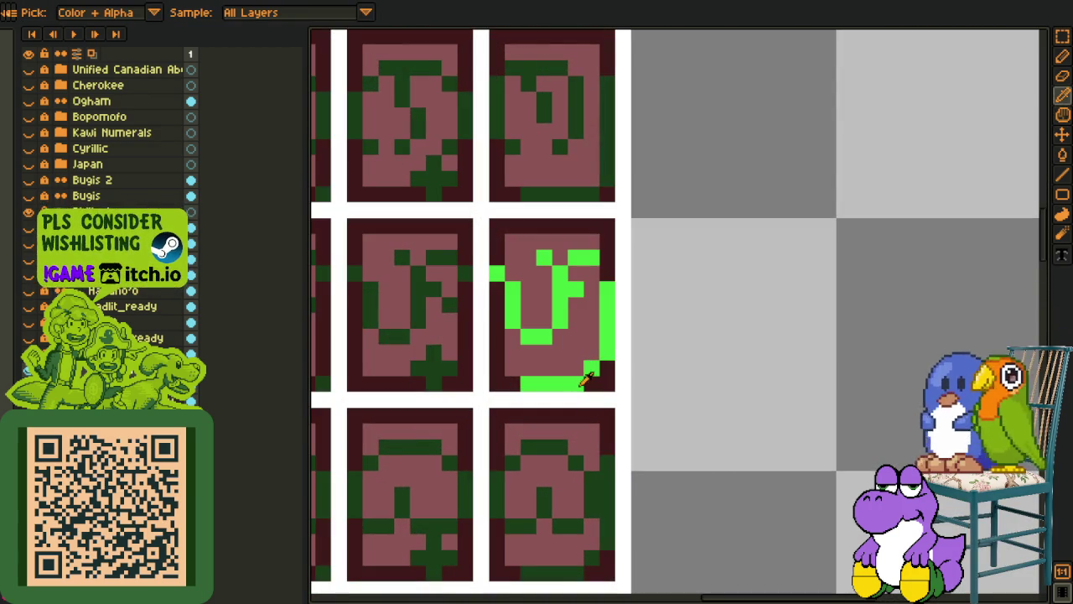
{"action": "left_click", "coordinate": [440, 350]}
{"action": "key", "text": "shift+r"}
{"action": "left_click", "coordinate": [434, 476]}
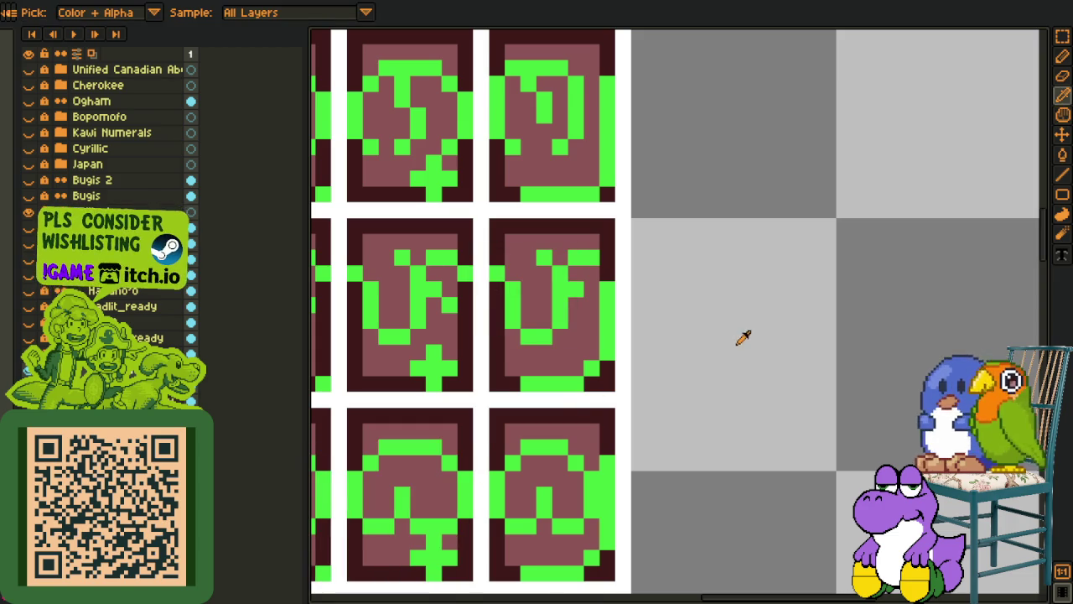
{"action": "scroll", "coordinate": [743, 335], "scroll_direction": "down", "scroll_amount": 1}
{"action": "scroll", "coordinate": [726, 163], "scroll_direction": "down", "scroll_amount": 2}
{"action": "scroll", "coordinate": [689, 218], "scroll_direction": "up", "scroll_amount": 1}
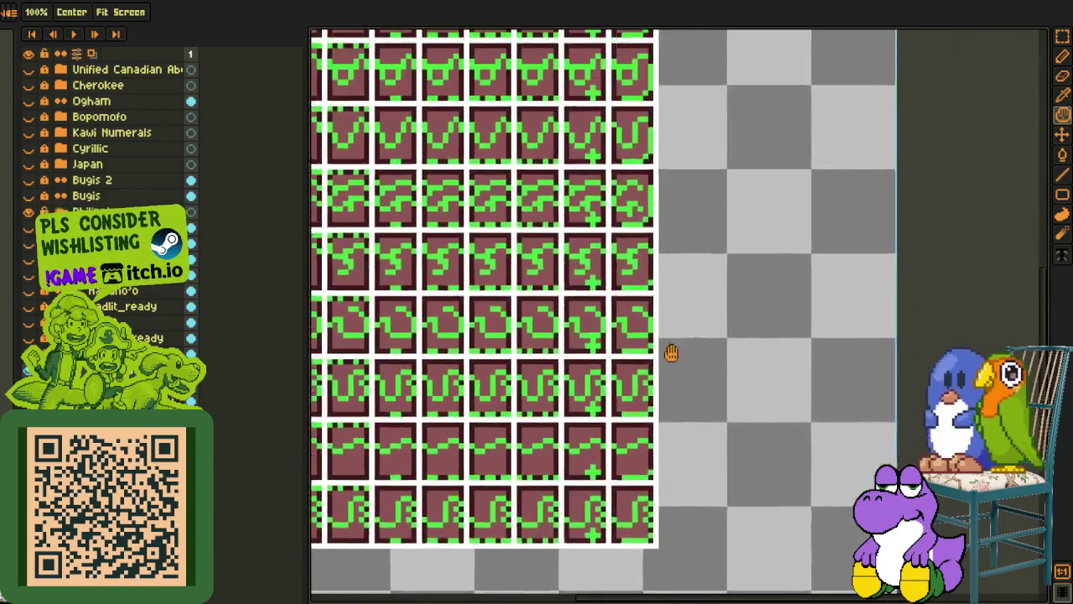
{"action": "scroll", "coordinate": [671, 243], "scroll_direction": "up", "scroll_amount": 1}
Nudge the middle-right glyph one pixel left, then shift its upper part one more pixel left
{"action": "key", "text": "o"}
{"action": "scroll", "coordinate": [636, 303], "scroll_direction": "up", "scroll_amount": 1}
{"action": "key", "text": "r"}
{"action": "scroll", "coordinate": [601, 288], "scroll_direction": "up", "scroll_amount": 1}
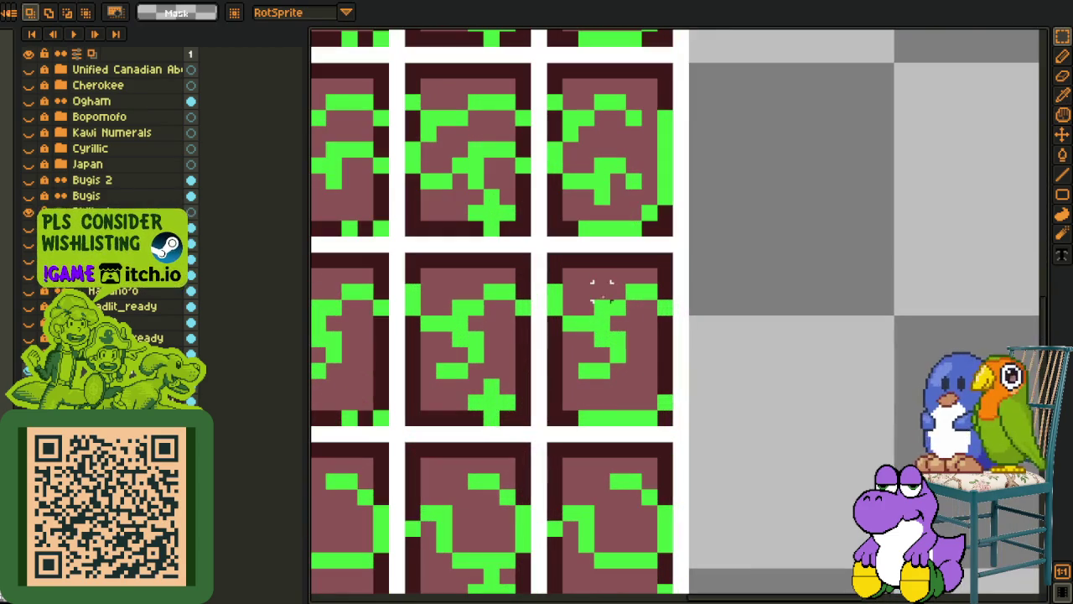
{"action": "left_click_drag", "start_coordinate": [595, 287], "coordinate": [659, 383]}
{"action": "key", "text": "Left"}
{"action": "left_click", "coordinate": [726, 355]}
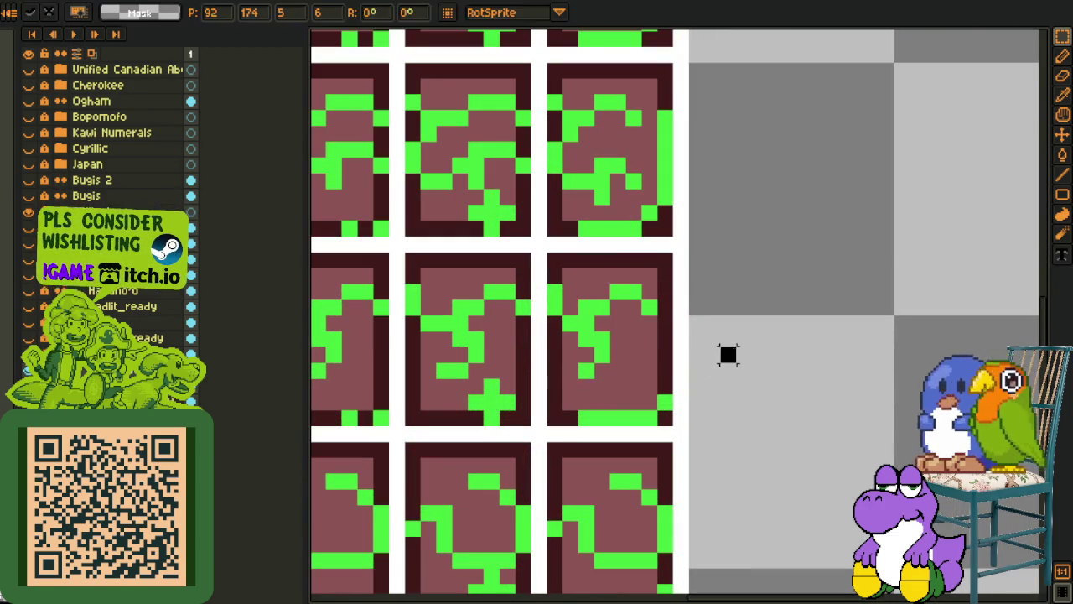
{"action": "left_click_drag", "start_coordinate": [635, 278], "coordinate": [659, 319]}
{"action": "key", "text": "Left"}
{"action": "left_click", "coordinate": [711, 322]}
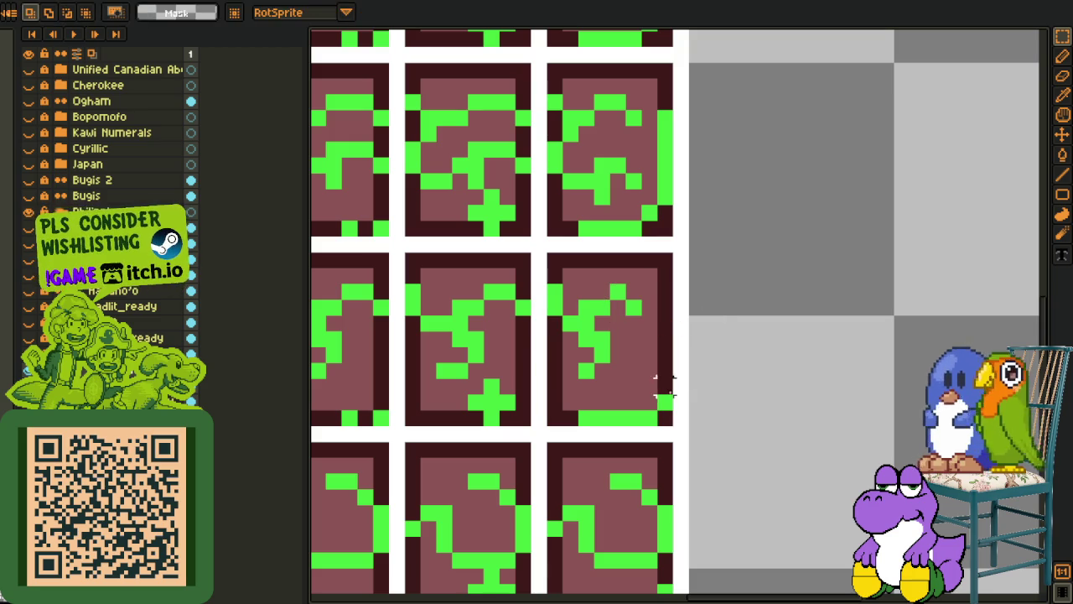
Select the right edge of the middle-right tile and ready the one-pixel pencil
{"action": "key", "text": "o"}
{"action": "key", "text": "l"}
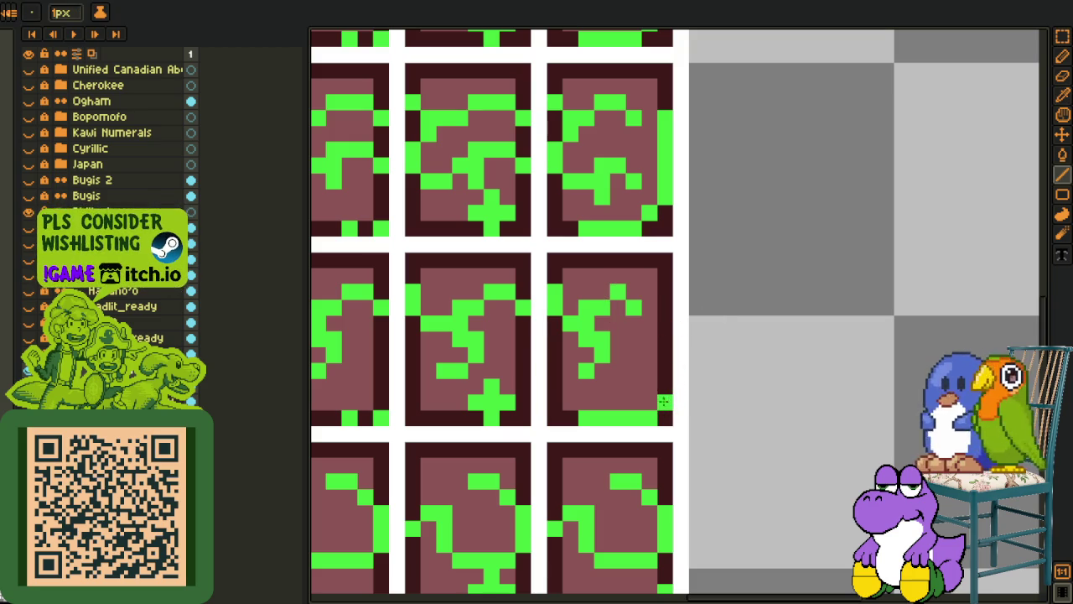
{"action": "key", "text": "r"}
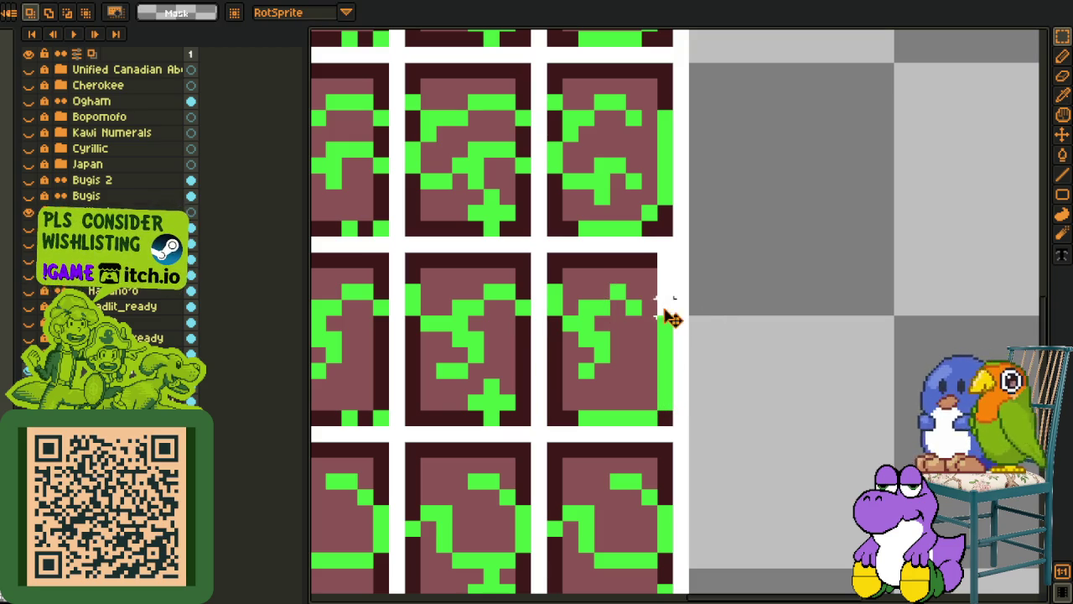
{"action": "left_click_drag", "start_coordinate": [662, 317], "coordinate": [676, 250]}
{"action": "scroll", "coordinate": [728, 306], "scroll_direction": "down", "scroll_amount": 3}
{"action": "key", "text": "z"}
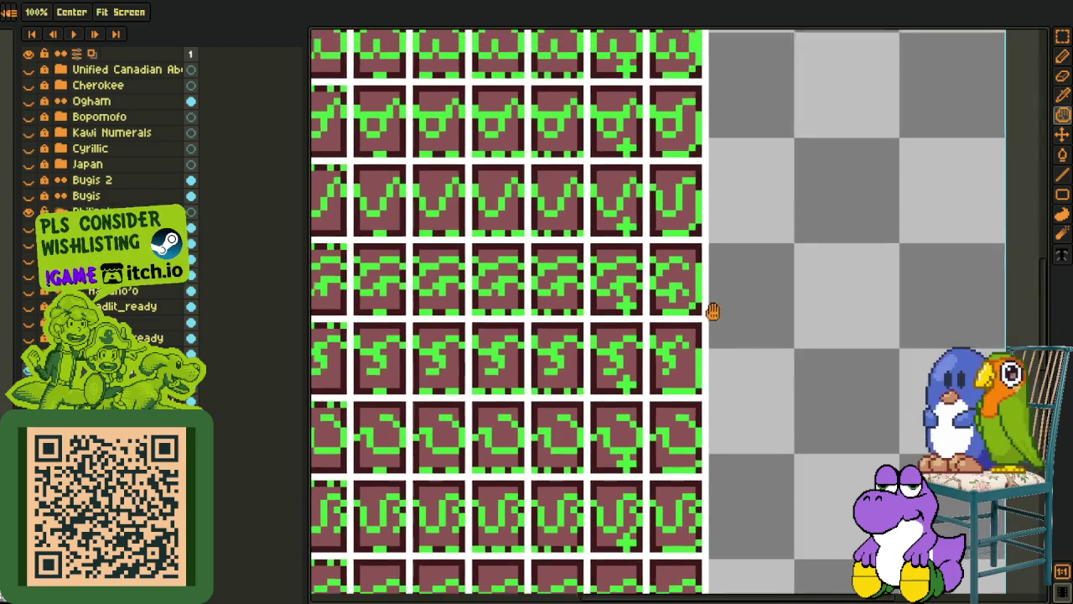
{"action": "scroll", "coordinate": [711, 311], "scroll_direction": "up", "scroll_amount": 3}
{"action": "key", "text": "o"}
{"action": "key", "text": "b"}
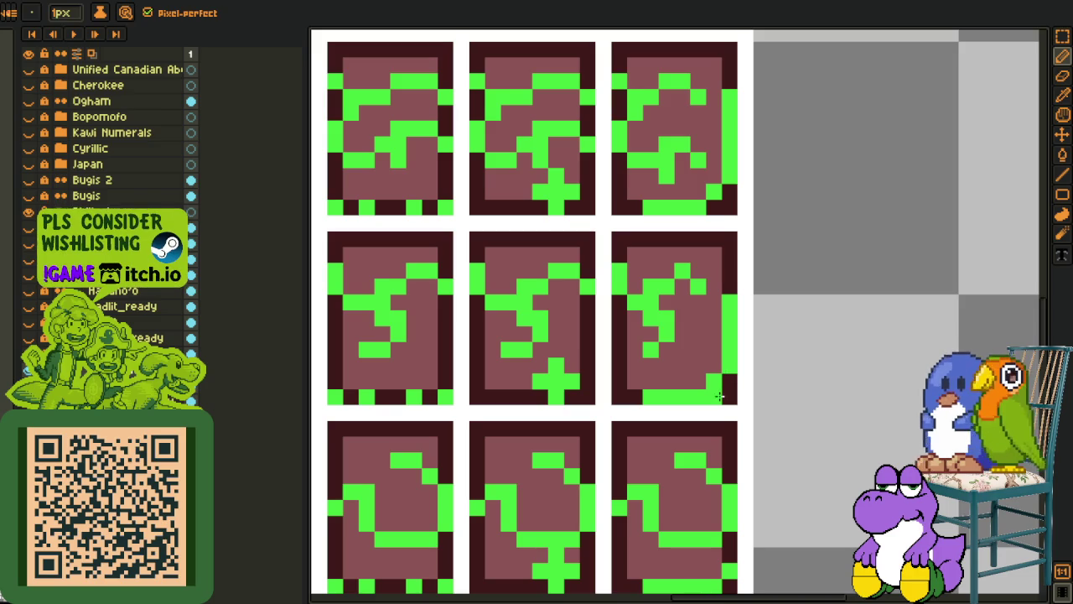
{"action": "scroll", "coordinate": [719, 397], "scroll_direction": "up", "scroll_amount": 3}
Select a small area at the tile edge and pan down to the lower tile rows
{"action": "key", "text": "m"}
{"action": "left_click_drag", "start_coordinate": [696, 229], "coordinate": [720, 282]}
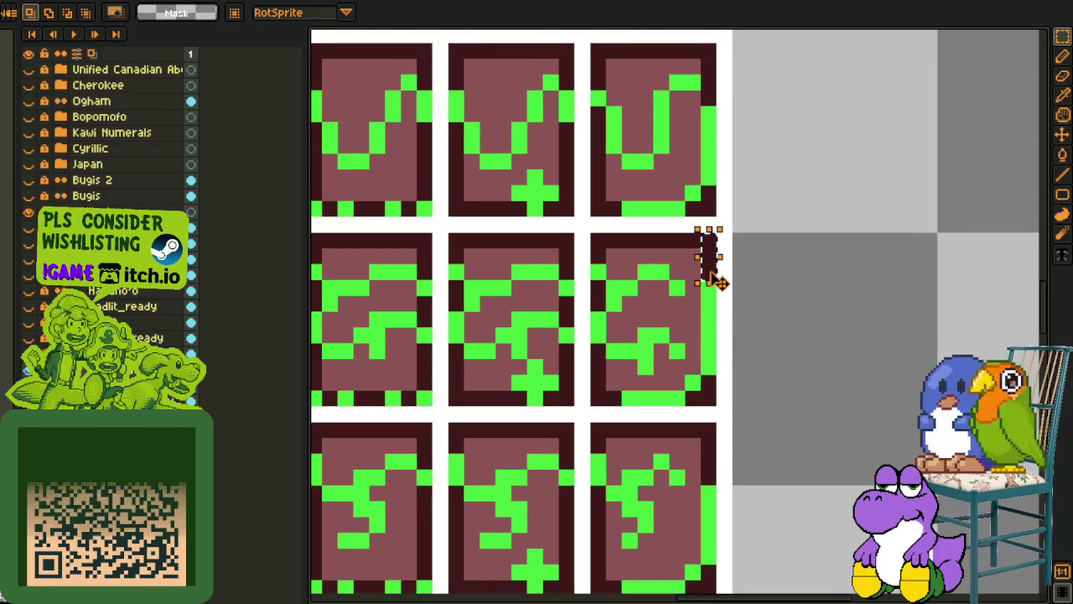
{"action": "key", "text": "h"}
{"action": "mouse_move", "coordinate": [677, 492]}
{"action": "left_mouse_down"}
{"action": "mouse_move", "coordinate": [658, 334]}
{"action": "mouse_move", "coordinate": [704, 331]}
{"action": "left_mouse_up"}
{"action": "key", "text": "q"}
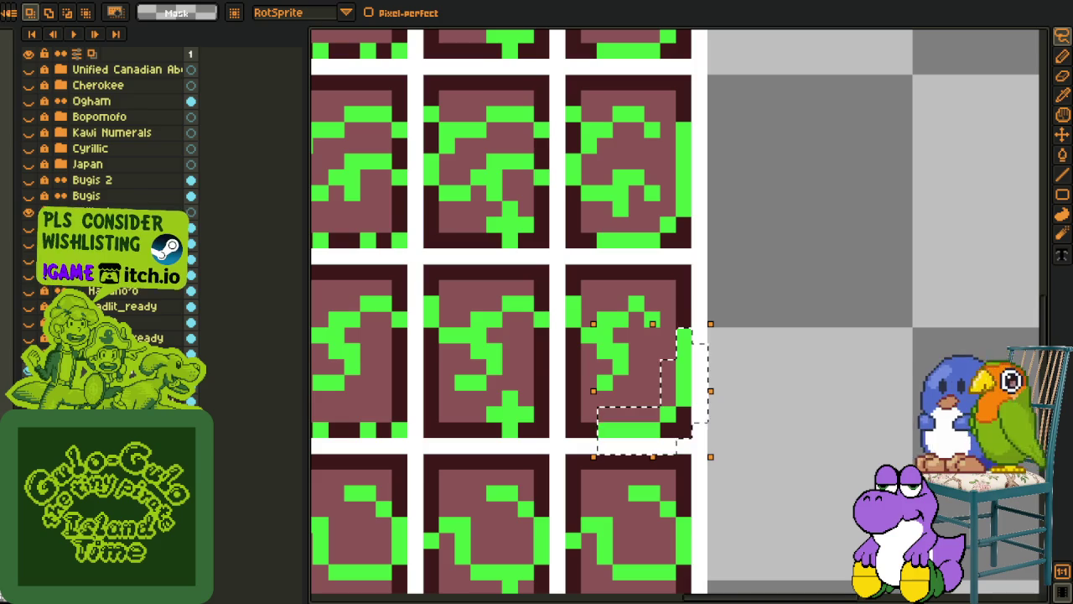
{"action": "scroll", "coordinate": [582, 364], "scroll_direction": "up", "scroll_amount": 1}
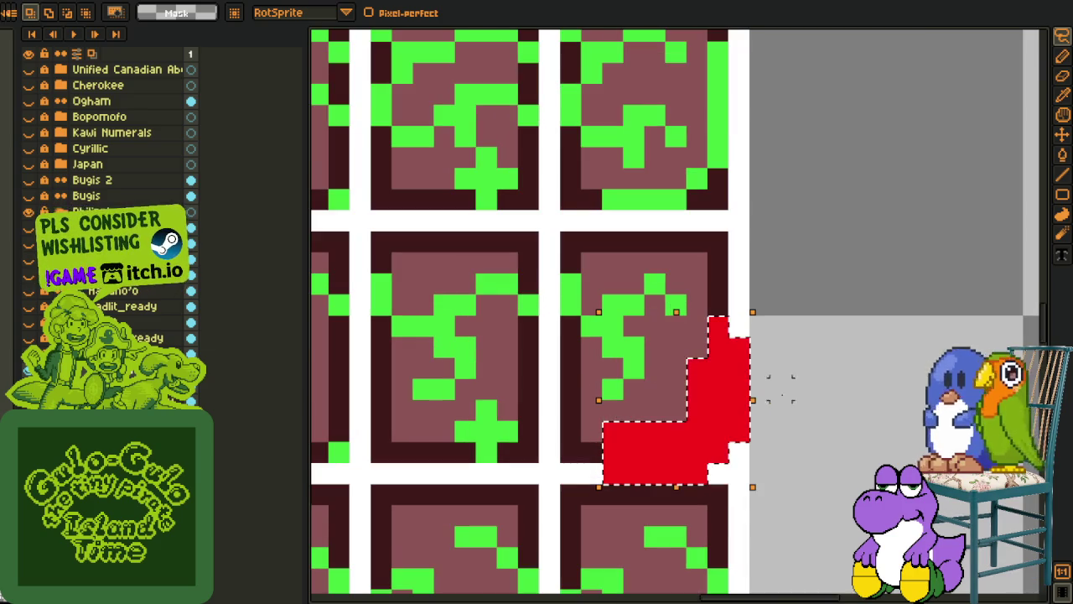
Paint a red L-shaped marking along the tile's right and bottom edges
{"action": "key", "text": "b"}
{"action": "mouse_move", "coordinate": [720, 323]}
{"action": "left_mouse_down"}
{"action": "mouse_move", "coordinate": [718, 419]}
{"action": "mouse_move", "coordinate": [608, 449]}
{"action": "left_mouse_up"}
{"action": "scroll", "coordinate": [732, 398], "scroll_direction": "down", "scroll_amount": 2}
{"action": "key", "text": "i"}
Copy the red edge marking up the column onto the V-shaped and U-shaped tiles
{"action": "key", "text": "ctrl+c"}
{"action": "key", "text": "ctrl+v"}
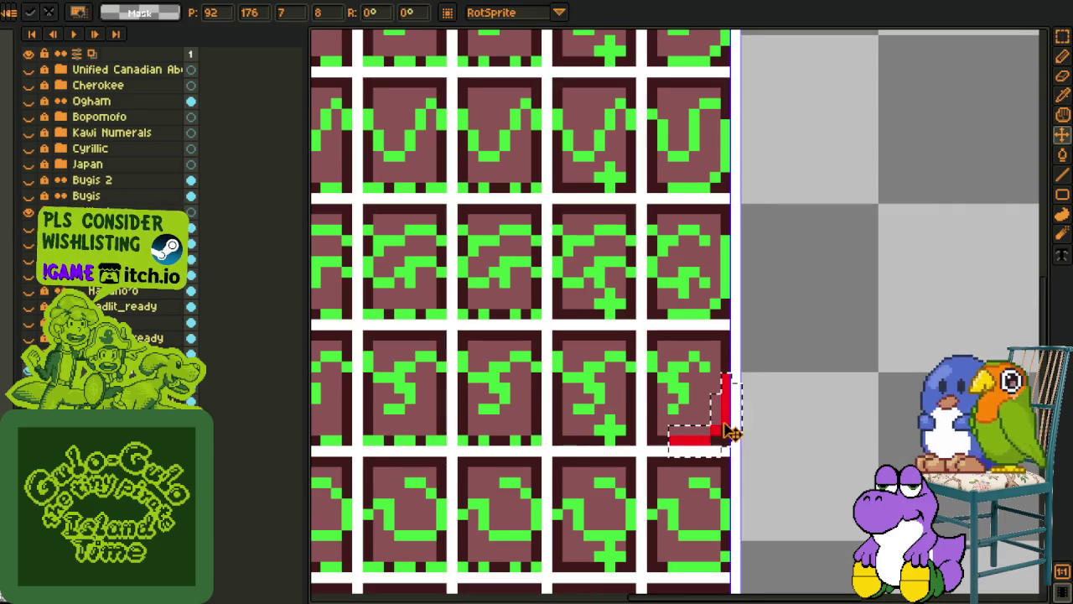
{"action": "left_click_drag", "start_coordinate": [744, 452], "coordinate": [745, 326]}
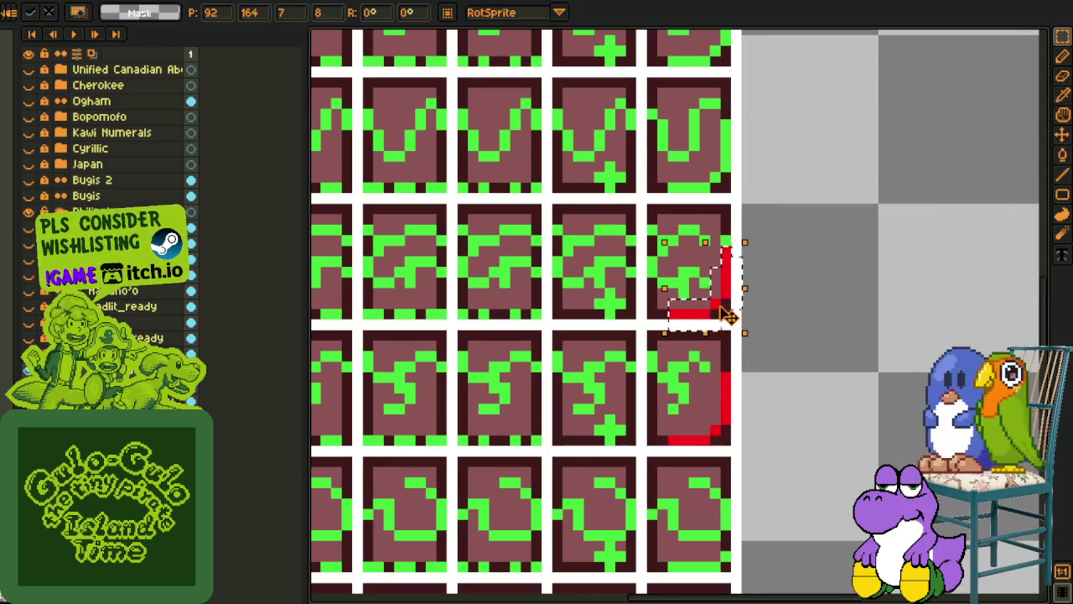
{"action": "left_click_drag", "start_coordinate": [728, 317], "coordinate": [726, 179]}
{"action": "scroll", "coordinate": [721, 336], "scroll_direction": "up", "scroll_amount": 5}
{"action": "mouse_move", "coordinate": [714, 428]}
{"action": "left_mouse_down"}
{"action": "mouse_move", "coordinate": [714, 178]}
{"action": "mouse_move", "coordinate": [676, 457]}
{"action": "mouse_move", "coordinate": [694, 227]}
{"action": "left_mouse_up"}
{"action": "key", "text": "Return"}
{"action": "key", "text": "Return"}
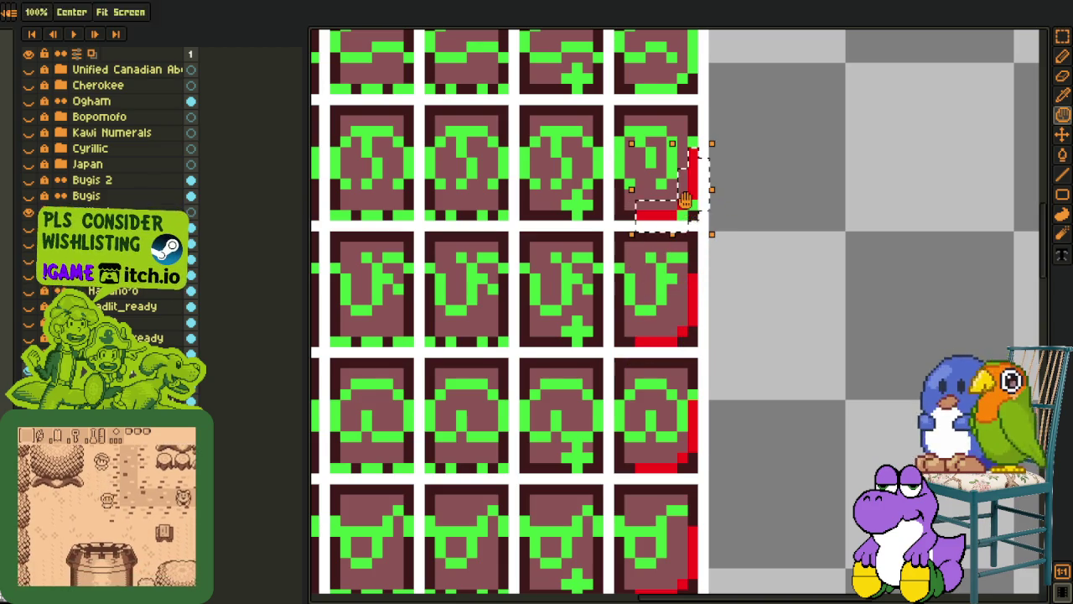
Move the floating red edge marking up the rightmost column one tile at a time and commit it
{"action": "scroll", "coordinate": [695, 211], "scroll_direction": "up", "scroll_amount": 5}
{"action": "left_click_drag", "start_coordinate": [677, 495], "coordinate": [678, 243]}
{"action": "scroll", "coordinate": [671, 243], "scroll_direction": "up", "scroll_amount": 5}
{"action": "mouse_move", "coordinate": [660, 529]}
{"action": "left_mouse_down"}
{"action": "mouse_move", "coordinate": [663, 151]}
{"action": "mouse_move", "coordinate": [656, 443]}
{"action": "left_mouse_up"}
{"action": "key", "text": "Return"}
Pan the canvas to inspect the lower tile rows of the rightmost column
{"action": "scroll", "coordinate": [783, 408], "scroll_direction": "down", "scroll_amount": 1}
{"action": "scroll", "coordinate": [783, 407], "scroll_direction": "down", "scroll_amount": 1}
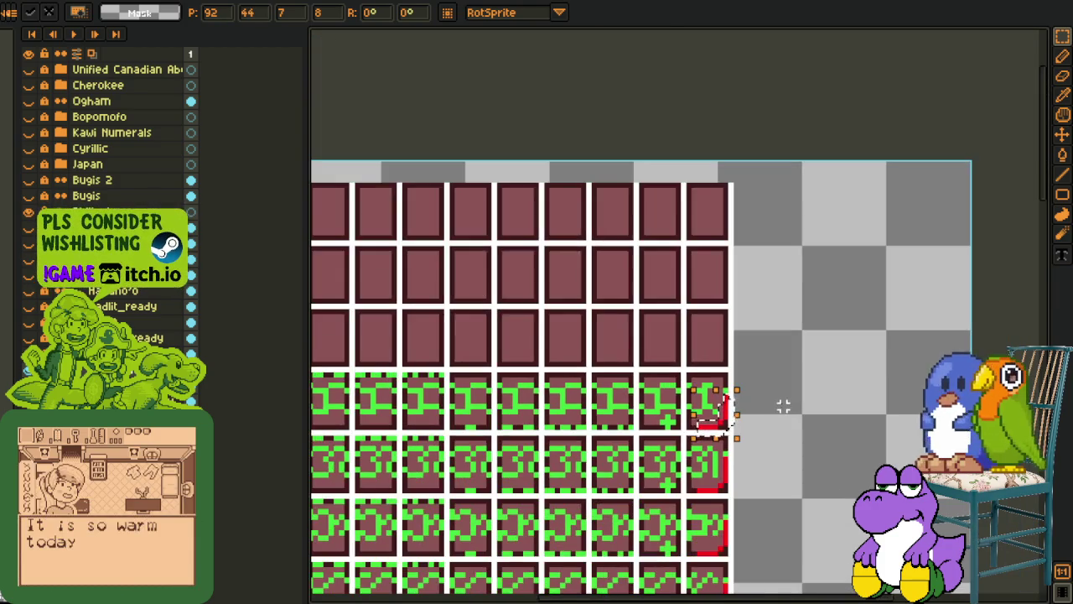
{"action": "scroll", "coordinate": [743, 408], "scroll_direction": "down", "scroll_amount": 1}
{"action": "scroll", "coordinate": [787, 424], "scroll_direction": "up", "scroll_amount": 2}
{"action": "scroll", "coordinate": [787, 424], "scroll_direction": "up", "scroll_amount": 2}
{"action": "key", "text": "e"}
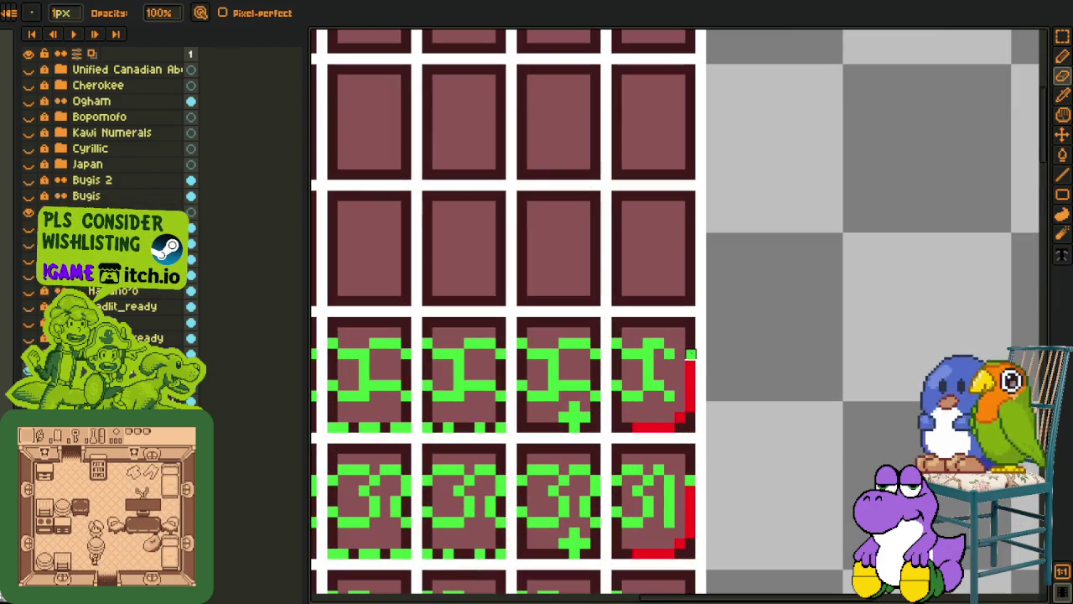
{"action": "left_click_drag", "start_coordinate": [709, 515], "coordinate": [704, 331]}
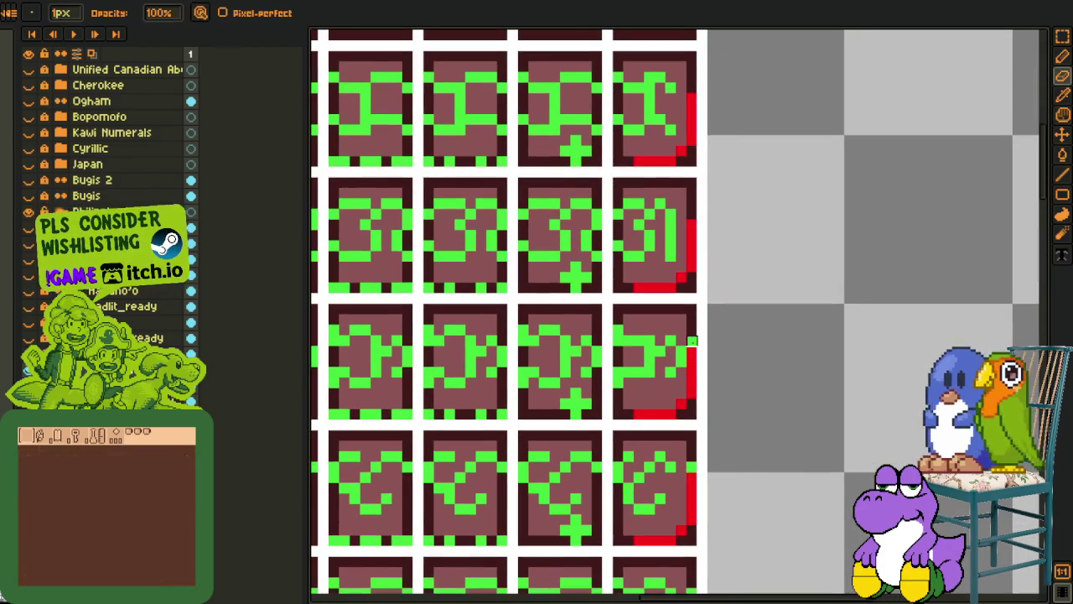
{"action": "left_click_drag", "start_coordinate": [750, 433], "coordinate": [699, 306]}
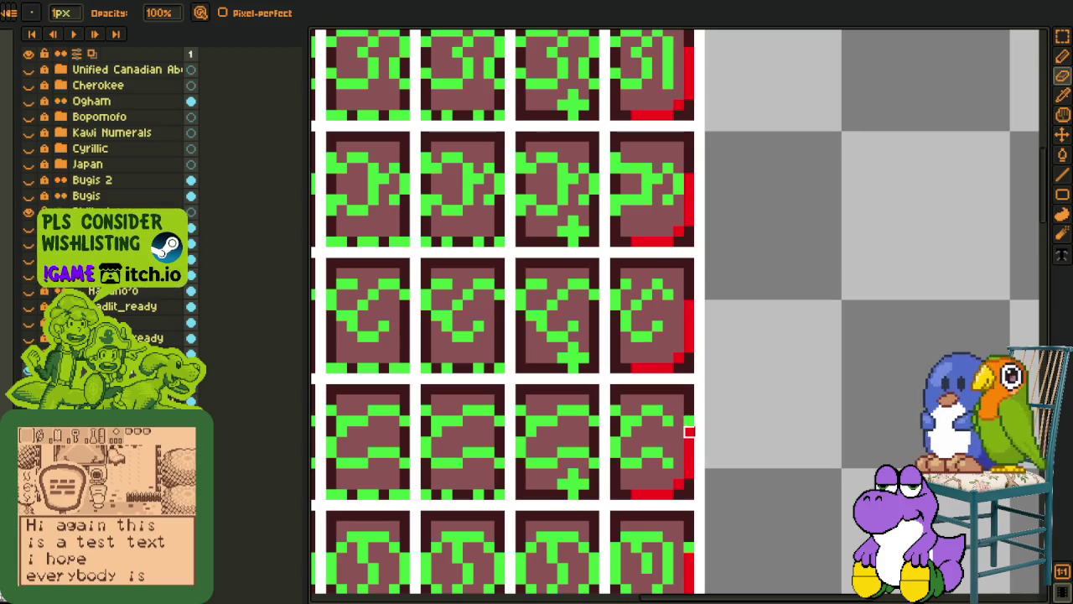
{"action": "scroll", "coordinate": [701, 431], "scroll_direction": "down", "scroll_amount": 3}
{"action": "scroll", "coordinate": [712, 417], "scroll_direction": "up", "scroll_amount": 1}
{"action": "scroll", "coordinate": [745, 340], "scroll_direction": "up", "scroll_amount": 1}
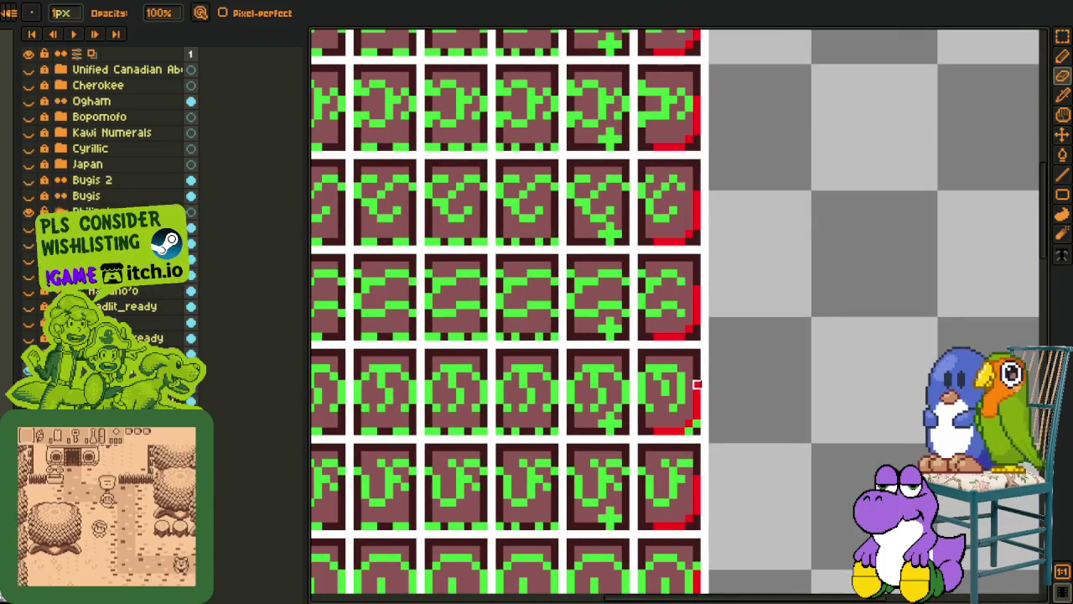
{"action": "scroll", "coordinate": [515, 296], "scroll_direction": "down", "scroll_amount": 2}
{"action": "key", "text": "m"}
{"action": "scroll", "coordinate": [600, 268], "scroll_direction": "up", "scroll_amount": 1}
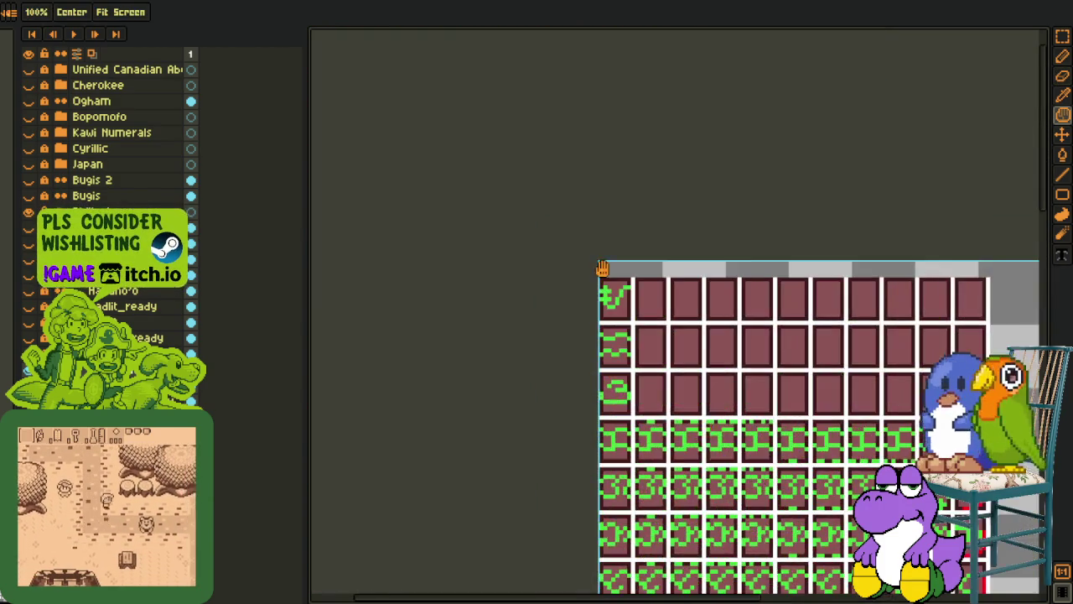
{"action": "scroll", "coordinate": [583, 281], "scroll_direction": "up", "scroll_amount": 1}
{"action": "scroll", "coordinate": [625, 251], "scroll_direction": "down", "scroll_amount": 3}
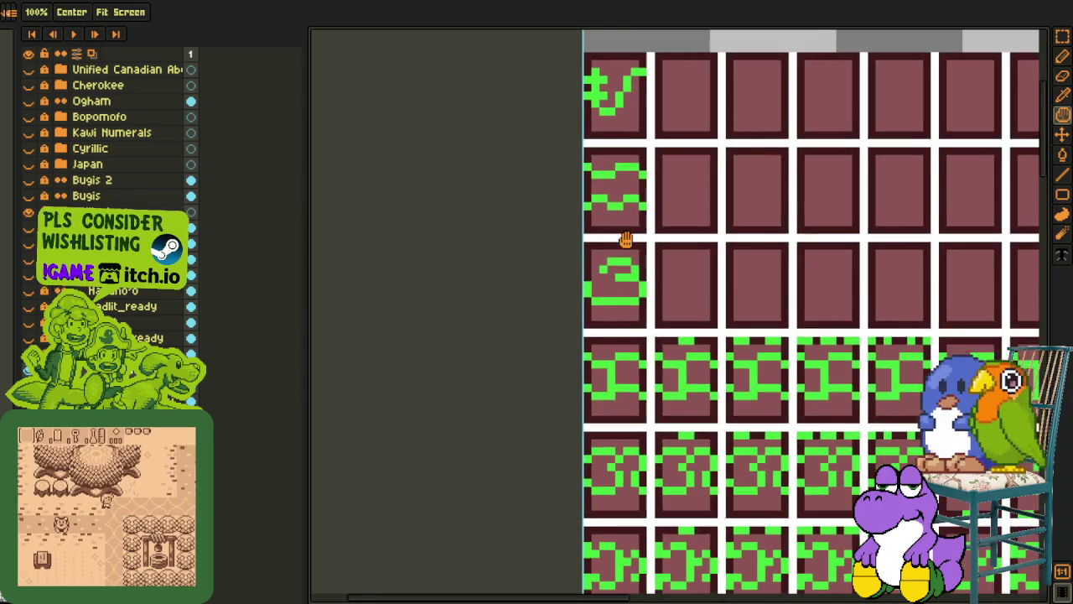
{"action": "scroll", "coordinate": [635, 286], "scroll_direction": "down", "scroll_amount": 2}
{"action": "scroll", "coordinate": [646, 295], "scroll_direction": "down", "scroll_amount": 3}
{"action": "scroll", "coordinate": [657, 306], "scroll_direction": "down", "scroll_amount": 3}
{"action": "scroll", "coordinate": [668, 317], "scroll_direction": "down", "scroll_amount": 3}
{"action": "scroll", "coordinate": [678, 328], "scroll_direction": "down", "scroll_amount": 3}
{"action": "scroll", "coordinate": [683, 340], "scroll_direction": "down", "scroll_amount": 3}
{"action": "scroll", "coordinate": [687, 354], "scroll_direction": "down", "scroll_amount": 3}
{"action": "scroll", "coordinate": [691, 368], "scroll_direction": "down", "scroll_amount": 3}
{"action": "scroll", "coordinate": [696, 382], "scroll_direction": "down", "scroll_amount": 2}
{"action": "scroll", "coordinate": [695, 382], "scroll_direction": "down", "scroll_amount": 3}
{"action": "scroll", "coordinate": [696, 377], "scroll_direction": "down", "scroll_amount": 3}
{"action": "scroll", "coordinate": [696, 373], "scroll_direction": "down", "scroll_amount": 3}
{"action": "scroll", "coordinate": [696, 366], "scroll_direction": "down", "scroll_amount": 3}
{"action": "scroll", "coordinate": [697, 367], "scroll_direction": "down", "scroll_amount": 3}
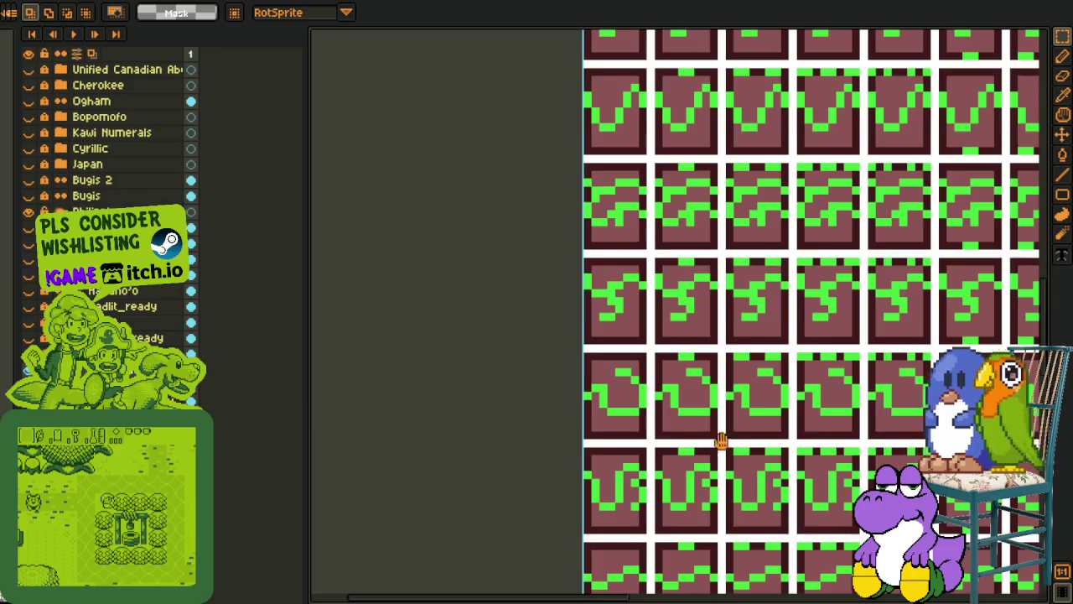
{"action": "scroll", "coordinate": [717, 436], "scroll_direction": "down", "scroll_amount": 3}
{"action": "scroll", "coordinate": [689, 449], "scroll_direction": "down", "scroll_amount": 3}
{"action": "scroll", "coordinate": [690, 449], "scroll_direction": "down", "scroll_amount": 1}
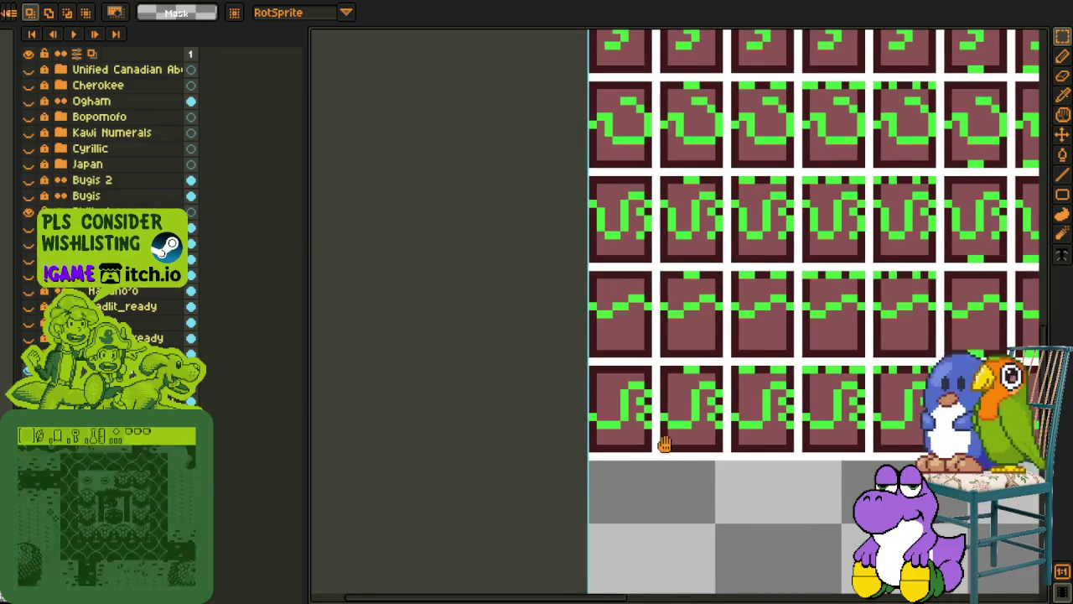
{"action": "scroll", "coordinate": [662, 445], "scroll_direction": "up", "scroll_amount": 1}
{"action": "scroll", "coordinate": [826, 277], "scroll_direction": "down", "scroll_amount": 1}
{"action": "scroll", "coordinate": [827, 277], "scroll_direction": "down", "scroll_amount": 1}
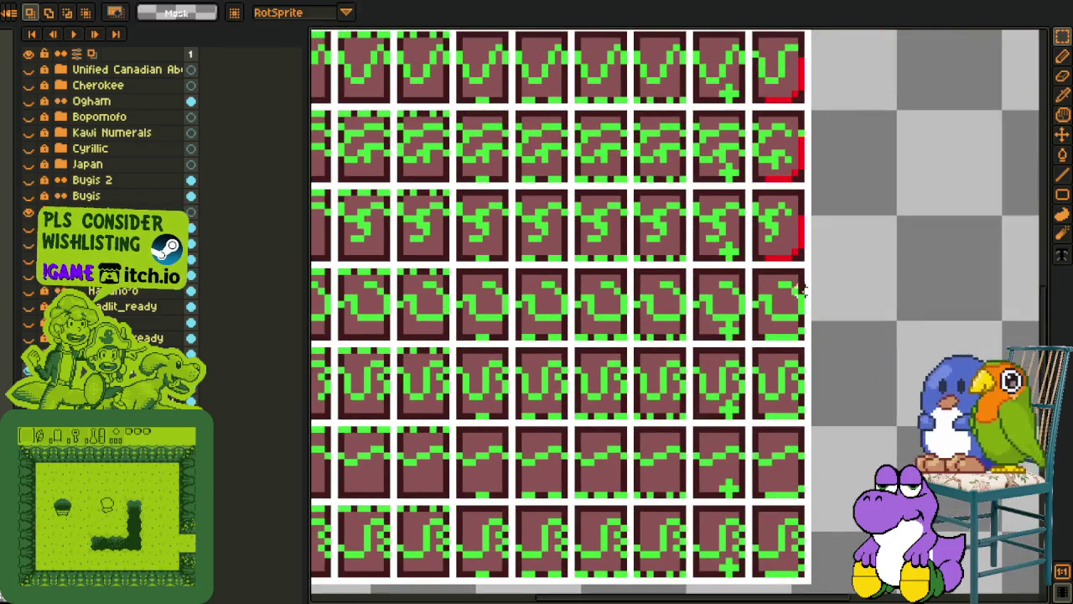
{"action": "scroll", "coordinate": [755, 352], "scroll_direction": "up", "scroll_amount": 1}
{"action": "scroll", "coordinate": [706, 405], "scroll_direction": "up", "scroll_amount": 2}
{"action": "scroll", "coordinate": [705, 405], "scroll_direction": "up", "scroll_amount": 1}
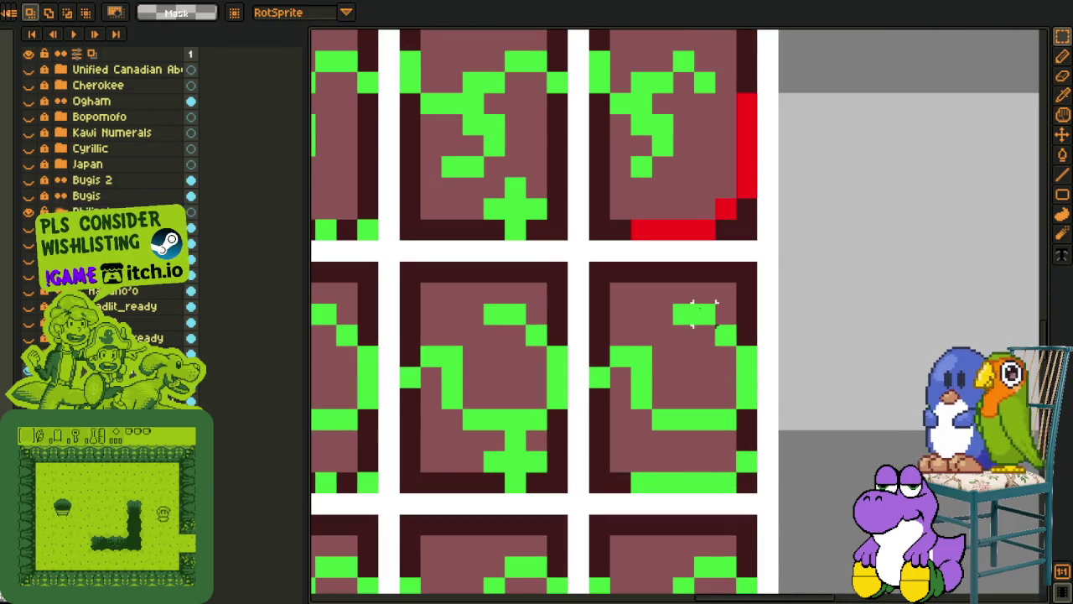
Lasso part of the looped glyph and nudge it one pixel left
{"action": "key", "text": "q"}
{"action": "left_click_drag", "start_coordinate": [676, 306], "coordinate": [759, 244]}
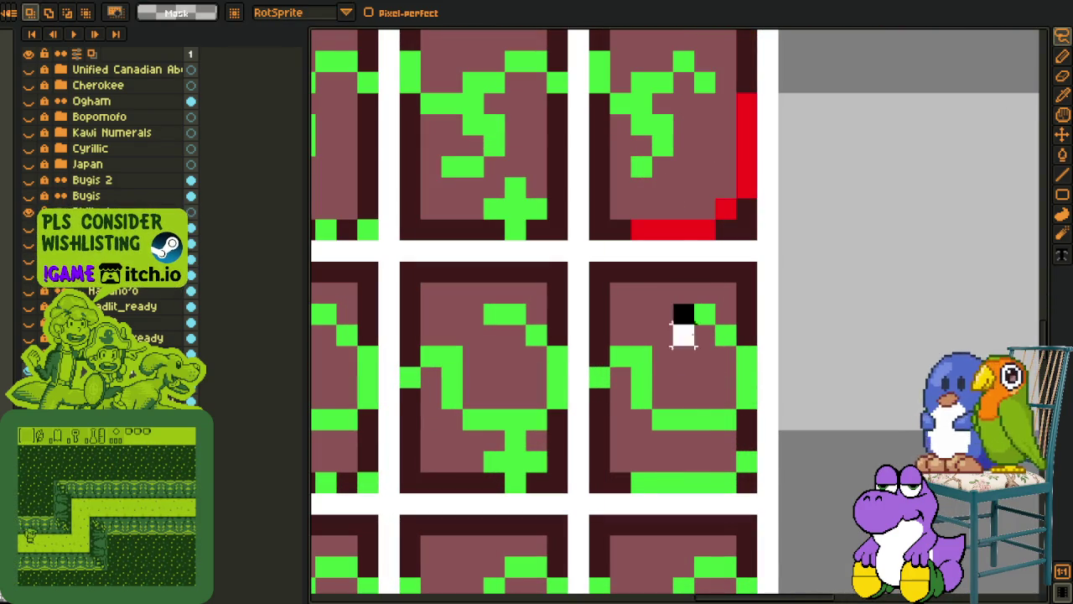
{"action": "key", "text": "Left"}
{"action": "key", "text": "ctrl+d"}
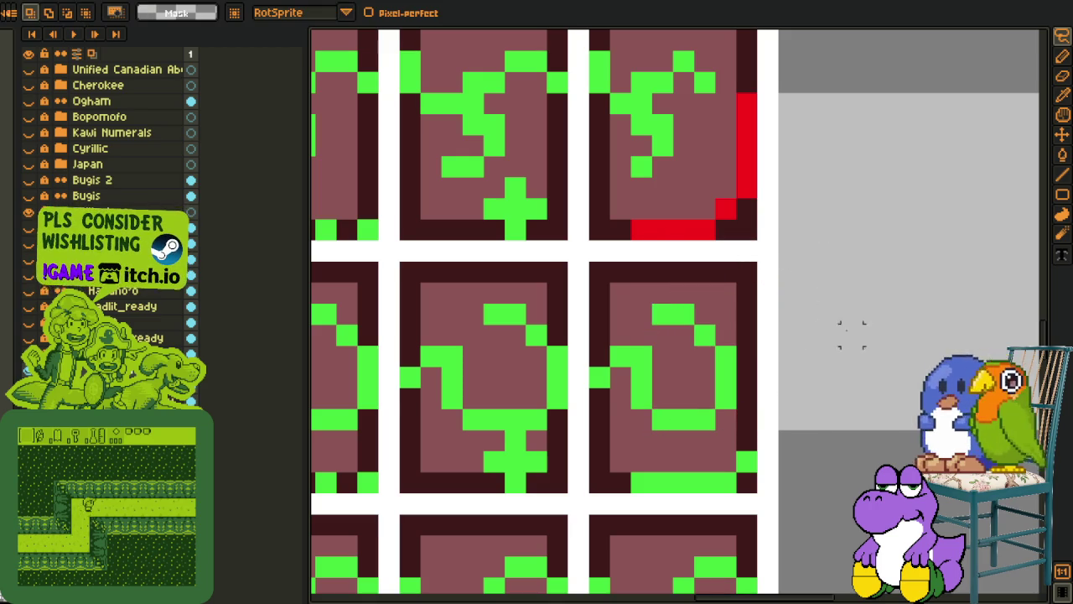
Paste the red corner marker into the looped-glyph tile in the right column
{"action": "key", "text": "ctrl+v"}
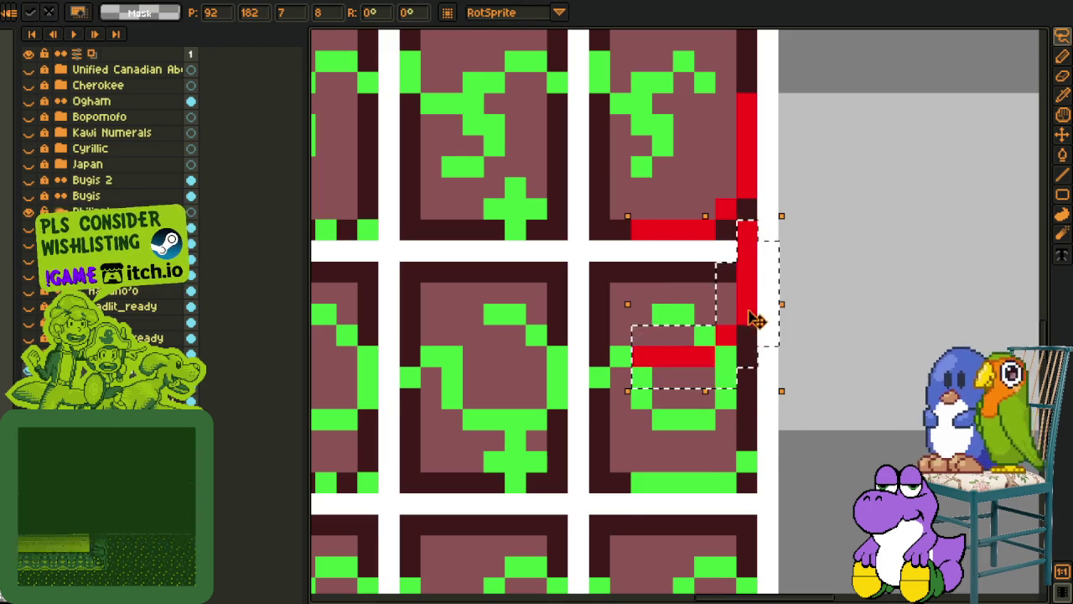
{"action": "left_click_drag", "start_coordinate": [757, 319], "coordinate": [755, 454]}
{"action": "left_click", "coordinate": [892, 386]}
{"action": "key", "text": "e"}
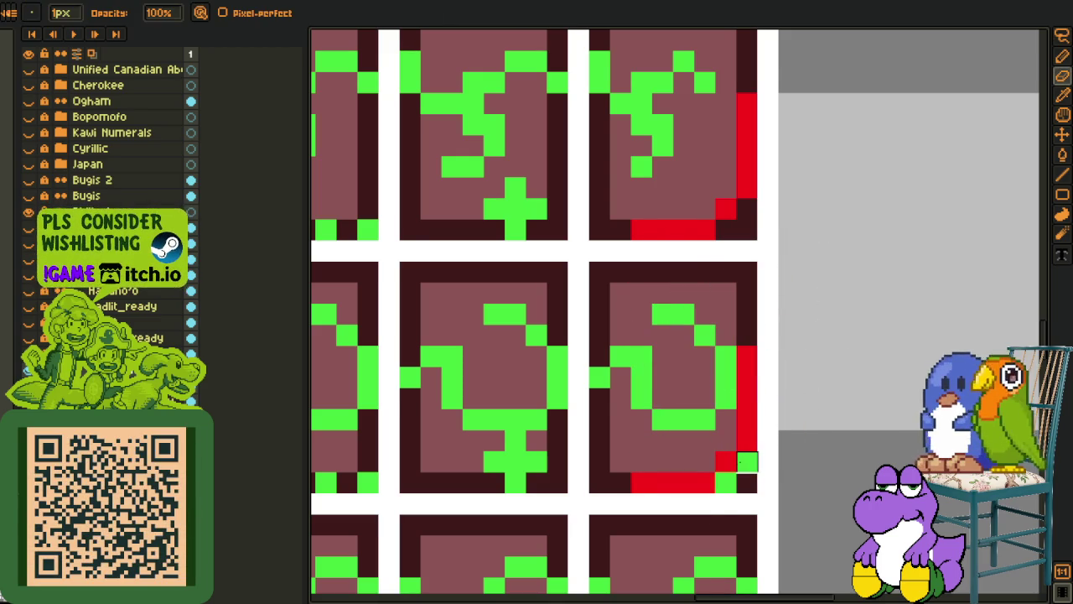
Shift the glyph's right green column one pixel left, clear of the red edge
{"action": "key", "text": "m"}
{"action": "left_click_drag", "start_coordinate": [703, 369], "coordinate": [737, 411]}
{"action": "key", "text": "Left"}
{"action": "key", "text": "b"}
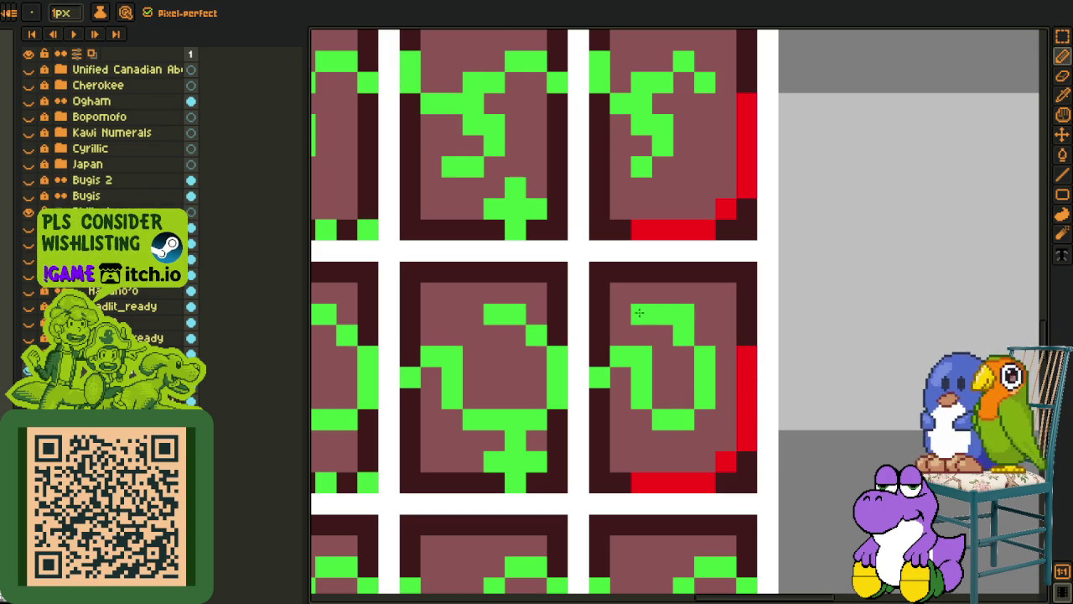
{"action": "scroll", "coordinate": [685, 311], "scroll_direction": "down", "scroll_amount": 3}
{"action": "key", "text": "i"}
{"action": "scroll", "coordinate": [767, 292], "scroll_direction": "up", "scroll_amount": 1}
{"action": "scroll", "coordinate": [759, 315], "scroll_direction": "up", "scroll_amount": 1}
{"action": "scroll", "coordinate": [738, 352], "scroll_direction": "up", "scroll_amount": 2}
{"action": "scroll", "coordinate": [713, 403], "scroll_direction": "down", "scroll_amount": 4}
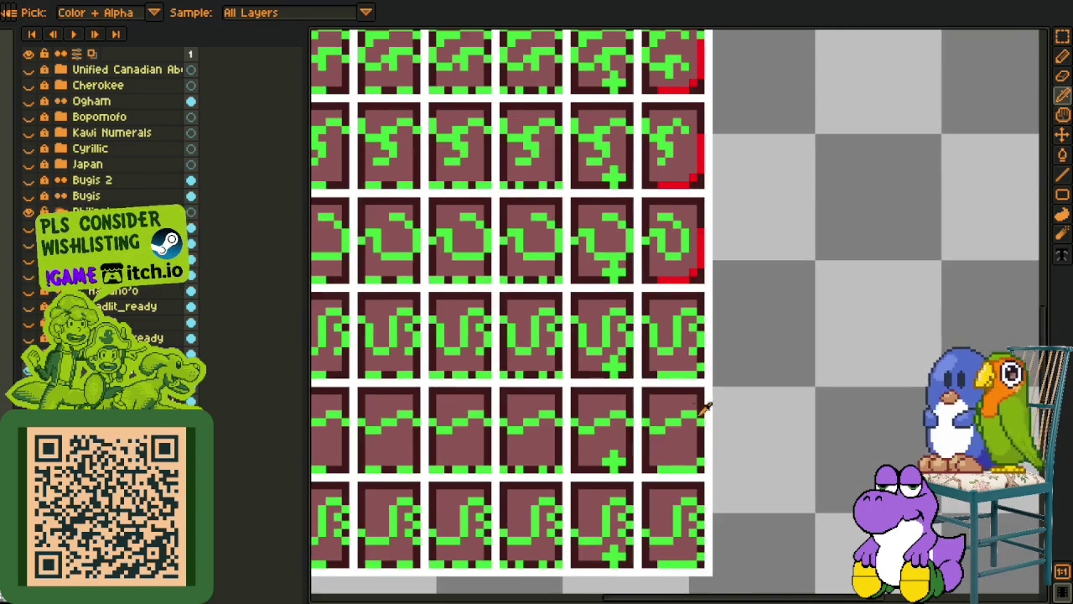
Paste the red corner marker into the wave-glyph tile
{"action": "scroll", "coordinate": [723, 408], "scroll_direction": "up", "scroll_amount": 1}
{"action": "scroll", "coordinate": [723, 408], "scroll_direction": "up", "scroll_amount": 3}
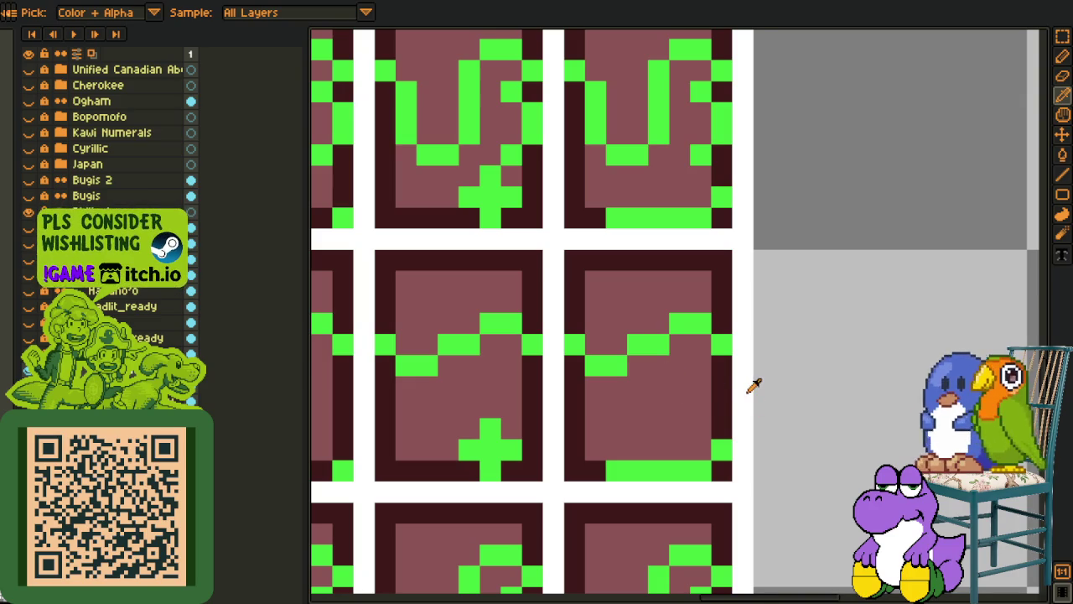
{"action": "key", "text": "ctrl+v"}
{"action": "left_click_drag", "start_coordinate": [719, 354], "coordinate": [719, 461]}
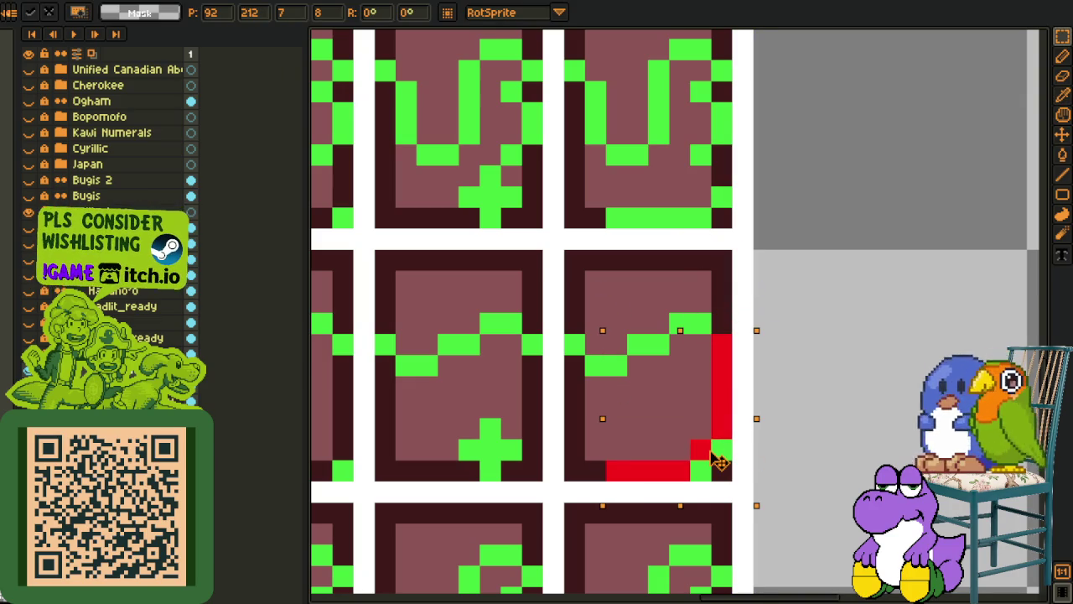
{"action": "left_click", "coordinate": [637, 323]}
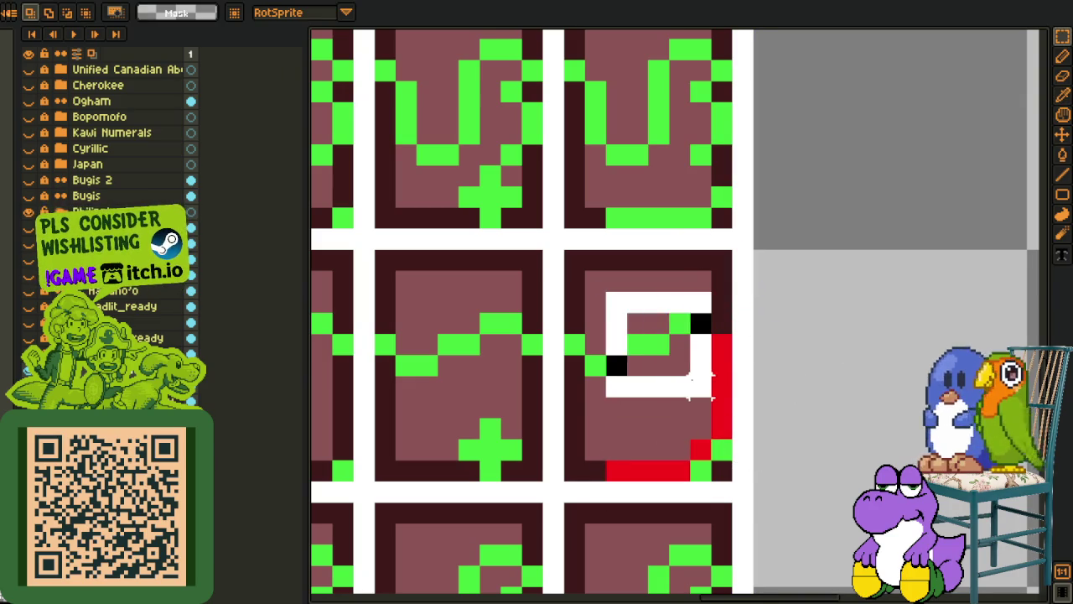
Clean up the wave glyph's upper-right part and sample its bright green colour
{"action": "left_click_drag", "start_coordinate": [649, 311], "coordinate": [712, 395]}
{"action": "left_click", "coordinate": [658, 299]}
{"action": "key", "text": "Delete"}
{"action": "key", "text": "o"}
{"action": "left_click", "coordinate": [680, 323]}
{"action": "key", "text": "b"}
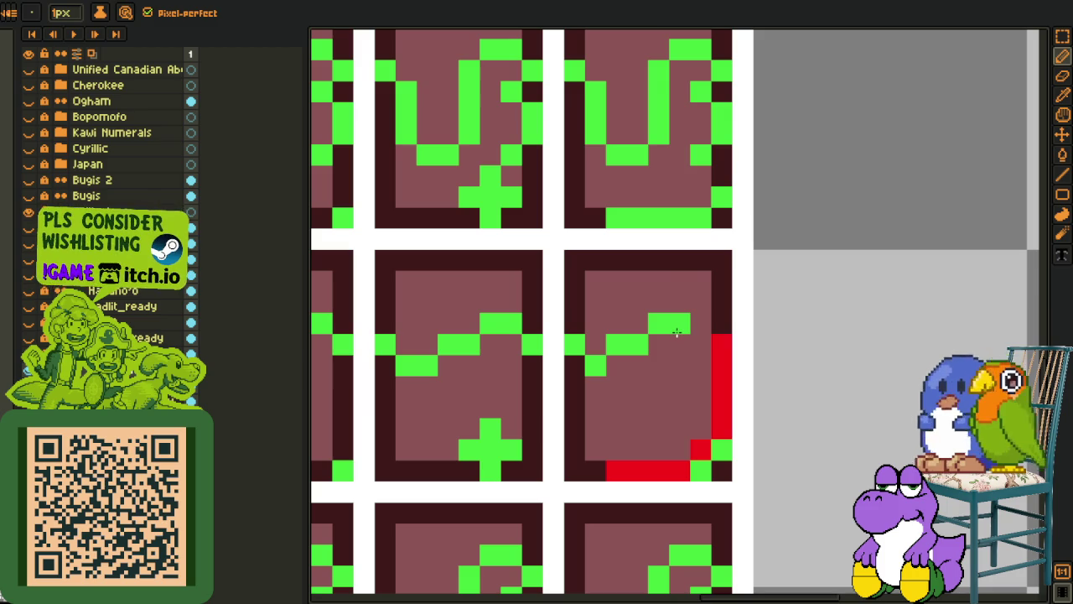
{"action": "scroll", "coordinate": [641, 329], "scroll_direction": "down", "scroll_amount": 3}
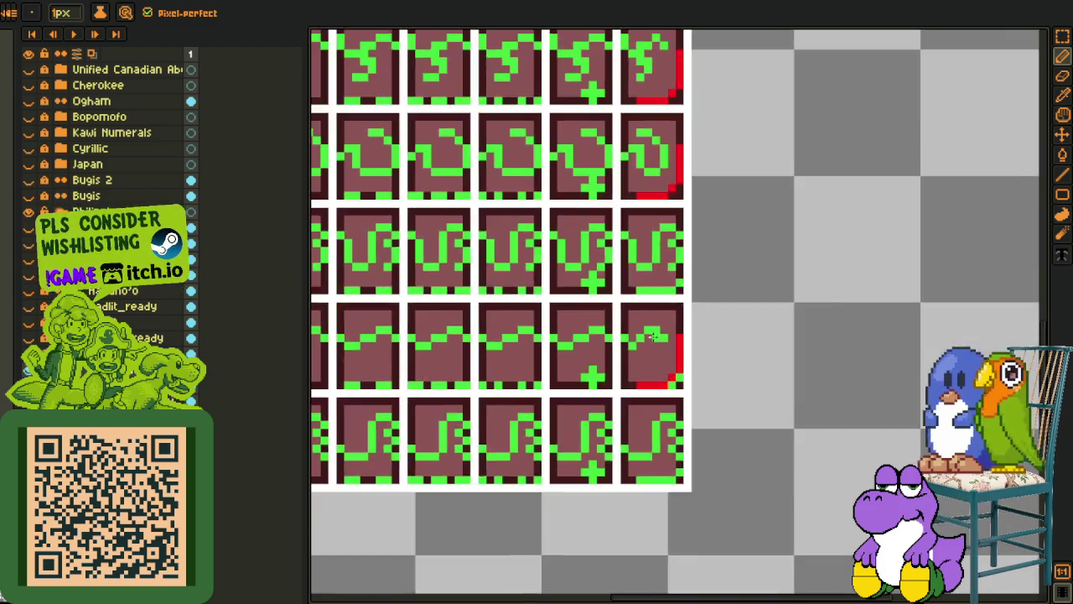
{"action": "scroll", "coordinate": [647, 330], "scroll_direction": "up", "scroll_amount": 3}
{"action": "scroll", "coordinate": [647, 330], "scroll_direction": "down", "scroll_amount": 3}
Shift the bottom-right tile's glyph two pixels left
{"action": "key", "text": "r"}
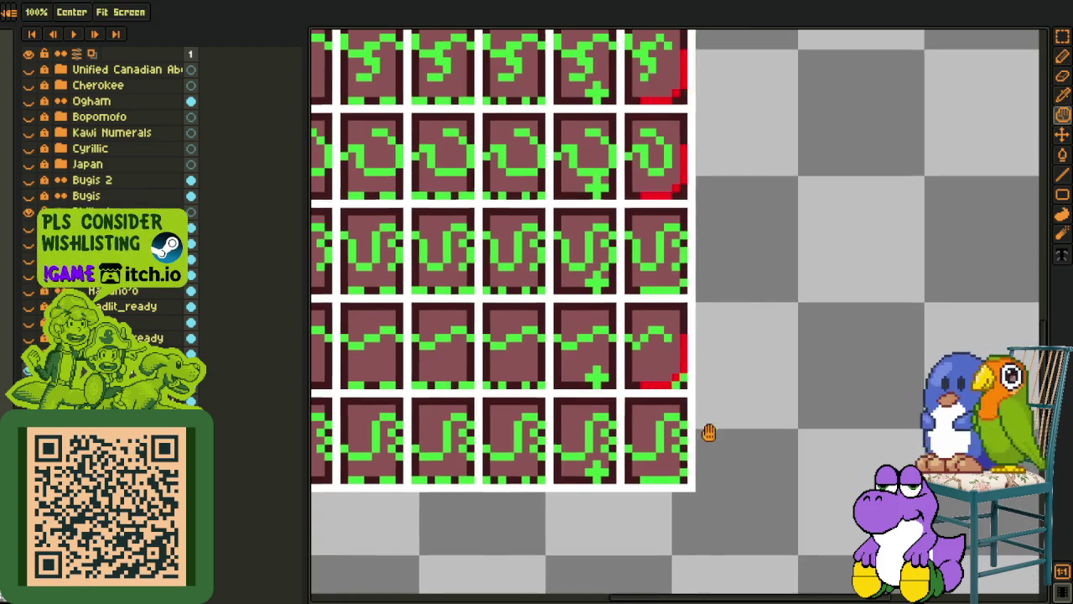
{"action": "scroll", "coordinate": [654, 403], "scroll_direction": "up", "scroll_amount": 3}
{"action": "left_click_drag", "start_coordinate": [633, 340], "coordinate": [747, 458]}
{"action": "key", "text": "Left"}
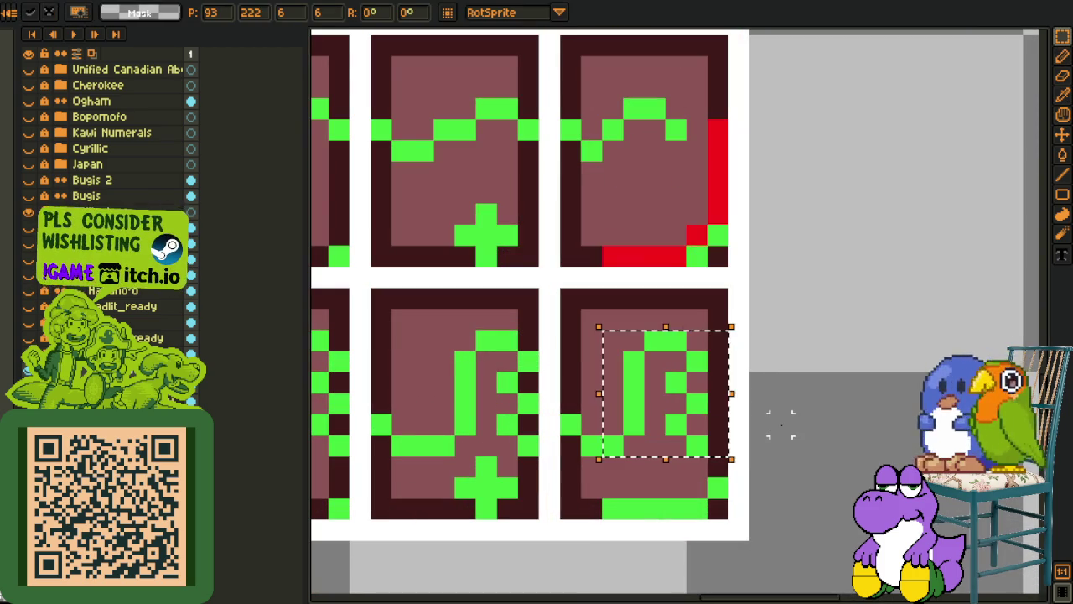
{"action": "key", "text": "Left"}
{"action": "left_click", "coordinate": [717, 444]}
Paste the red corner marker into the bottom-right tile and commit it
{"action": "key", "text": "o"}
{"action": "key", "text": "ctrl+v"}
{"action": "left_click_drag", "start_coordinate": [717, 285], "coordinate": [717, 537]}
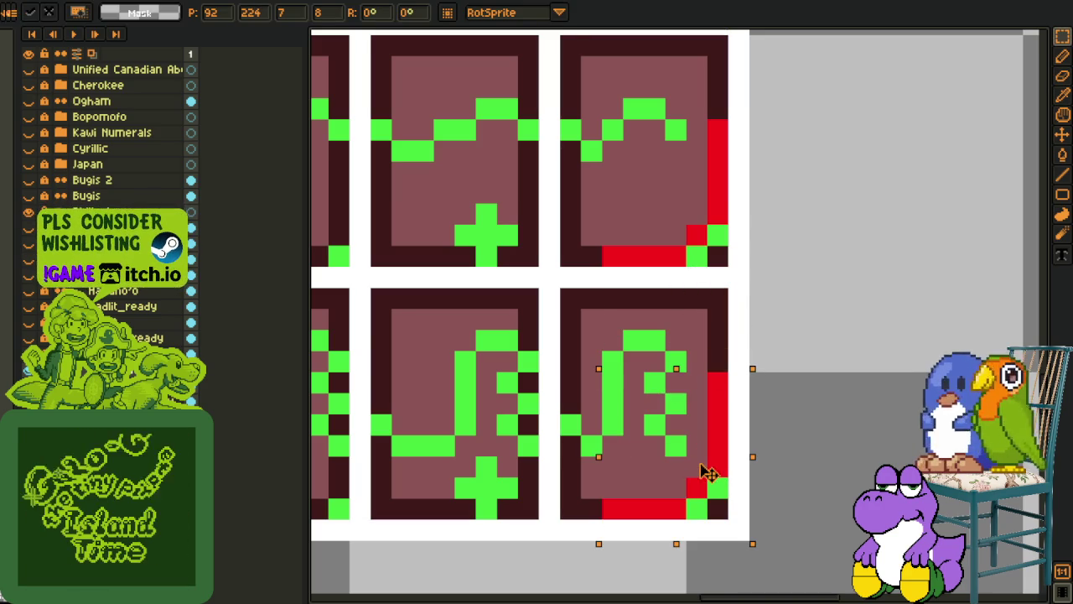
{"action": "key", "text": "Return"}
{"action": "key", "text": "e"}
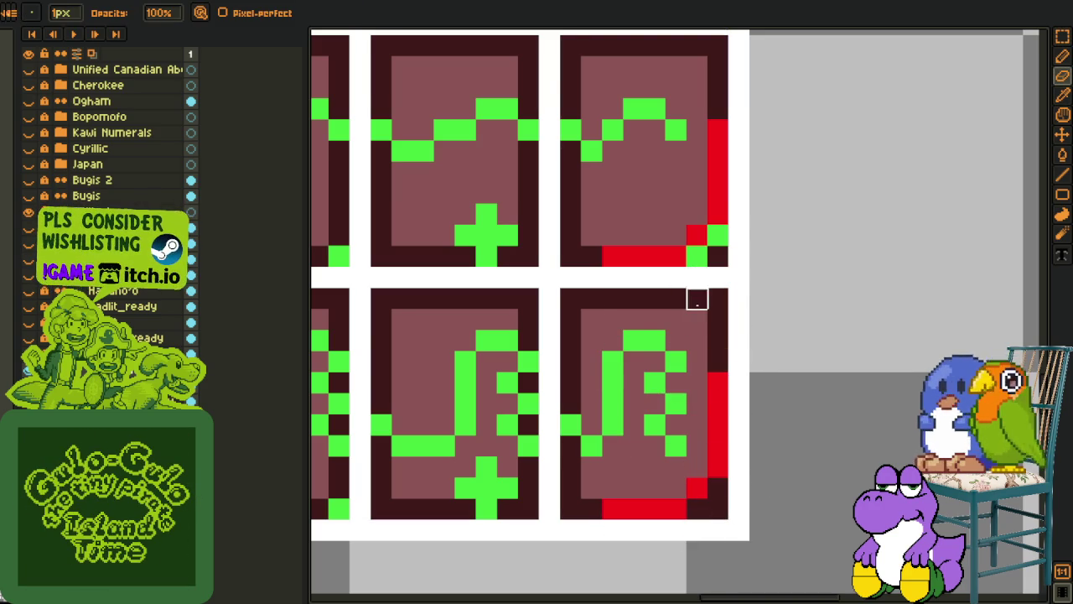
{"action": "scroll", "coordinate": [750, 218], "scroll_direction": "down", "scroll_amount": 3}
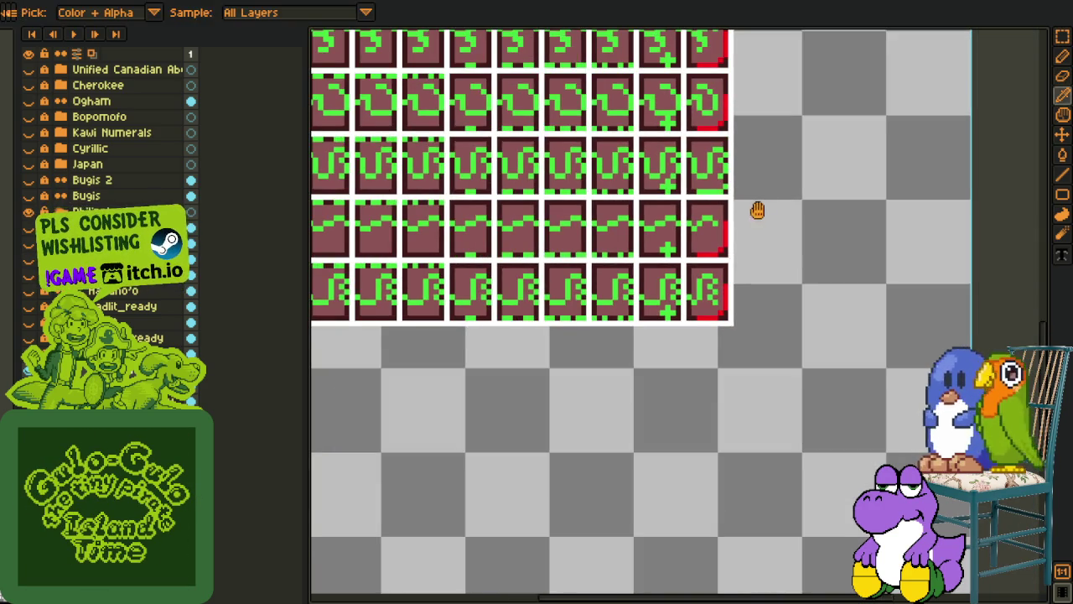
{"action": "left_click_drag", "start_coordinate": [758, 209], "coordinate": [687, 370]}
{"action": "key", "text": "o"}
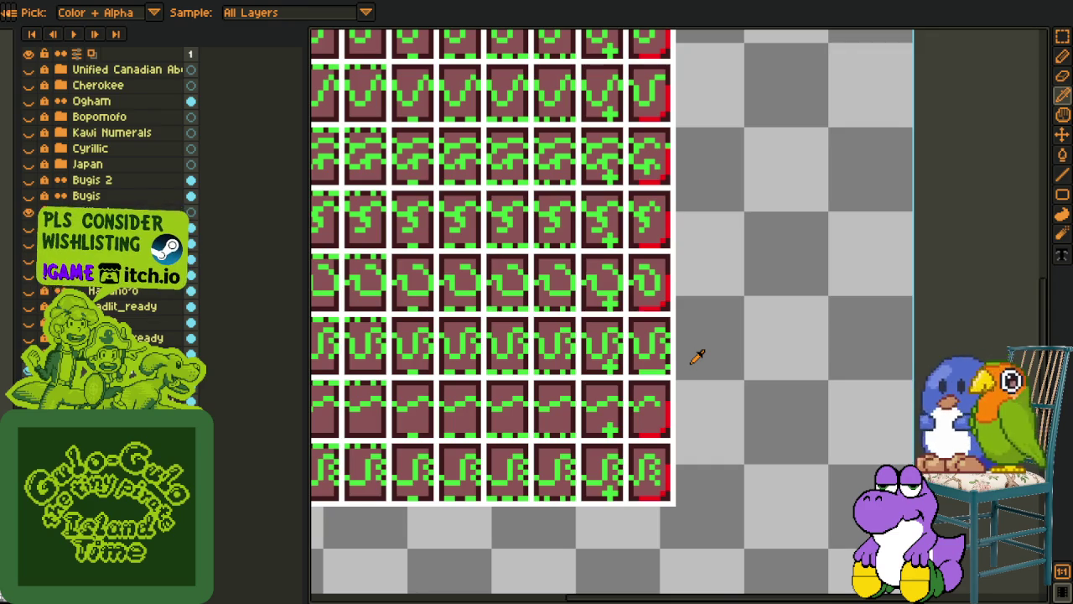
{"action": "scroll", "coordinate": [694, 361], "scroll_direction": "up", "scroll_amount": 2}
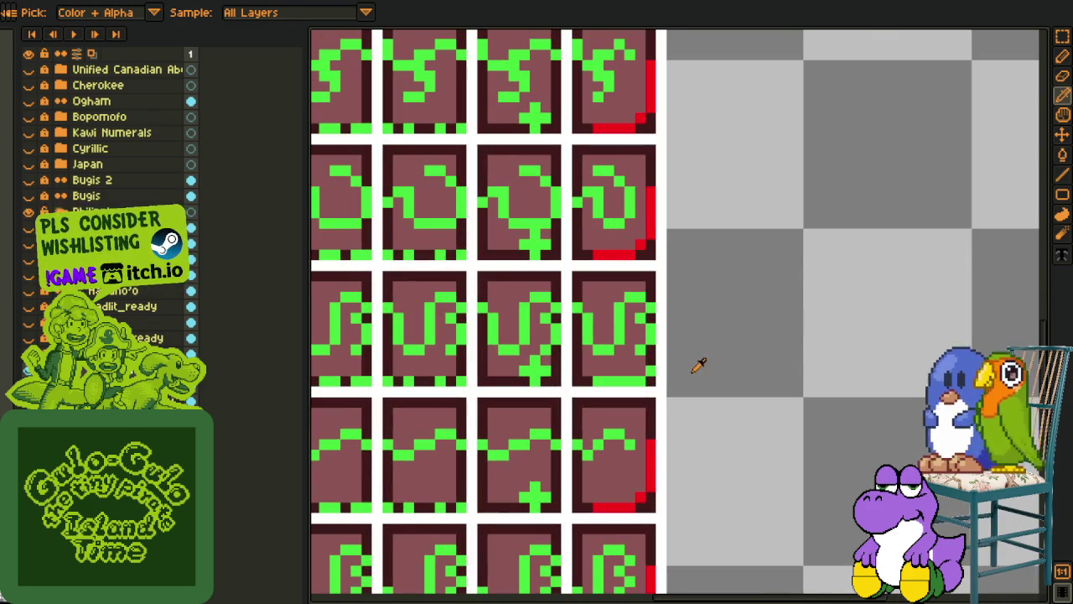
{"action": "scroll", "coordinate": [692, 363], "scroll_direction": "down", "scroll_amount": 1}
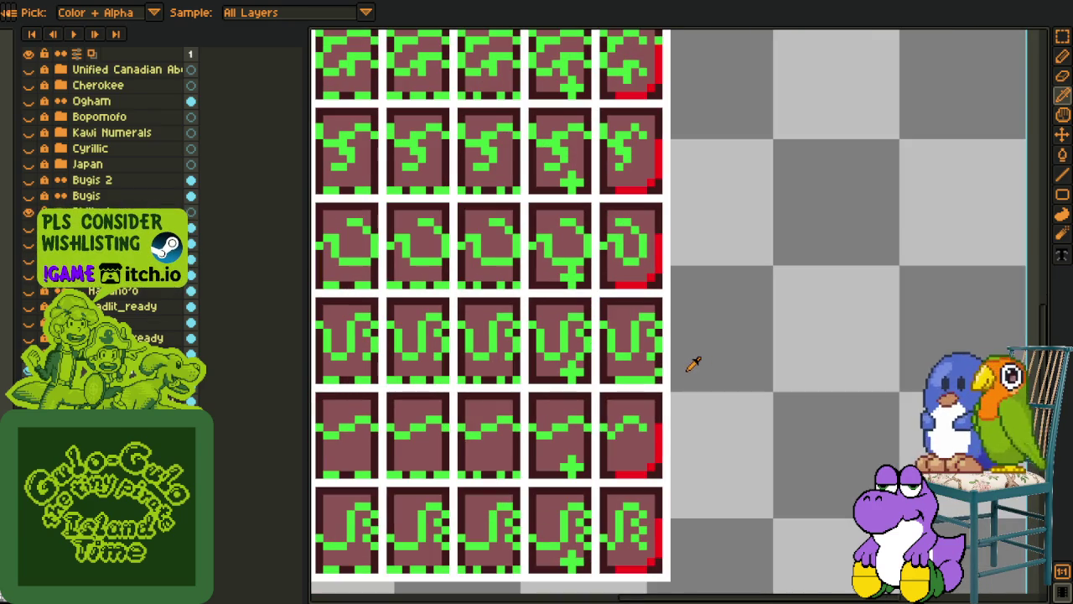
{"action": "key", "text": "space"}
{"action": "mouse_move", "coordinate": [694, 360]}
{"action": "left_mouse_down"}
{"action": "mouse_move", "coordinate": [695, 551]}
{"action": "mouse_move", "coordinate": [700, 424]}
{"action": "mouse_move", "coordinate": [730, 290]}
{"action": "mouse_move", "coordinate": [719, 485]}
{"action": "left_mouse_up"}
{"action": "scroll", "coordinate": [700, 358], "scroll_direction": "down", "scroll_amount": 2}
{"action": "scroll", "coordinate": [712, 192], "scroll_direction": "down", "scroll_amount": 1}
{"action": "scroll", "coordinate": [724, 280], "scroll_direction": "down", "scroll_amount": 1}
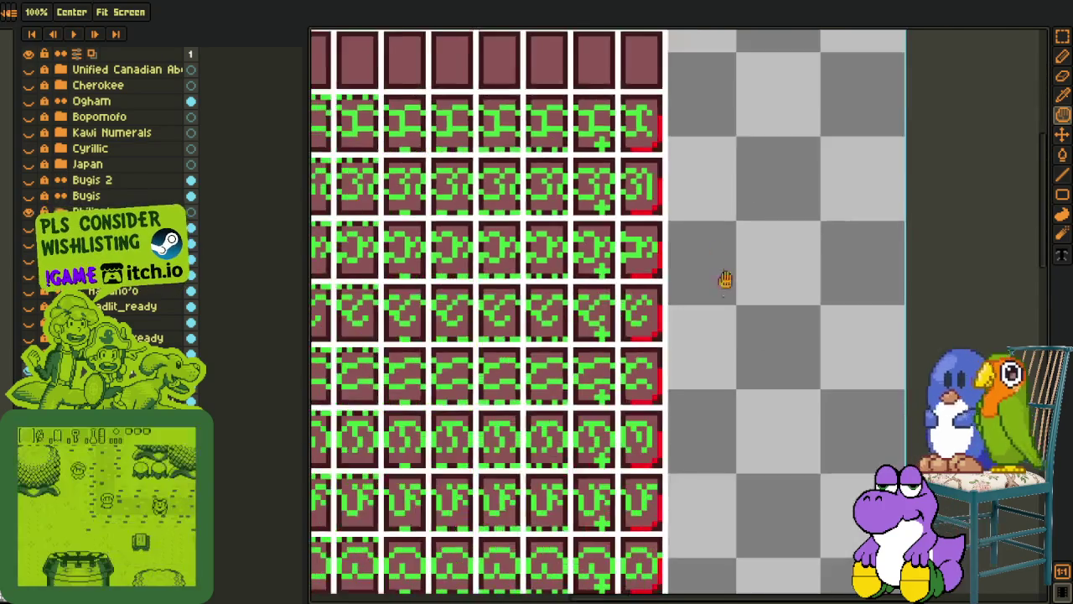
{"action": "left_click_drag", "start_coordinate": [745, 359], "coordinate": [709, 221]}
{"action": "scroll", "coordinate": [623, 209], "scroll_direction": "up", "scroll_amount": 2}
{"action": "scroll", "coordinate": [645, 234], "scroll_direction": "up", "scroll_amount": 1}
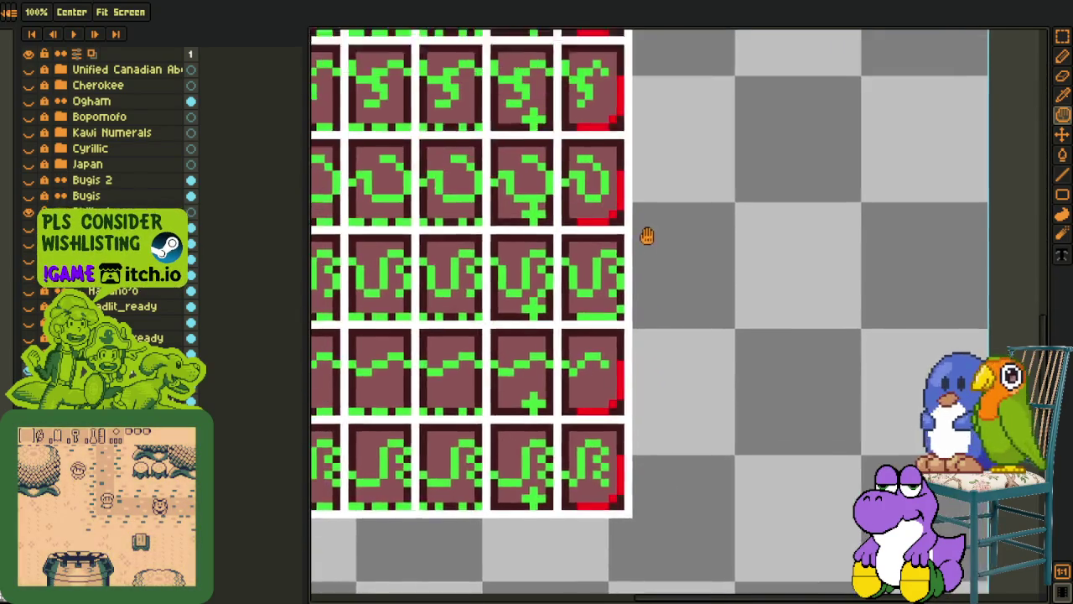
{"action": "scroll", "coordinate": [656, 238], "scroll_direction": "up", "scroll_amount": 2}
{"action": "scroll", "coordinate": [659, 252], "scroll_direction": "down", "scroll_amount": 1}
{"action": "key", "text": "ctrl+v"}
{"action": "left_click_drag", "start_coordinate": [550, 340], "coordinate": [594, 388]}
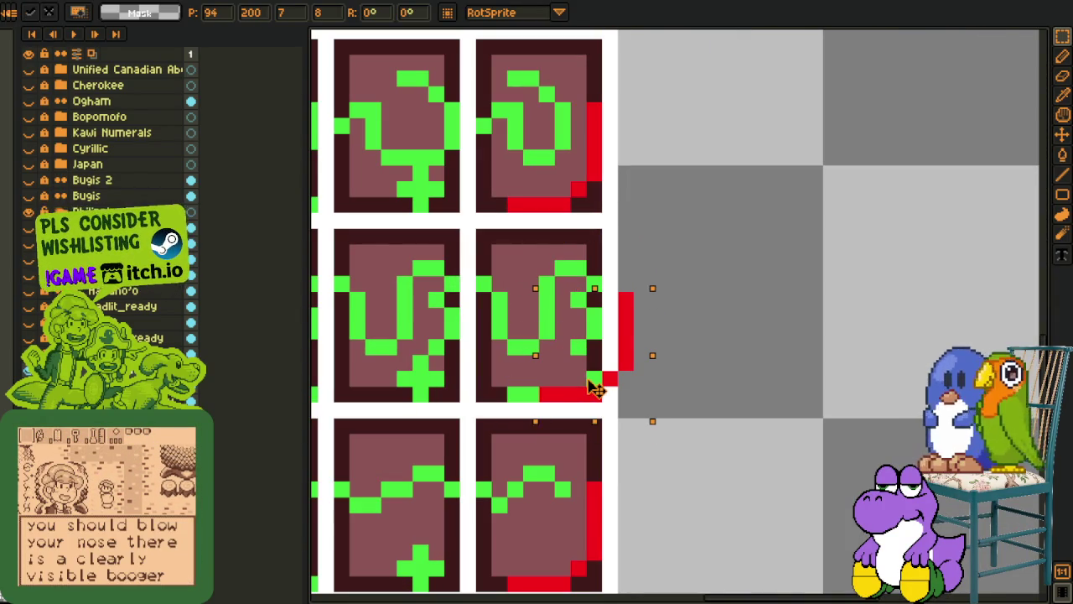
{"action": "key", "text": "e"}
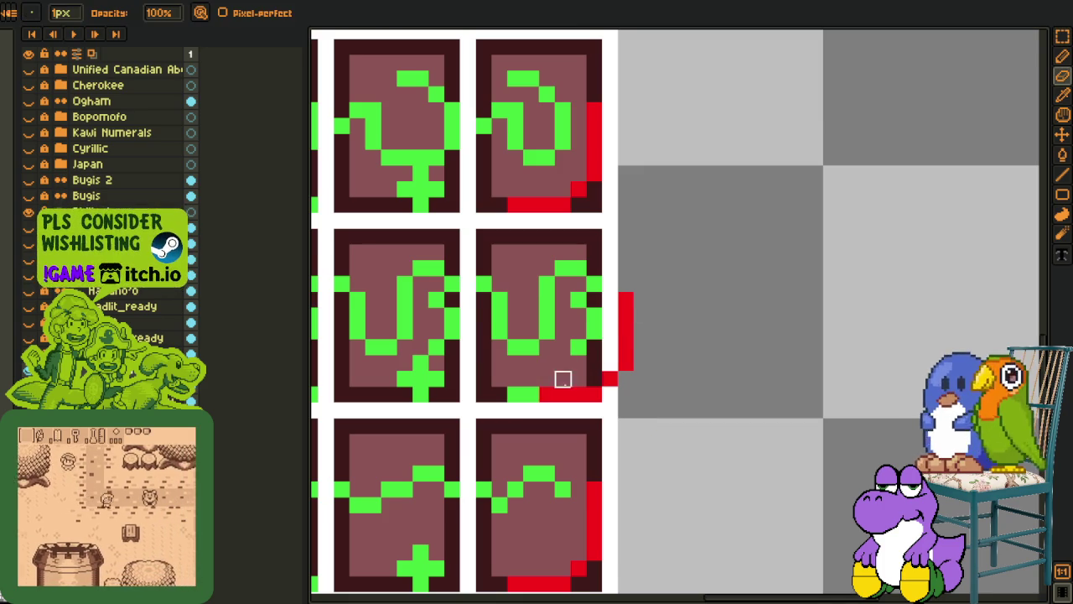
{"action": "key", "text": "i"}
{"action": "key", "text": "m"}
{"action": "mouse_move", "coordinate": [528, 249]}
{"action": "left_mouse_down"}
{"action": "mouse_move", "coordinate": [610, 382]}
{"action": "mouse_move", "coordinate": [654, 403]}
{"action": "left_mouse_up"}
{"action": "left_click", "coordinate": [642, 330]}
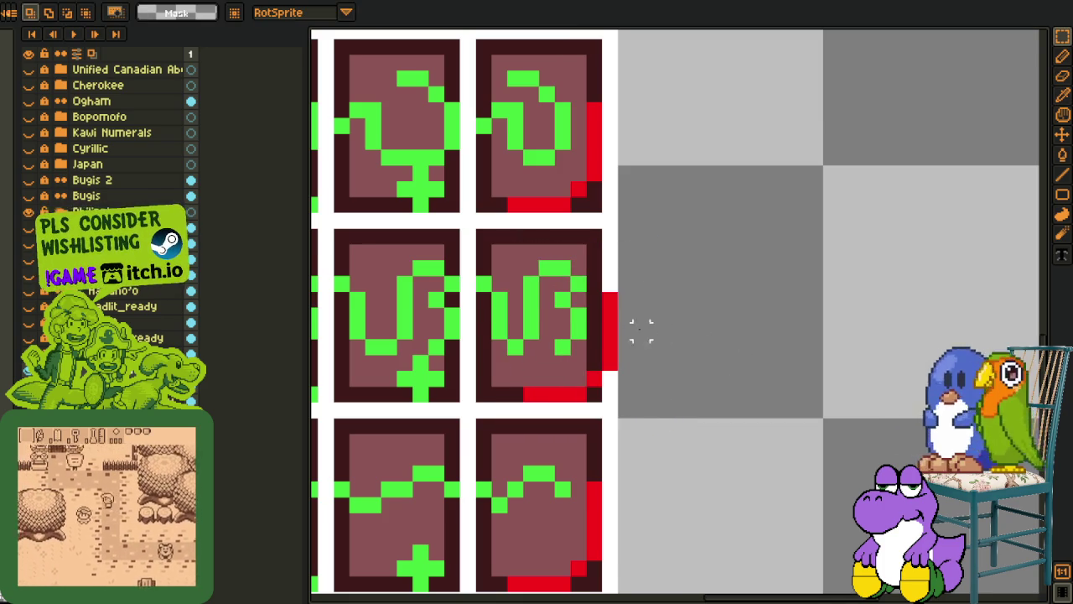
{"action": "scroll", "coordinate": [558, 298], "scroll_direction": "down", "scroll_amount": 2}
{"action": "scroll", "coordinate": [575, 309], "scroll_direction": "up", "scroll_amount": 2}
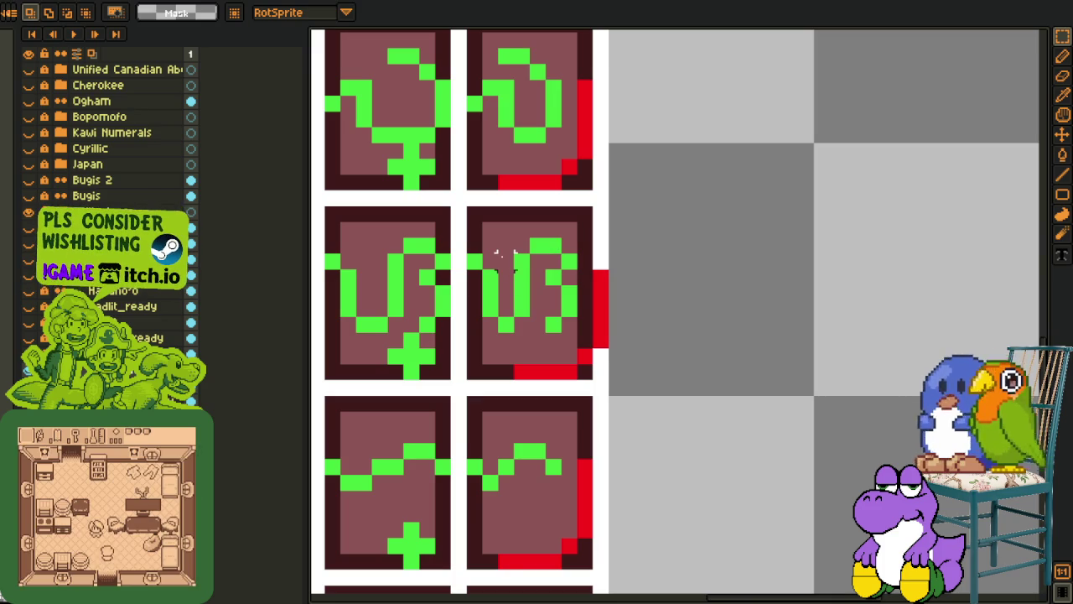
{"action": "left_click_drag", "start_coordinate": [491, 231], "coordinate": [664, 355]}
{"action": "left_click", "coordinate": [664, 355]}
{"action": "scroll", "coordinate": [581, 270], "scroll_direction": "down", "scroll_amount": 2}
{"action": "scroll", "coordinate": [581, 270], "scroll_direction": "down", "scroll_amount": 2}
{"action": "key", "text": "space"}
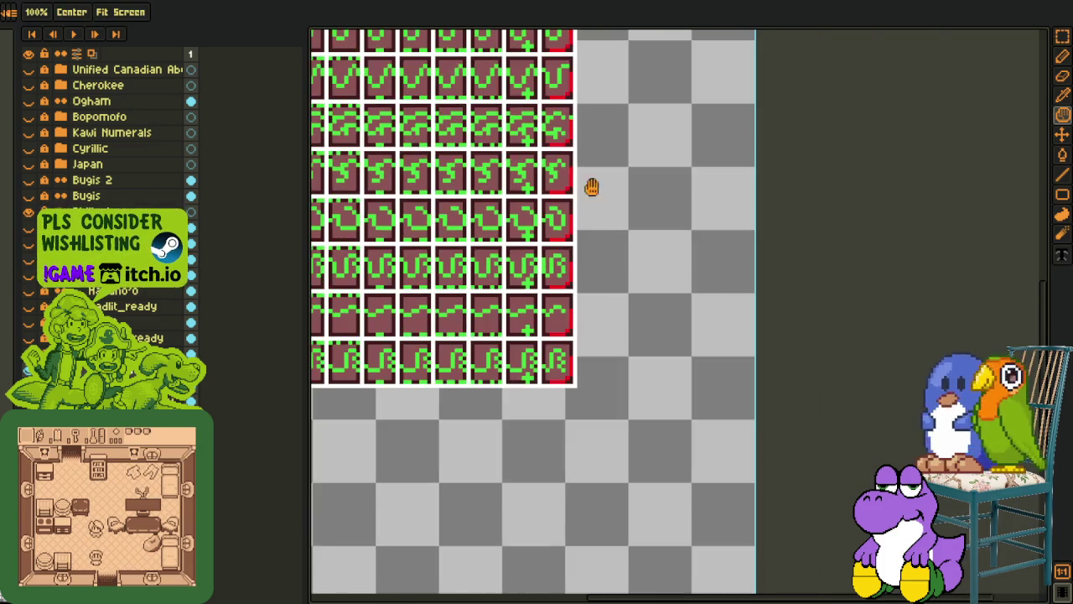
{"action": "left_click_drag", "start_coordinate": [590, 265], "coordinate": [594, 367]}
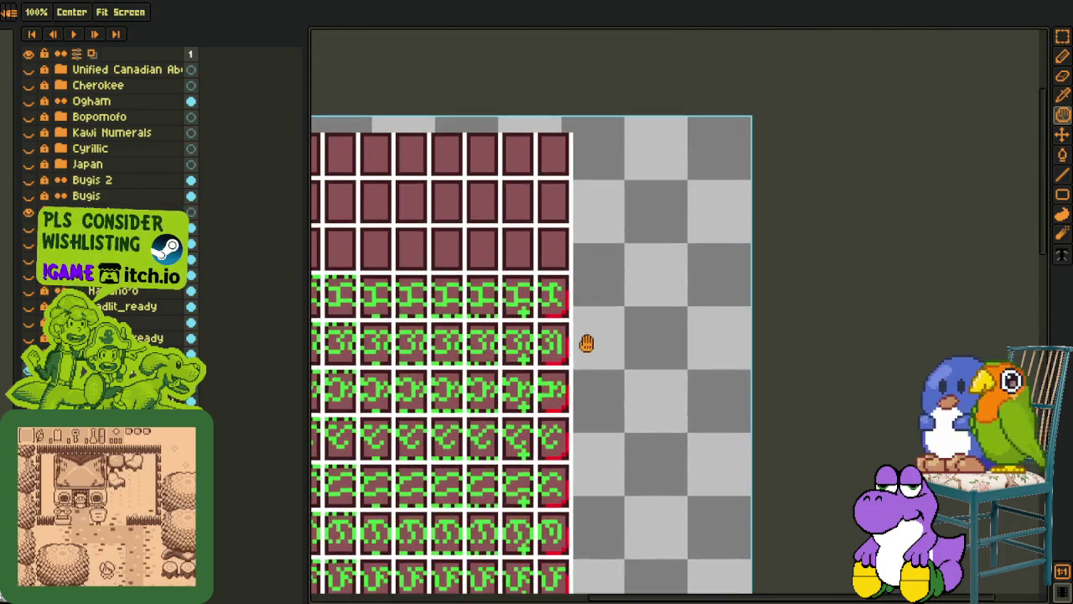
{"action": "scroll", "coordinate": [578, 331], "scroll_direction": "up", "scroll_amount": 2}
{"action": "key", "text": "i"}
{"action": "scroll", "coordinate": [530, 272], "scroll_direction": "up", "scroll_amount": 2}
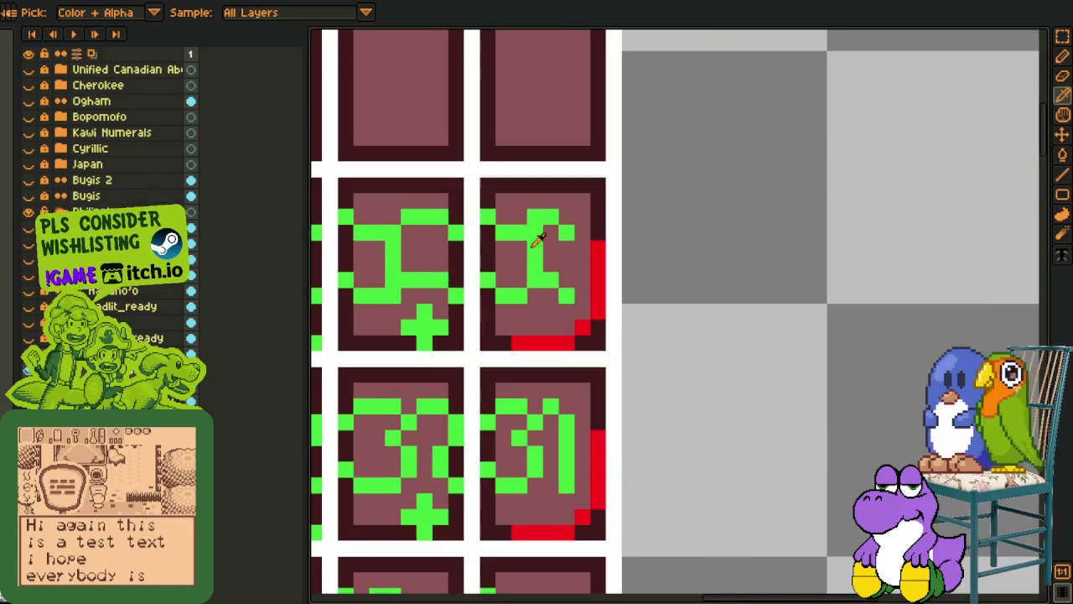
{"action": "key", "text": "e"}
{"action": "key", "text": "i"}
{"action": "key", "text": "b"}
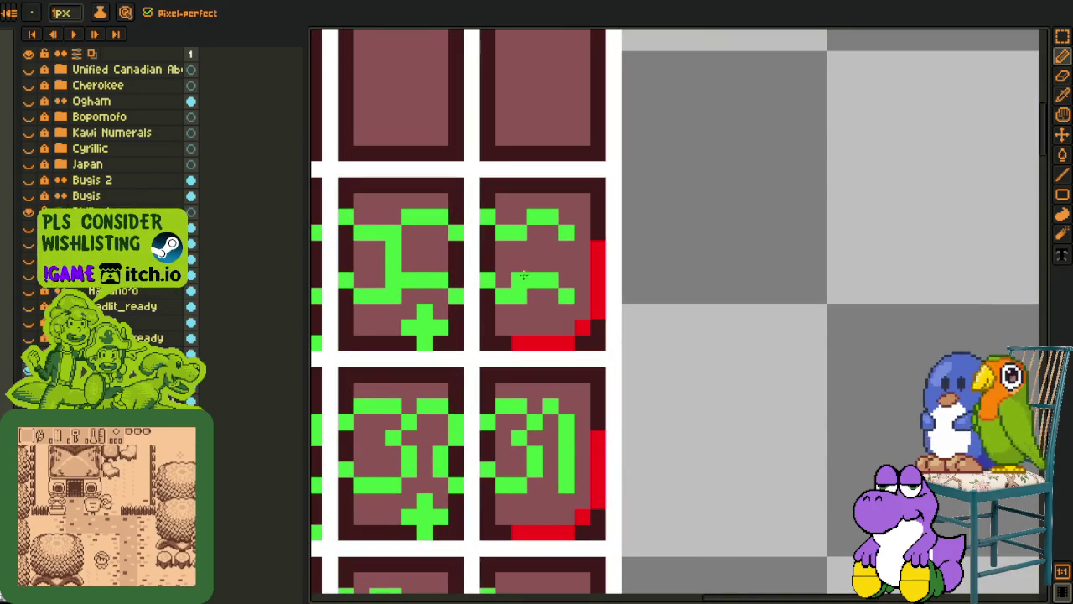
{"action": "scroll", "coordinate": [520, 245], "scroll_direction": "down", "scroll_amount": 2}
{"action": "key", "text": "i"}
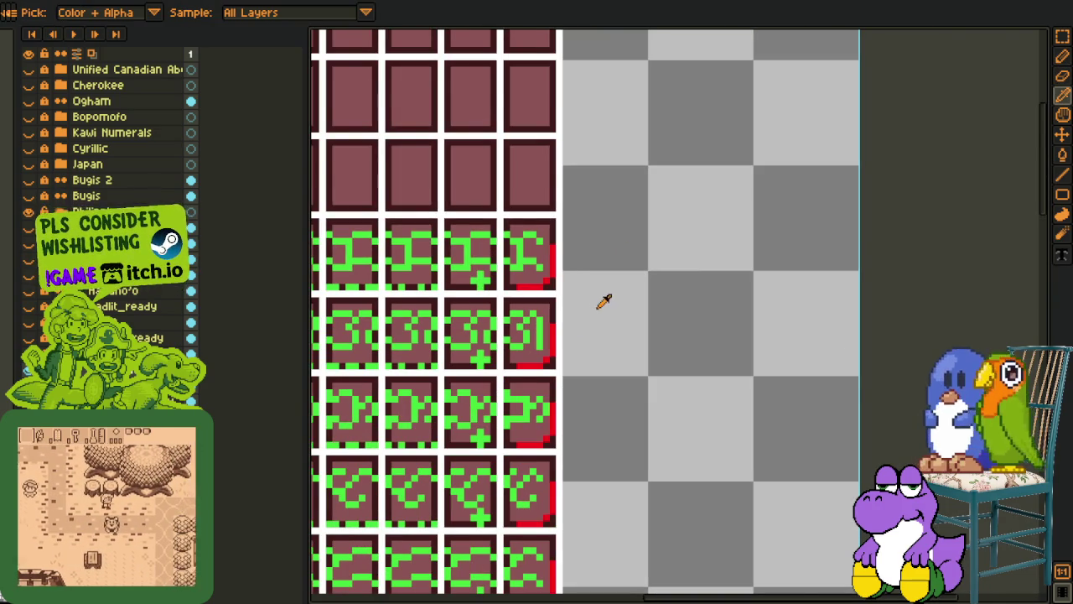
{"action": "scroll", "coordinate": [592, 296], "scroll_direction": "down", "scroll_amount": 2}
{"action": "scroll", "coordinate": [570, 327], "scroll_direction": "down", "scroll_amount": 1}
{"action": "key", "text": "h"}
{"action": "scroll", "coordinate": [553, 327], "scroll_direction": "up", "scroll_amount": 1}
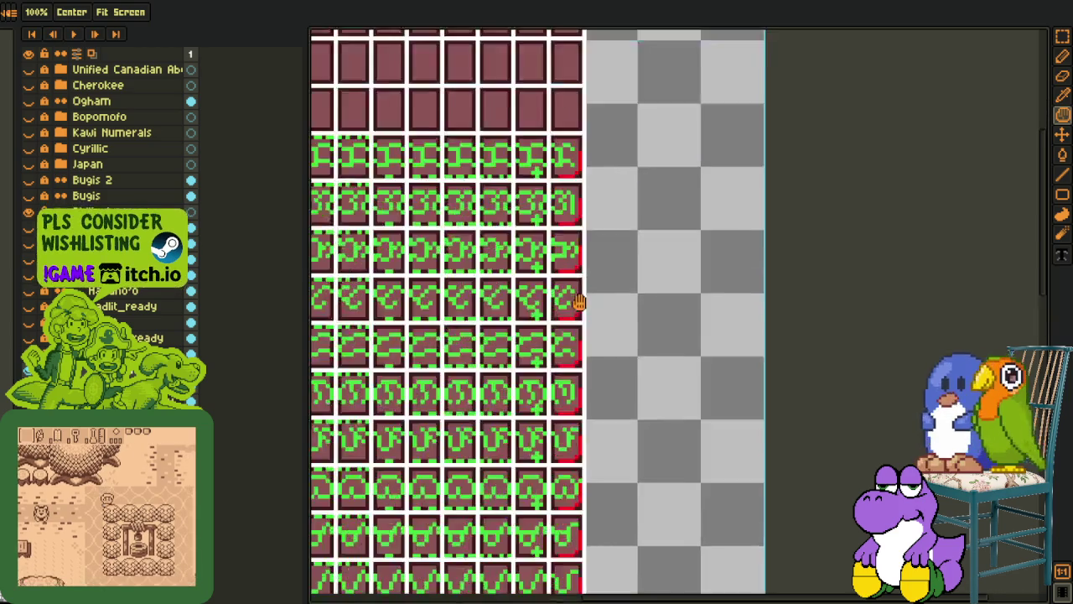
{"action": "scroll", "coordinate": [575, 293], "scroll_direction": "up", "scroll_amount": 1}
{"action": "scroll", "coordinate": [577, 280], "scroll_direction": "up", "scroll_amount": 1}
{"action": "scroll", "coordinate": [578, 279], "scroll_direction": "up", "scroll_amount": 1}
{"action": "key", "text": "r"}
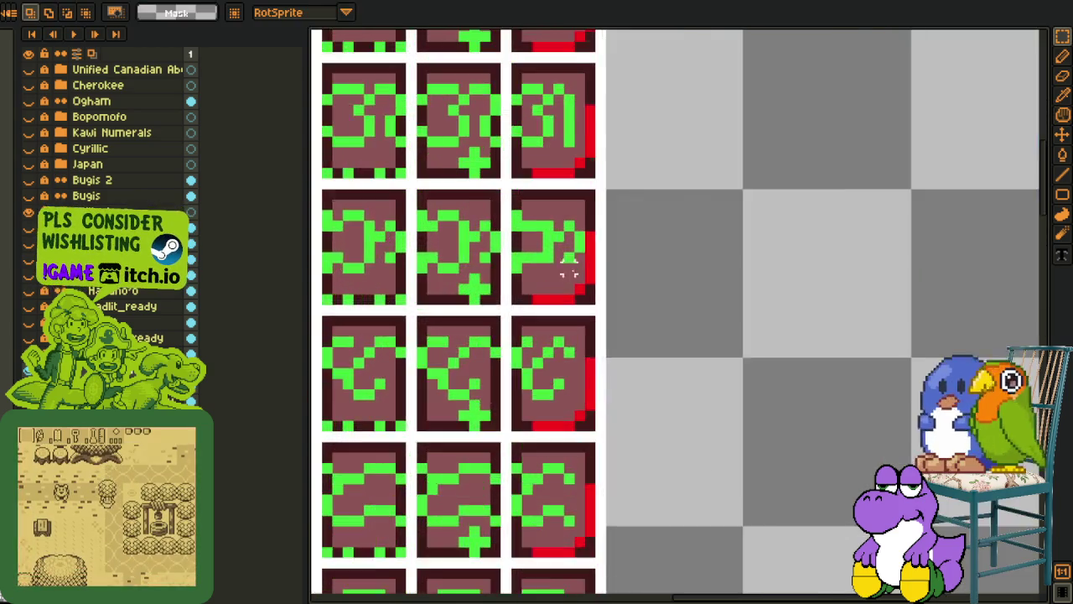
{"action": "scroll", "coordinate": [554, 251], "scroll_direction": "up", "scroll_amount": 2}
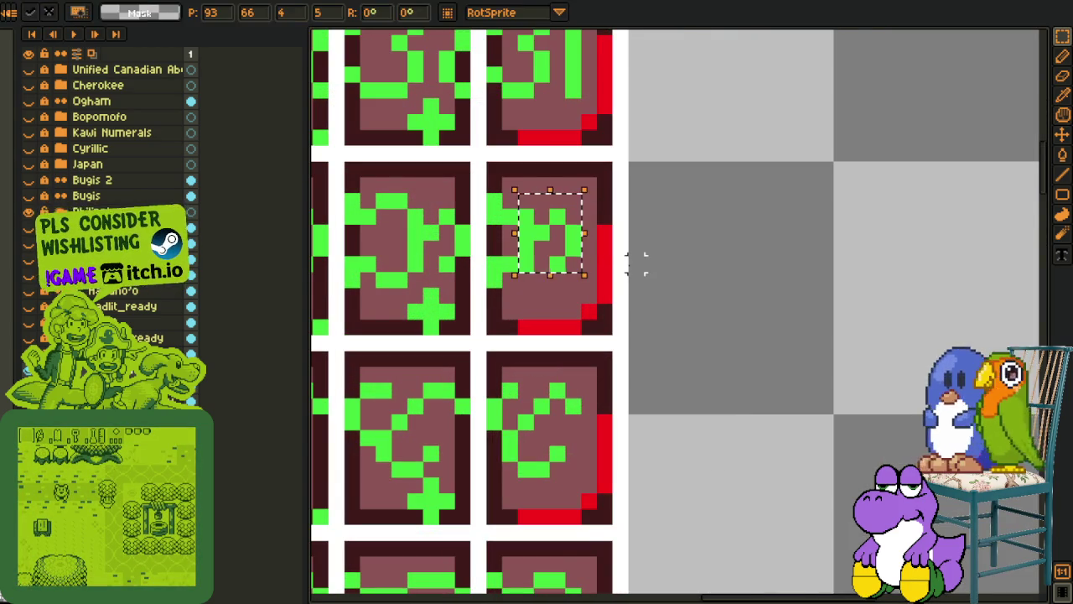
{"action": "scroll", "coordinate": [624, 269], "scroll_direction": "down", "scroll_amount": 2}
{"action": "key", "text": "h"}
{"action": "scroll", "coordinate": [587, 234], "scroll_direction": "down", "scroll_amount": 1}
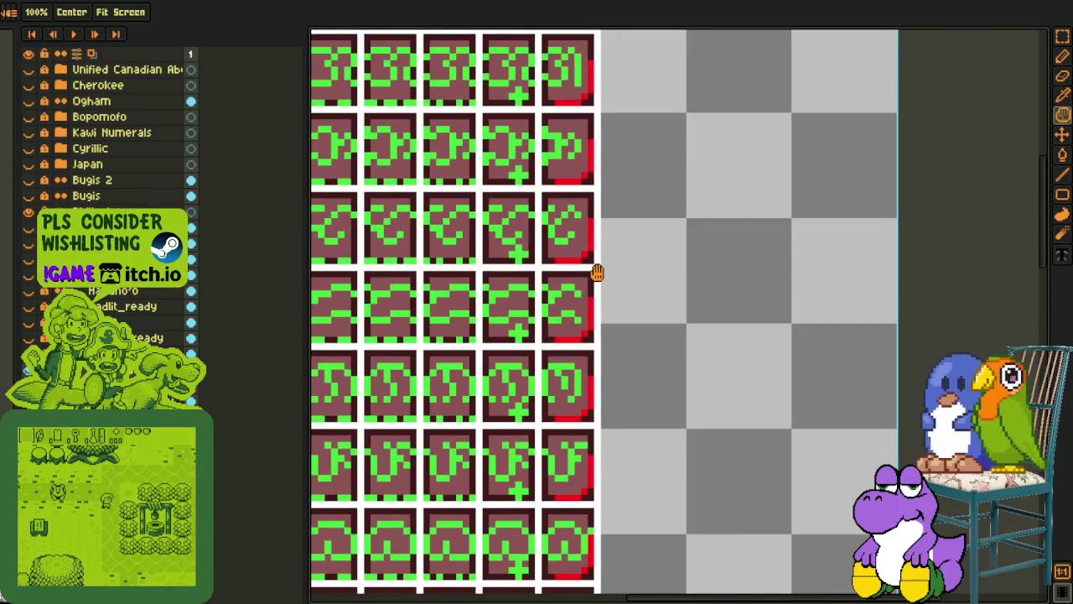
{"action": "key", "text": "o"}
{"action": "scroll", "coordinate": [579, 223], "scroll_direction": "up", "scroll_amount": 2}
{"action": "key", "text": "b"}
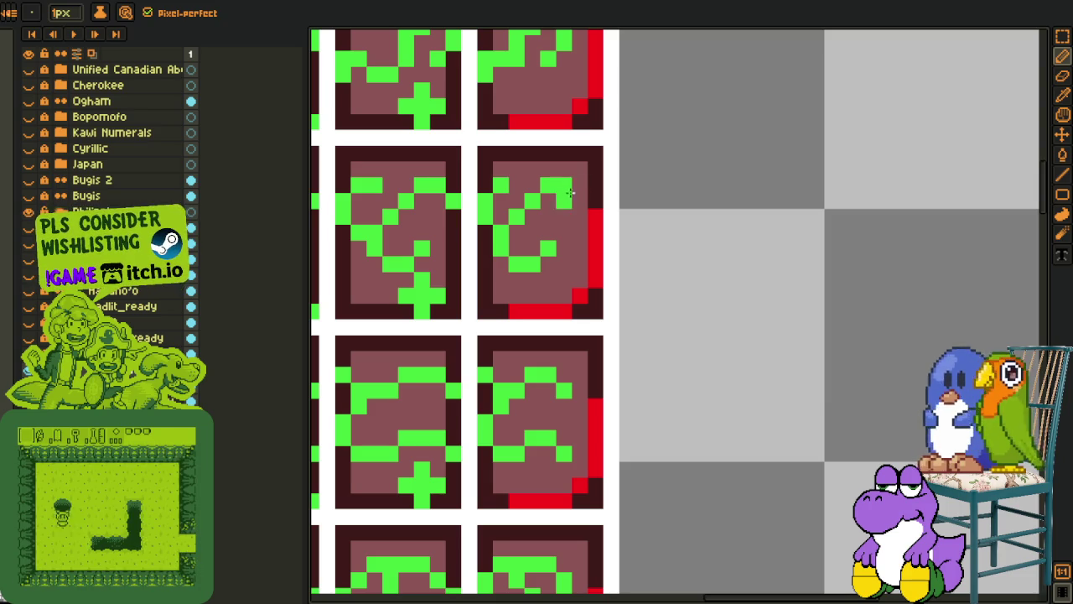
{"action": "scroll", "coordinate": [576, 190], "scroll_direction": "down", "scroll_amount": 3}
{"action": "scroll", "coordinate": [578, 249], "scroll_direction": "down", "scroll_amount": 1}
{"action": "key", "text": "i"}
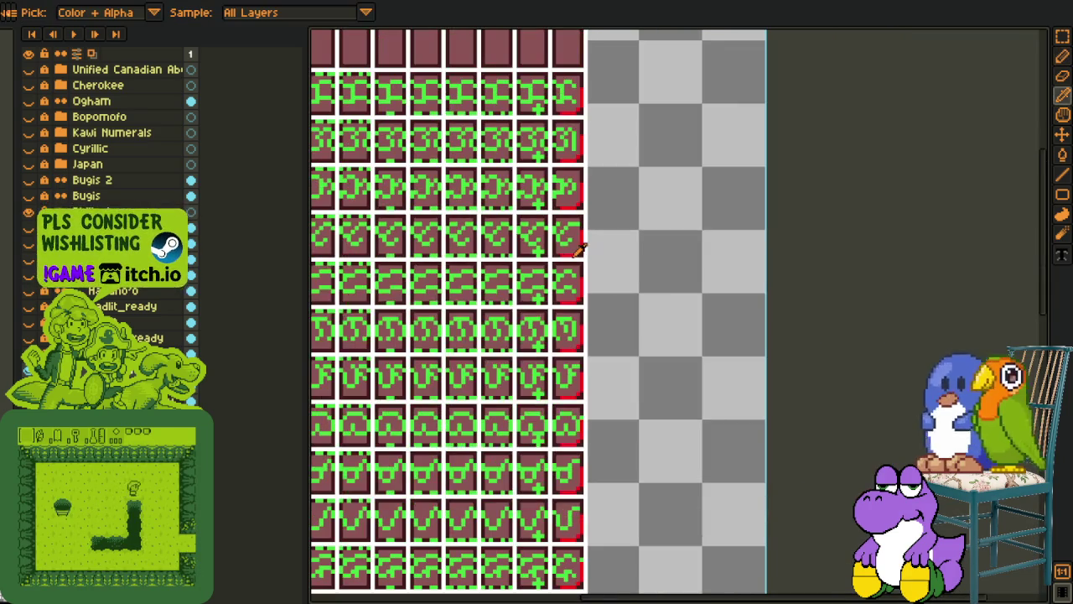
{"action": "left_click_drag", "start_coordinate": [621, 254], "coordinate": [604, 201]}
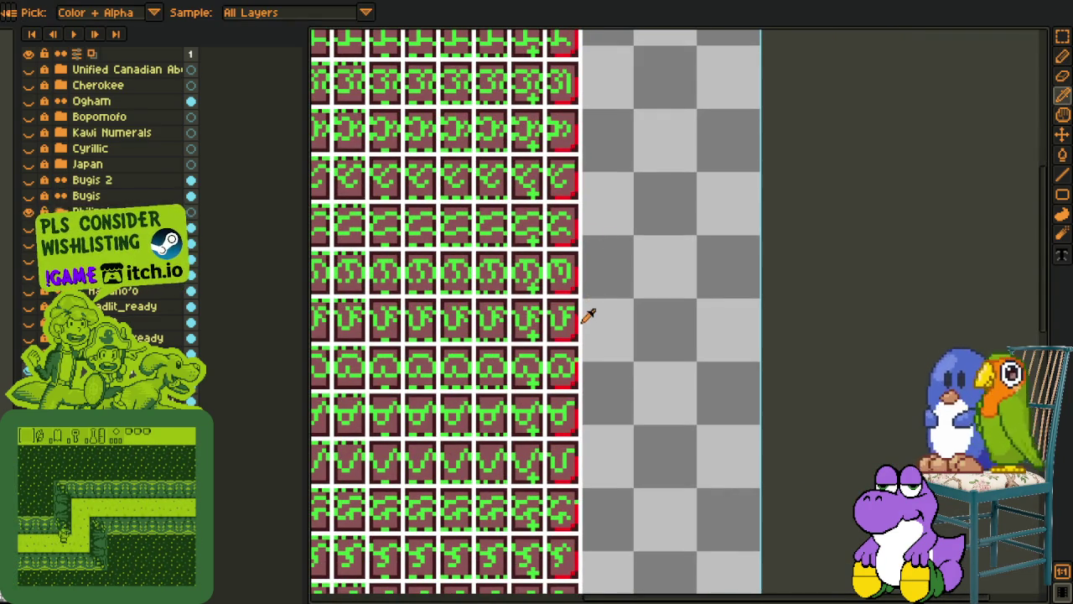
{"action": "scroll", "coordinate": [599, 314], "scroll_direction": "up", "scroll_amount": 1}
{"action": "scroll", "coordinate": [575, 283], "scroll_direction": "up", "scroll_amount": 1}
{"action": "key", "text": "e"}
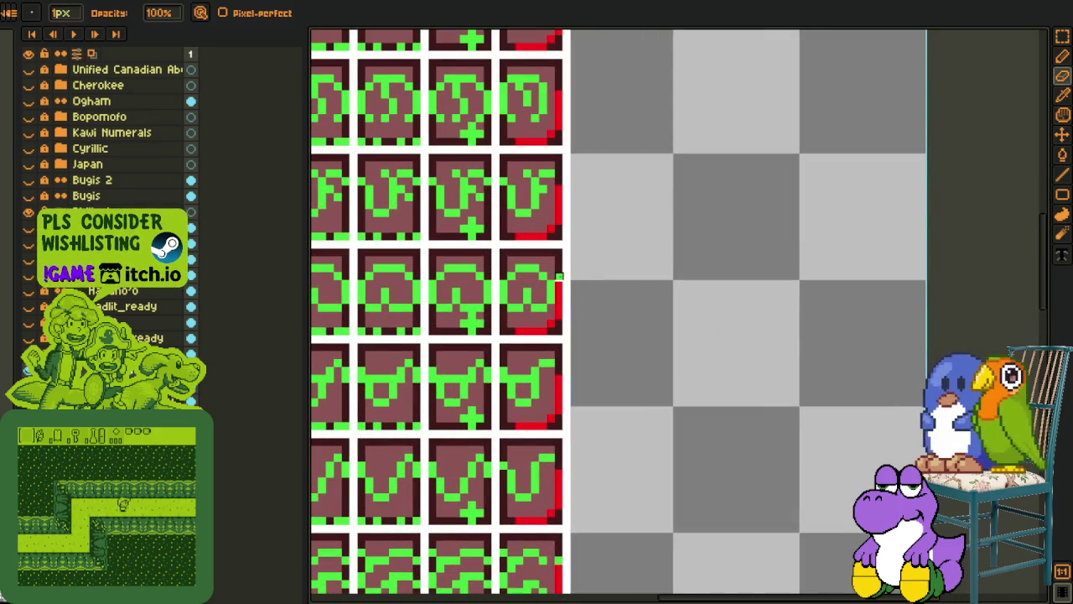
{"action": "left_click_drag", "start_coordinate": [599, 280], "coordinate": [530, 126]}
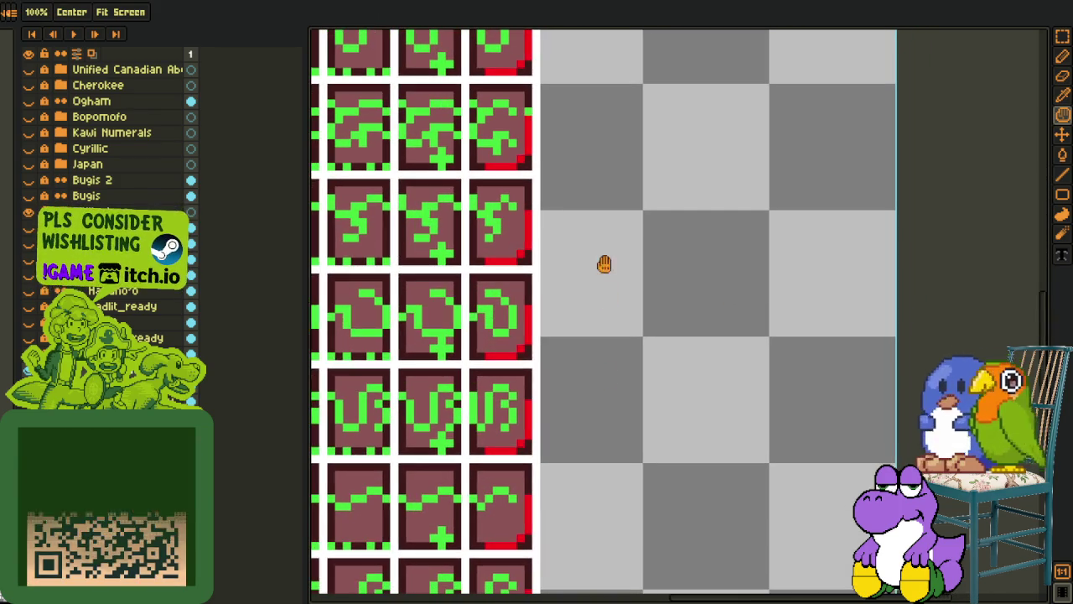
{"action": "key", "text": "e"}
{"action": "key", "text": "h"}
{"action": "mouse_move", "coordinate": [624, 294]}
{"action": "left_mouse_down"}
{"action": "mouse_move", "coordinate": [599, 293]}
{"action": "mouse_move", "coordinate": [532, 115]}
{"action": "mouse_move", "coordinate": [569, 315]}
{"action": "left_mouse_up"}
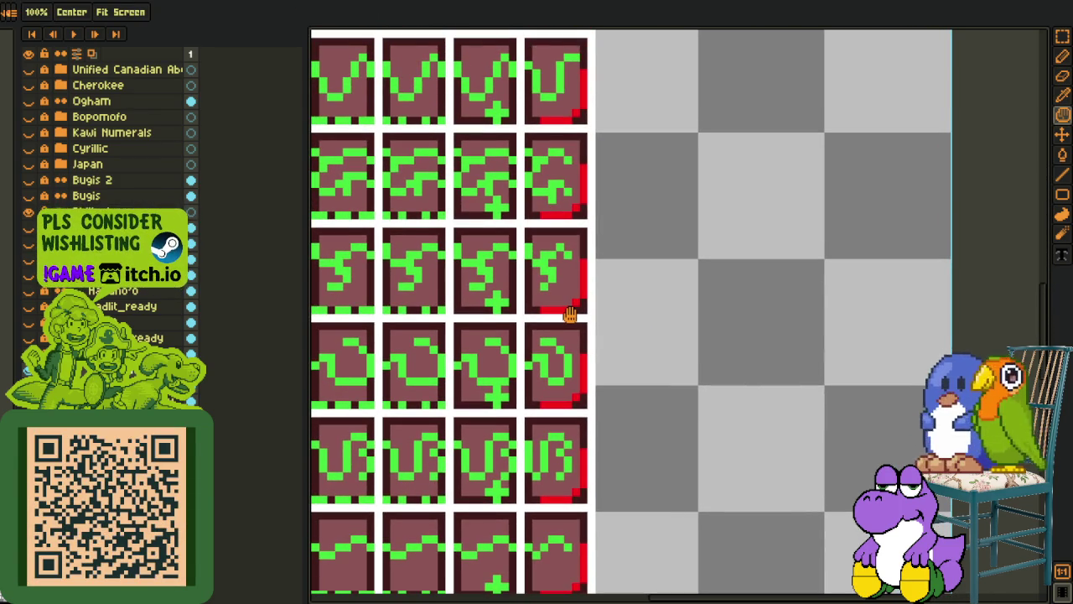
{"action": "scroll", "coordinate": [569, 319], "scroll_direction": "up", "scroll_amount": 2}
{"action": "scroll", "coordinate": [569, 320], "scroll_direction": "up", "scroll_amount": 2}
{"action": "key", "text": "b"}
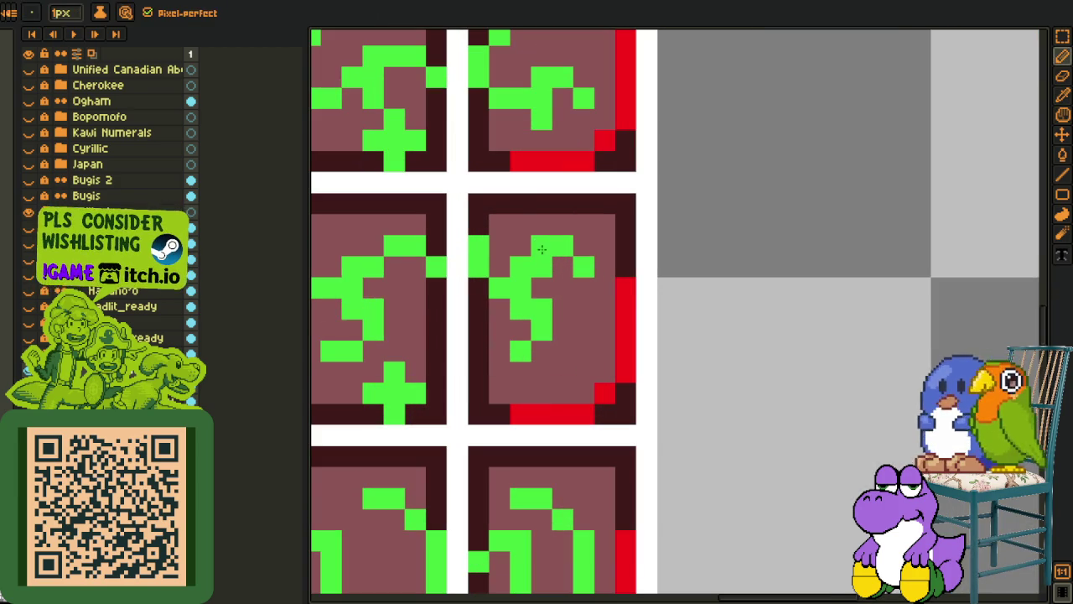
Pan and zoom the view onto the right column of the glyph grid
{"action": "scroll", "coordinate": [663, 253], "scroll_direction": "down", "scroll_amount": 3}
{"action": "key", "text": "h"}
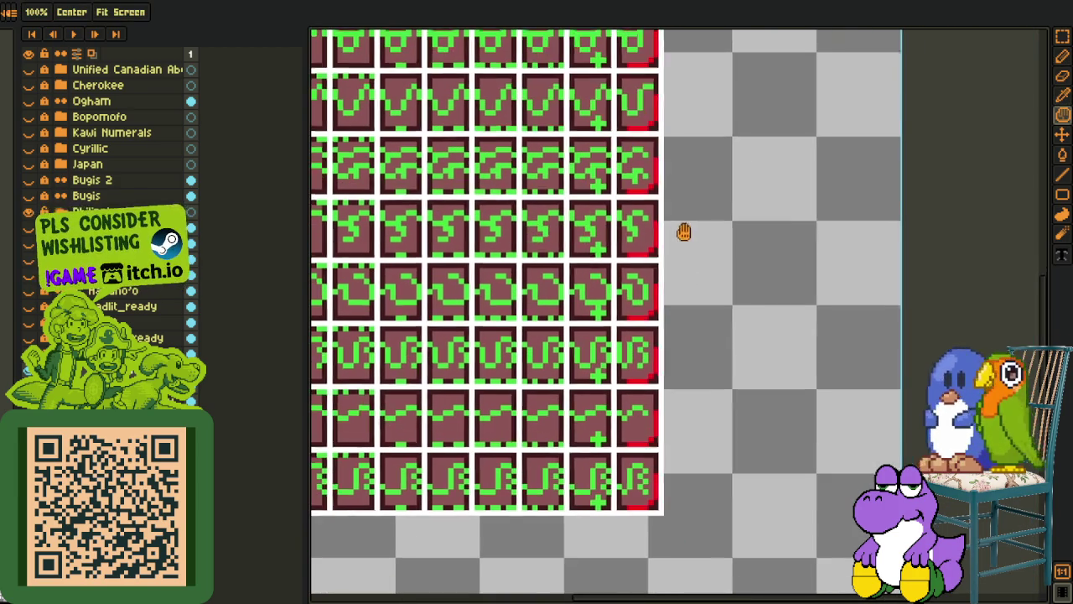
{"action": "left_click_drag", "start_coordinate": [657, 218], "coordinate": [650, 240]}
{"action": "scroll", "coordinate": [651, 240], "scroll_direction": "up", "scroll_amount": 2}
{"action": "scroll", "coordinate": [613, 247], "scroll_direction": "up", "scroll_amount": 1}
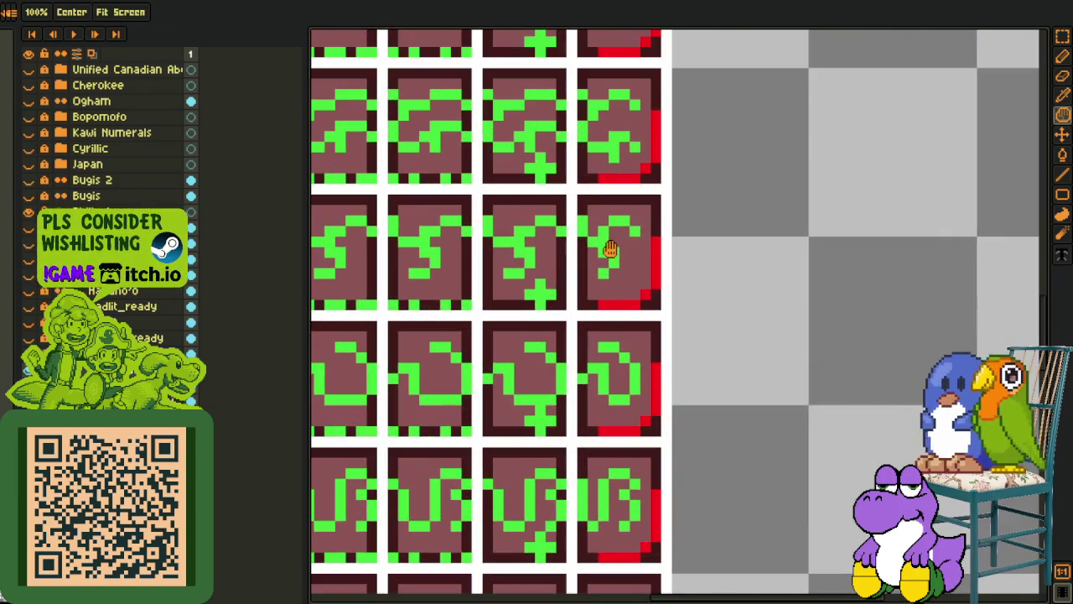
{"action": "key", "text": "e"}
{"action": "scroll", "coordinate": [601, 253], "scroll_direction": "up", "scroll_amount": 1}
{"action": "key", "text": "i"}
{"action": "key", "text": "b"}
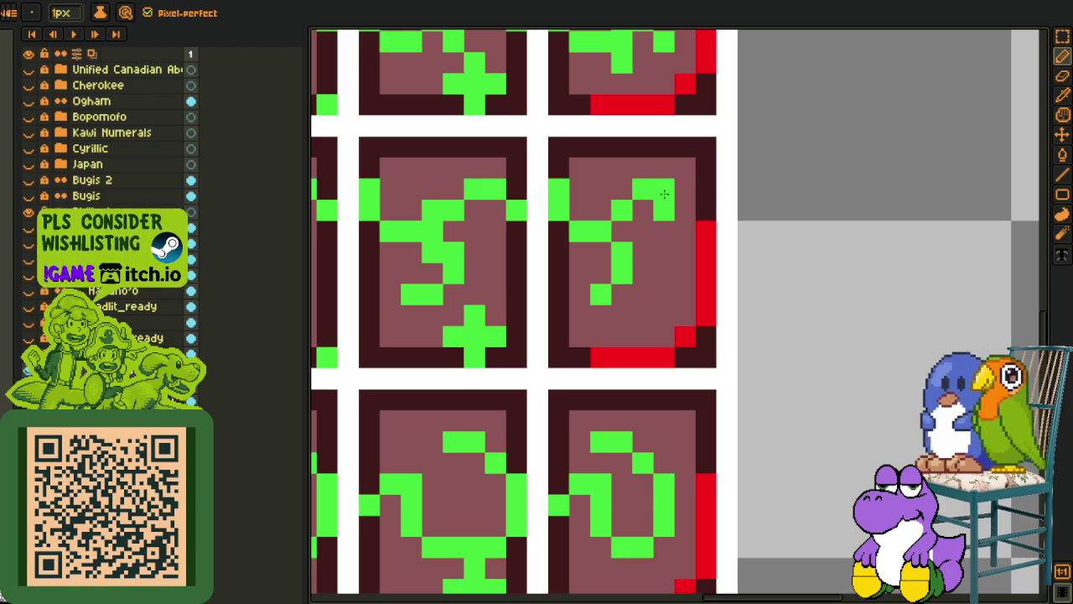
{"action": "scroll", "coordinate": [663, 194], "scroll_direction": "down", "scroll_amount": 2}
{"action": "scroll", "coordinate": [664, 193], "scroll_direction": "up", "scroll_amount": 2}
{"action": "scroll", "coordinate": [688, 193], "scroll_direction": "down", "scroll_amount": 4}
{"action": "key", "text": "i"}
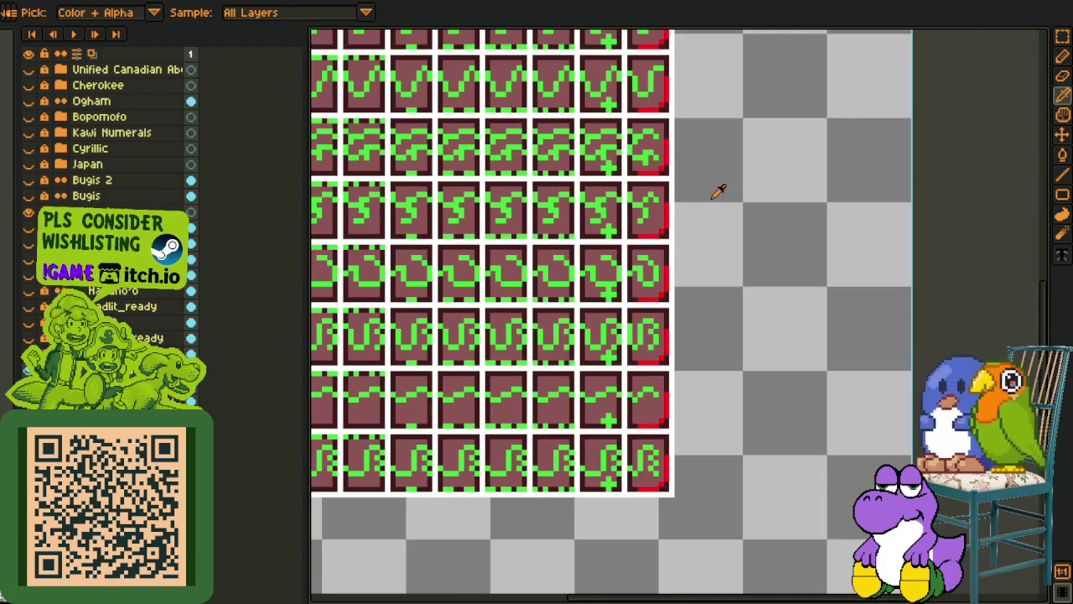
{"action": "scroll", "coordinate": [690, 188], "scroll_direction": "up", "scroll_amount": 1}
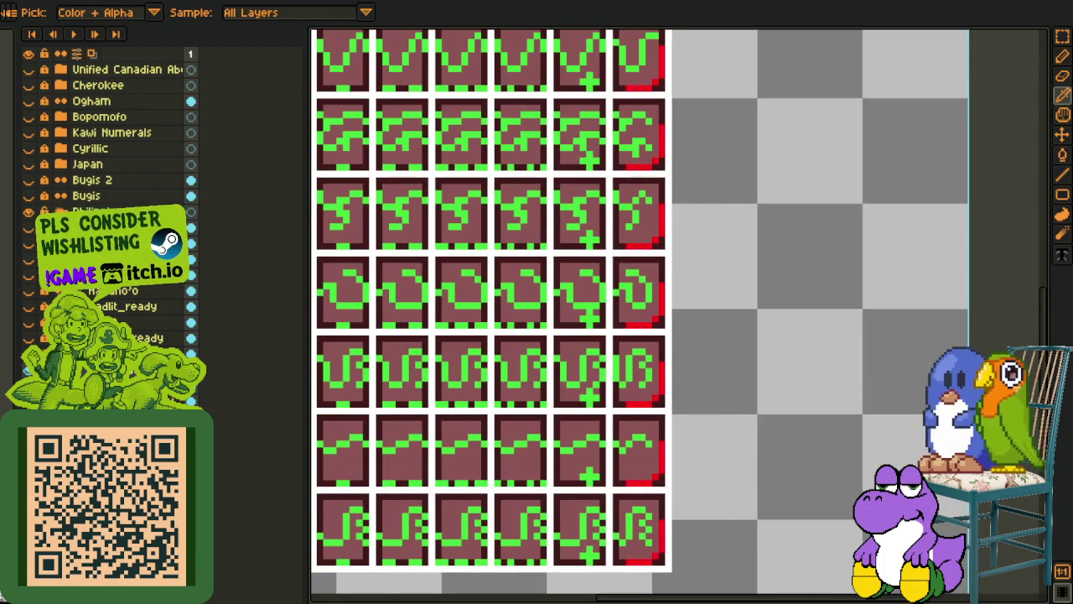
{"action": "scroll", "coordinate": [696, 266], "scroll_direction": "down", "scroll_amount": 1}
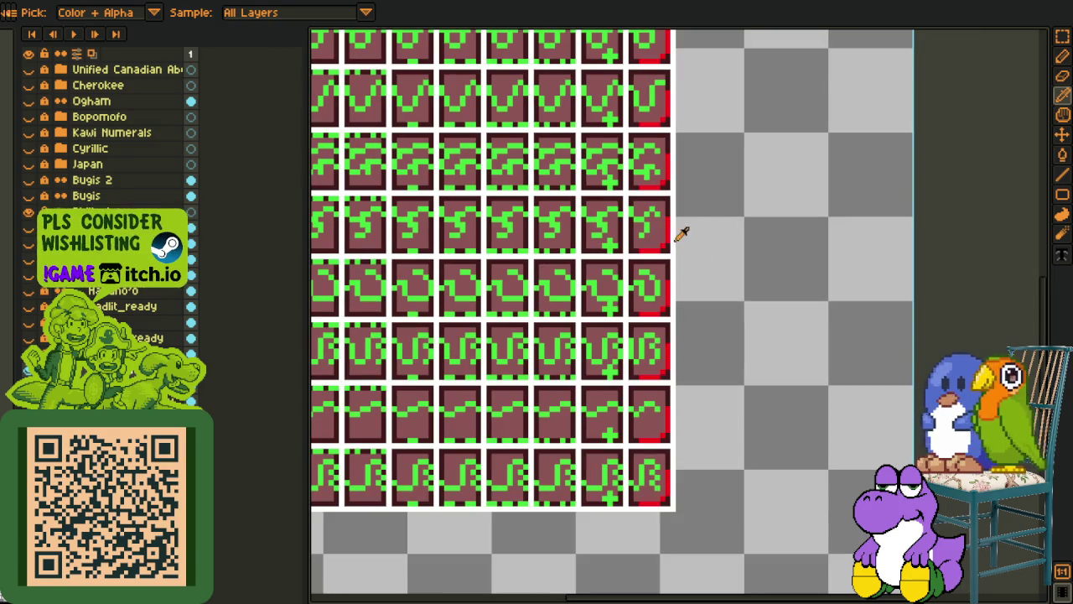
{"action": "key", "text": "h"}
{"action": "left_click_drag", "start_coordinate": [671, 245], "coordinate": [667, 308]}
{"action": "scroll", "coordinate": [667, 308], "scroll_direction": "down", "scroll_amount": 3}
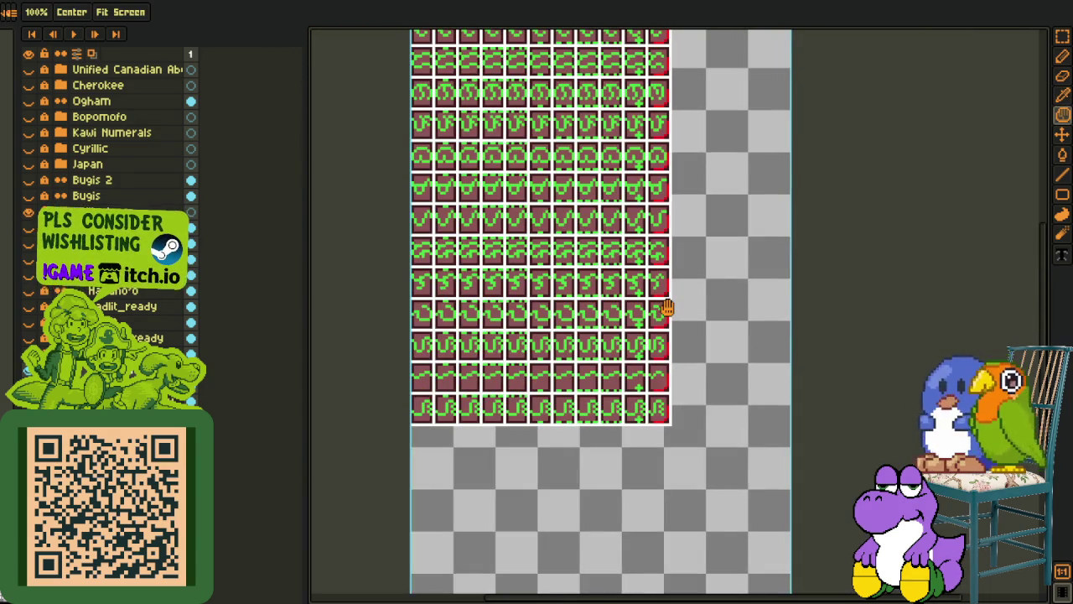
{"action": "scroll", "coordinate": [664, 304], "scroll_direction": "up", "scroll_amount": 2}
{"action": "scroll", "coordinate": [667, 302], "scroll_direction": "up", "scroll_amount": 2}
{"action": "key", "text": "m"}
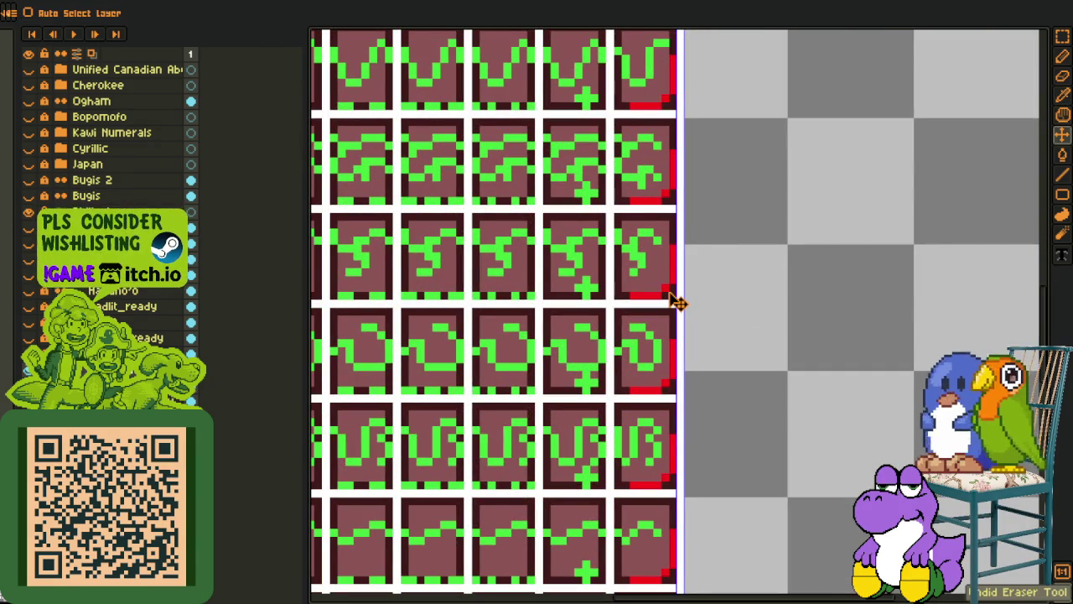
{"action": "key", "text": "i"}
{"action": "scroll", "coordinate": [677, 283], "scroll_direction": "down", "scroll_amount": 1}
{"action": "scroll", "coordinate": [684, 284], "scroll_direction": "down", "scroll_amount": 1}
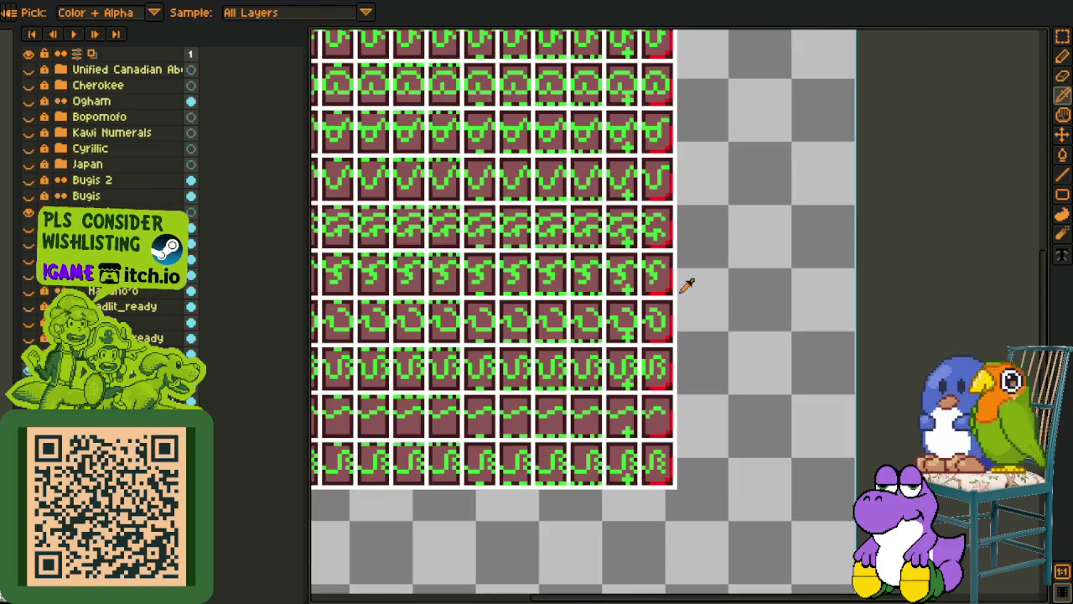
{"action": "scroll", "coordinate": [696, 281], "scroll_direction": "down", "scroll_amount": 1}
{"action": "key", "text": "h"}
{"action": "left_click_drag", "start_coordinate": [702, 263], "coordinate": [695, 289]}
Delete the glyph in the S-shaped row's rightmost tile with a rectangular selection
{"action": "scroll", "coordinate": [680, 290], "scroll_direction": "up", "scroll_amount": 1}
{"action": "scroll", "coordinate": [650, 289], "scroll_direction": "up", "scroll_amount": 1}
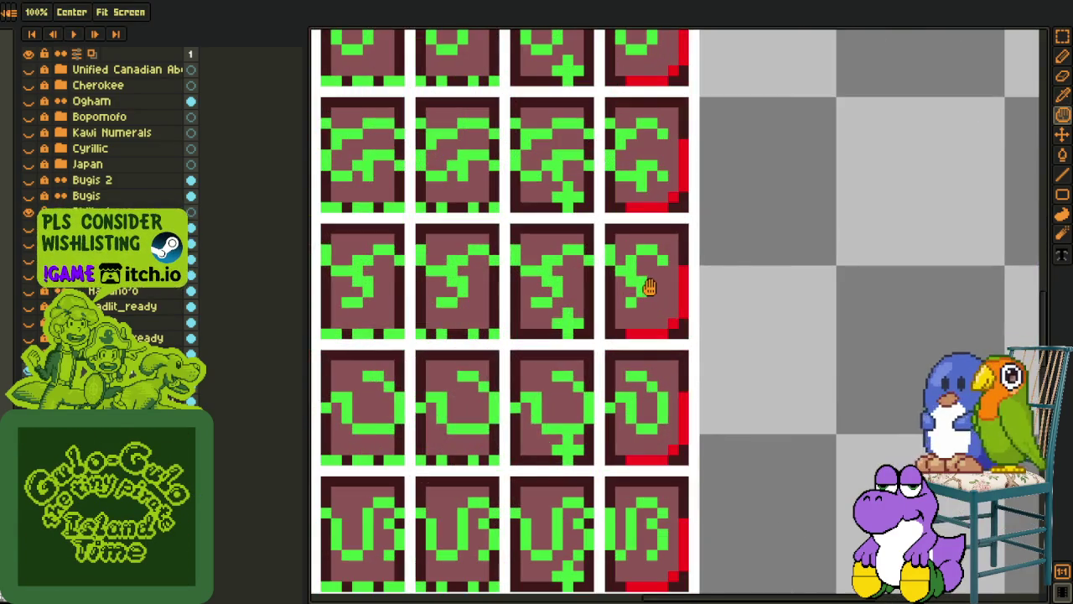
{"action": "scroll", "coordinate": [635, 295], "scroll_direction": "down", "scroll_amount": 1}
{"action": "scroll", "coordinate": [628, 304], "scroll_direction": "down", "scroll_amount": 1}
{"action": "scroll", "coordinate": [624, 308], "scroll_direction": "down", "scroll_amount": 1}
{"action": "scroll", "coordinate": [616, 306], "scroll_direction": "up", "scroll_amount": 2}
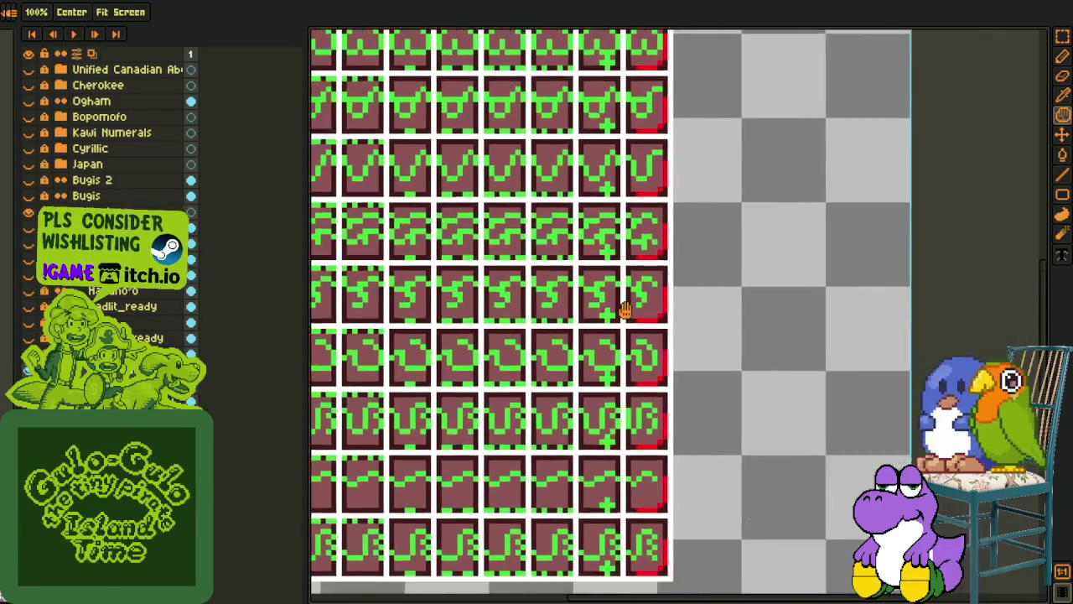
{"action": "key", "text": "i"}
{"action": "scroll", "coordinate": [657, 292], "scroll_direction": "up", "scroll_amount": 4}
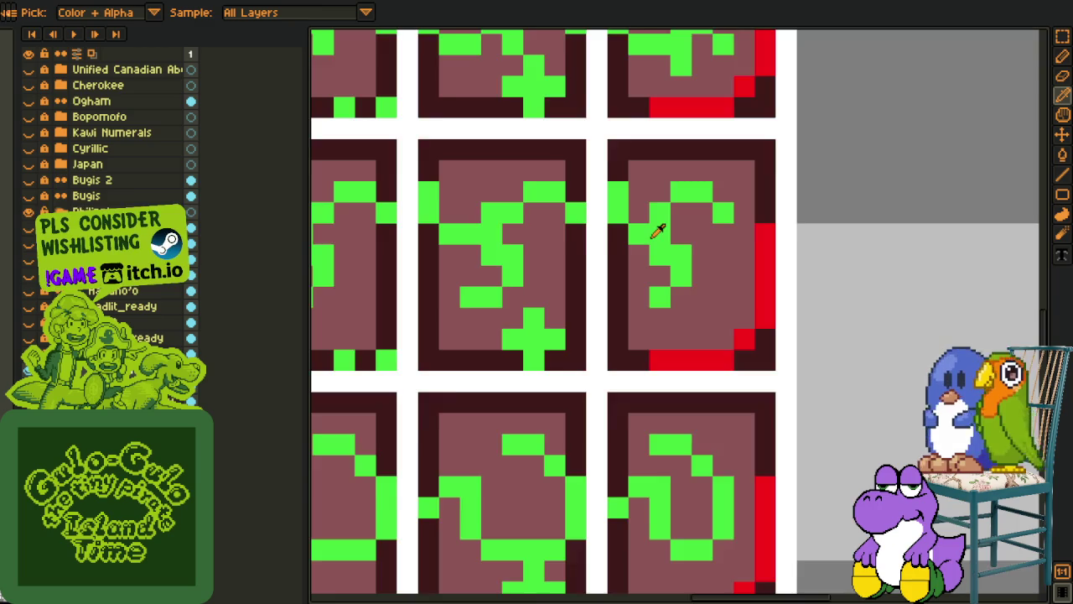
{"action": "scroll", "coordinate": [657, 233], "scroll_direction": "down", "scroll_amount": 3}
{"action": "scroll", "coordinate": [683, 227], "scroll_direction": "up", "scroll_amount": 1}
{"action": "key", "text": "m"}
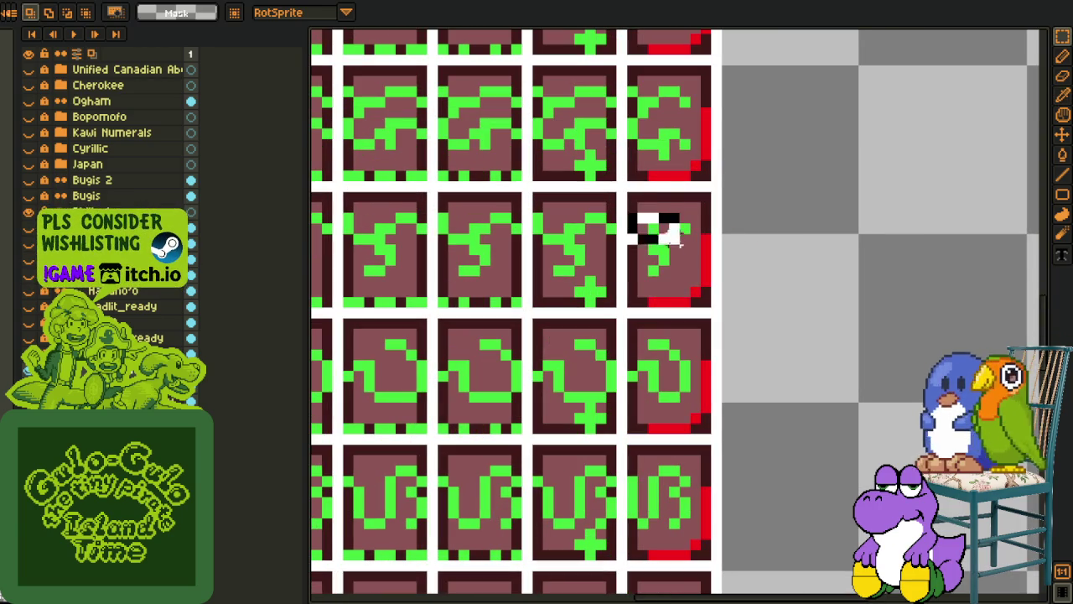
{"action": "key", "text": "Delete"}
{"action": "scroll", "coordinate": [738, 267], "scroll_direction": "down", "scroll_amount": 2}
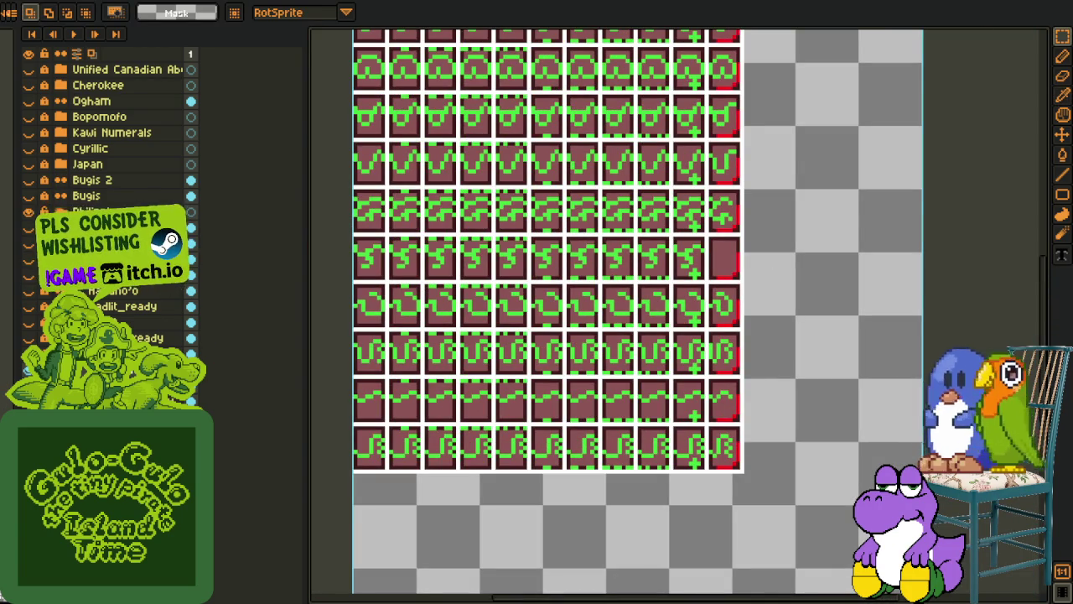
{"action": "key", "text": "b"}
{"action": "scroll", "coordinate": [646, 298], "scroll_direction": "up", "scroll_amount": 1}
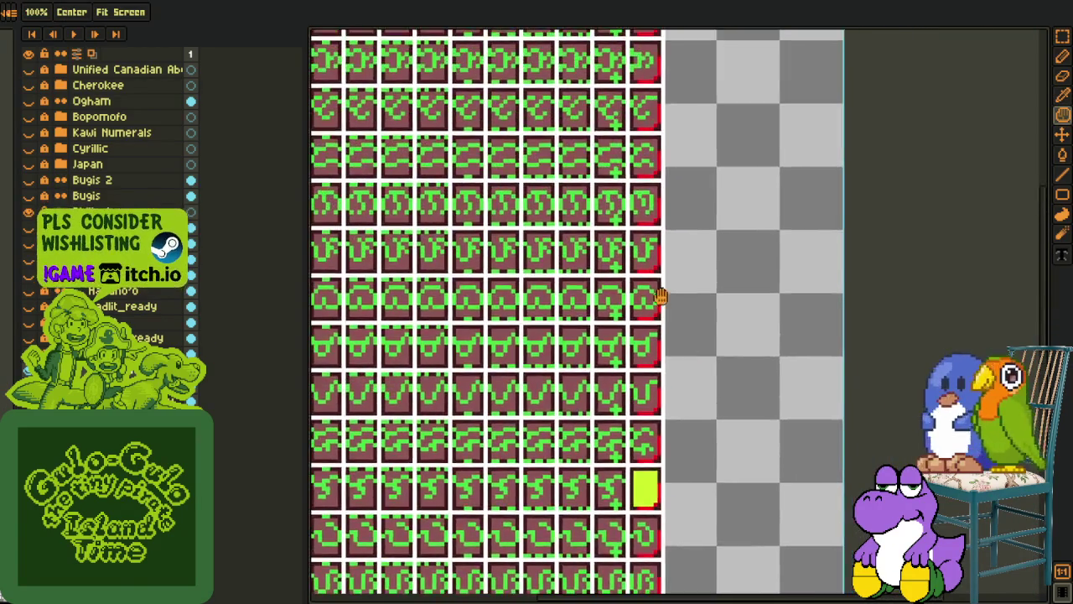
Reshape the loop inside the right glyph and commit the edited pixels
{"action": "scroll", "coordinate": [646, 297], "scroll_direction": "up", "scroll_amount": 1}
{"action": "scroll", "coordinate": [655, 293], "scroll_direction": "up", "scroll_amount": 1}
{"action": "key", "text": "o"}
{"action": "scroll", "coordinate": [646, 284], "scroll_direction": "up", "scroll_amount": 1}
{"action": "key", "text": "m"}
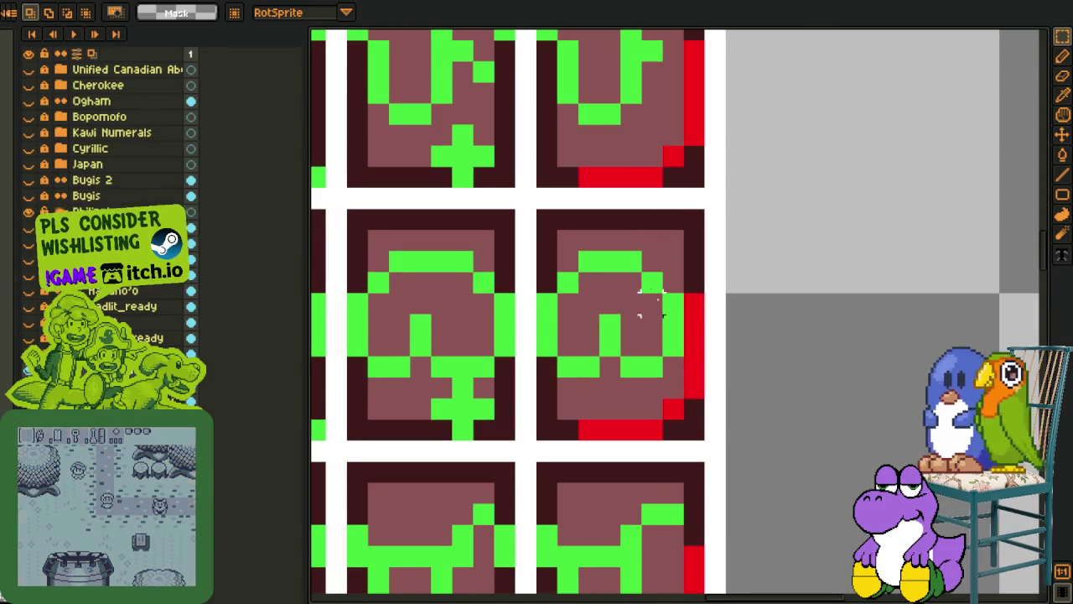
{"action": "left_click_drag", "start_coordinate": [660, 290], "coordinate": [687, 359]}
{"action": "left_click", "coordinate": [651, 261]}
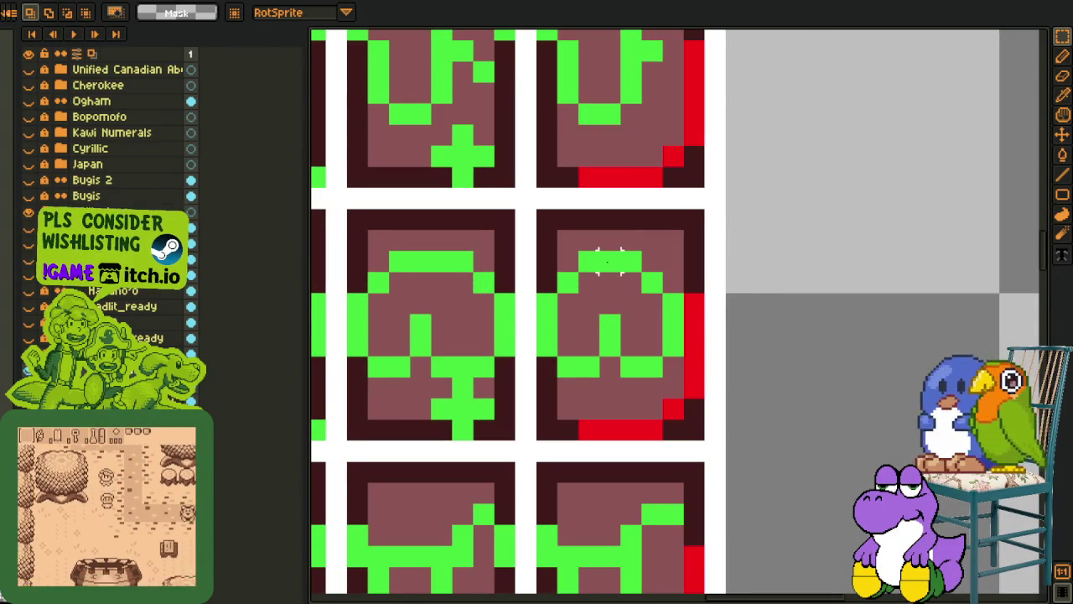
{"action": "left_click_drag", "start_coordinate": [600, 260], "coordinate": [629, 302]}
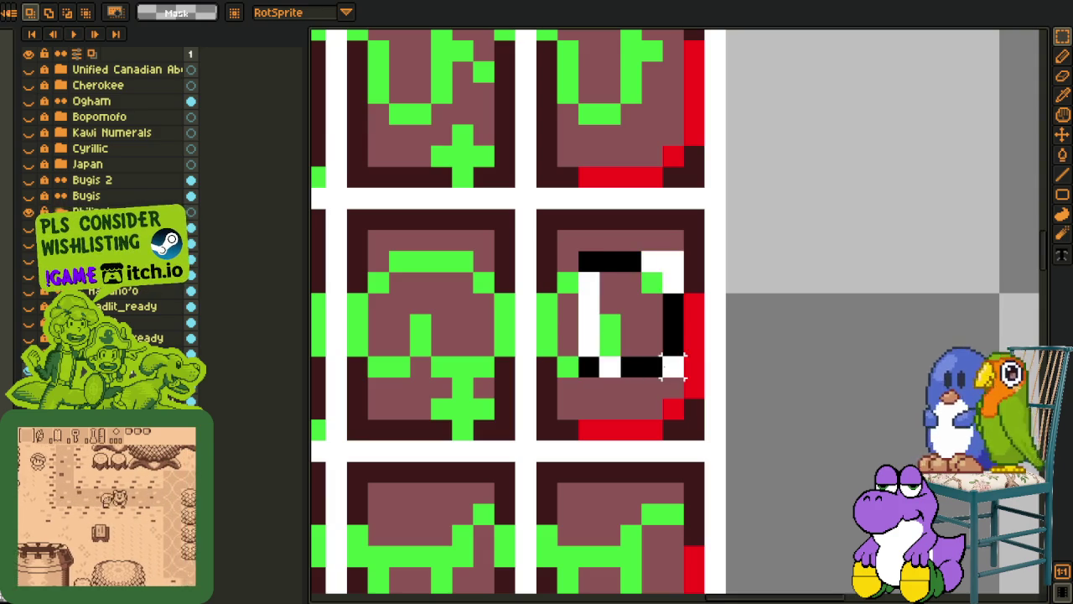
{"action": "left_click", "coordinate": [629, 311]}
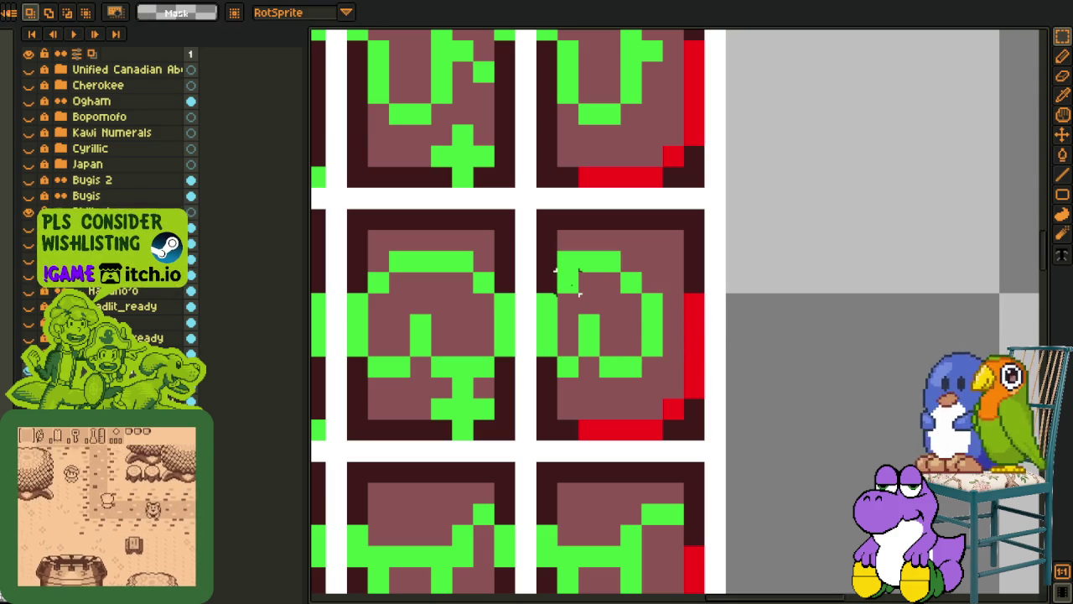
Bring the rightmost column of tiles into view
{"action": "key", "text": "i"}
{"action": "key", "text": "b"}
{"action": "scroll", "coordinate": [570, 284], "scroll_direction": "down", "scroll_amount": 3}
{"action": "key", "text": "i"}
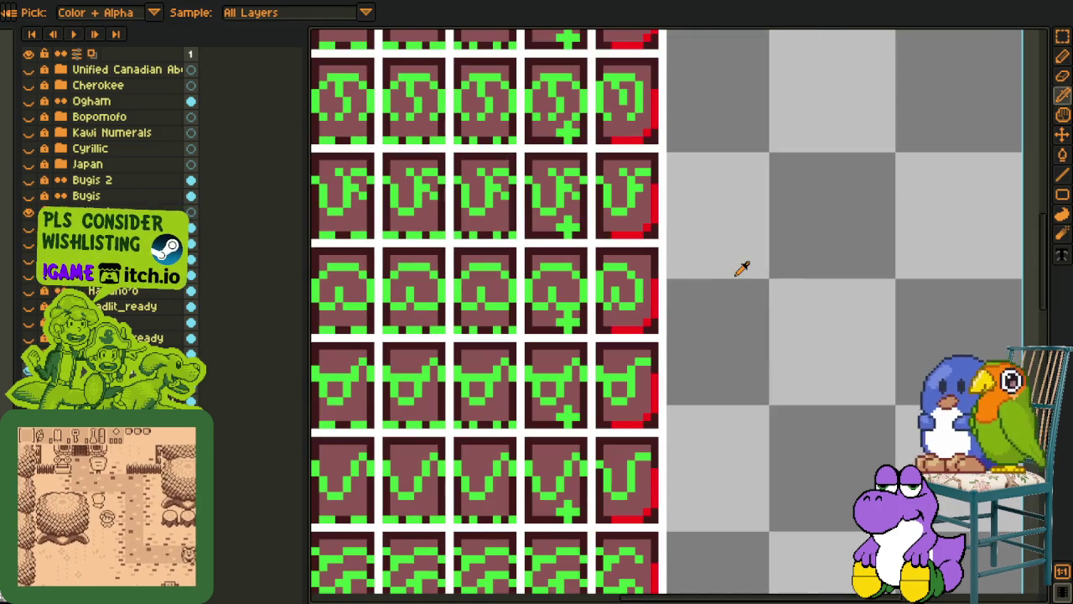
{"action": "scroll", "coordinate": [671, 265], "scroll_direction": "up", "scroll_amount": 1}
{"action": "scroll", "coordinate": [604, 262], "scroll_direction": "up", "scroll_amount": 2}
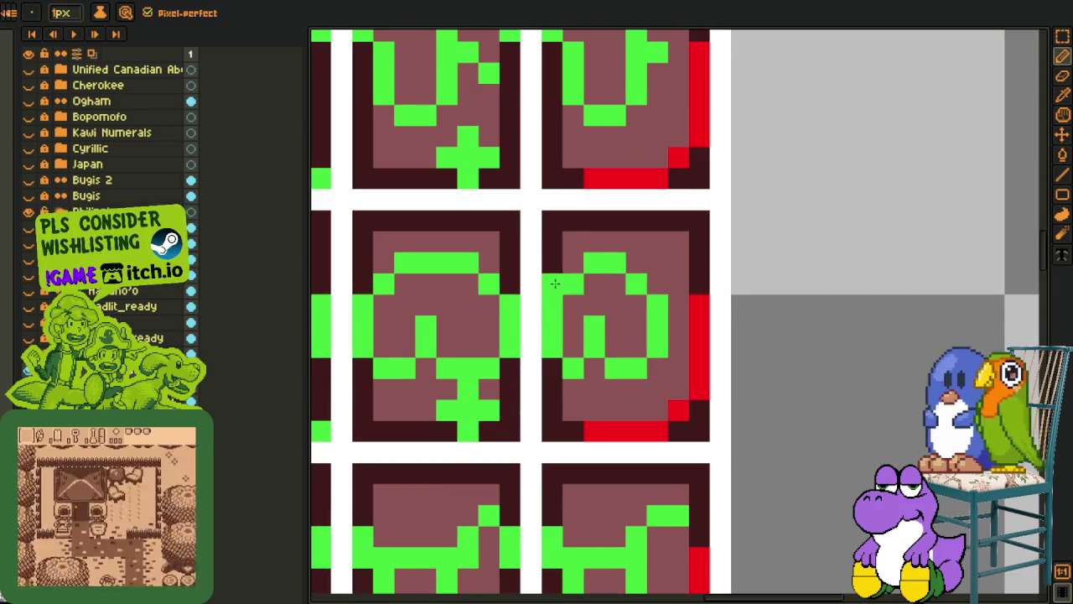
{"action": "scroll", "coordinate": [712, 266], "scroll_direction": "down", "scroll_amount": 3}
{"action": "scroll", "coordinate": [740, 264], "scroll_direction": "down", "scroll_amount": 2}
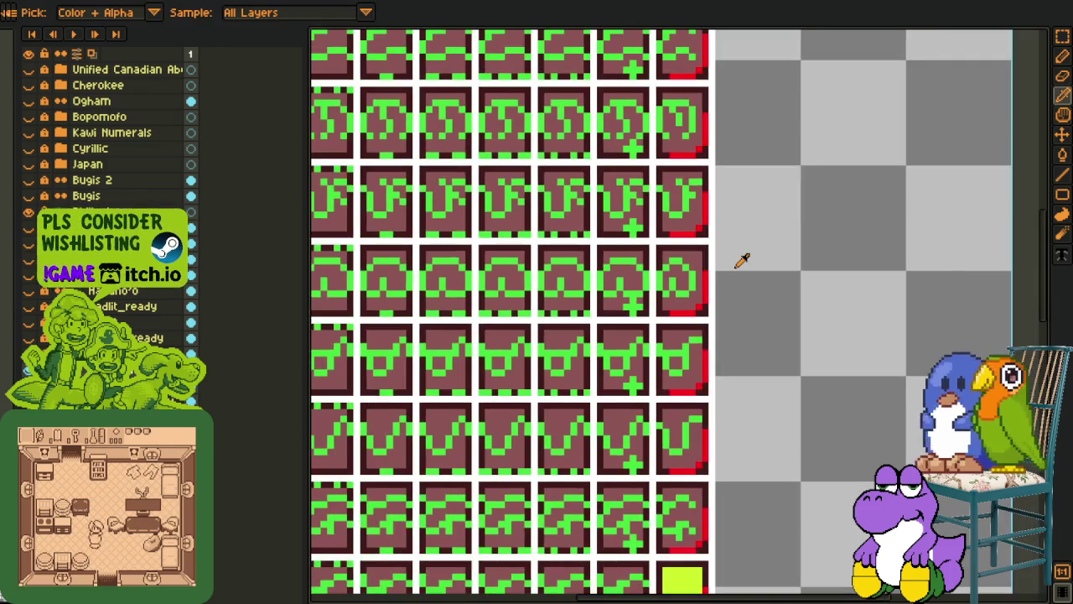
{"action": "scroll", "coordinate": [671, 307], "scroll_direction": "down", "scroll_amount": 1}
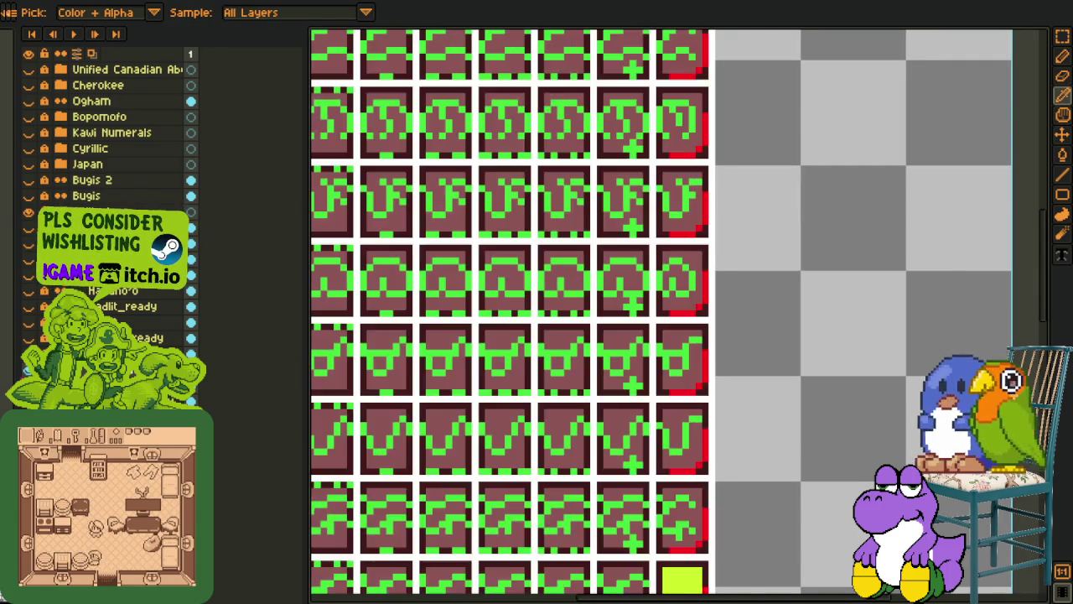
{"action": "scroll", "coordinate": [670, 307], "scroll_direction": "down", "scroll_amount": 1}
{"action": "left_click_drag", "start_coordinate": [673, 306], "coordinate": [642, 293]}
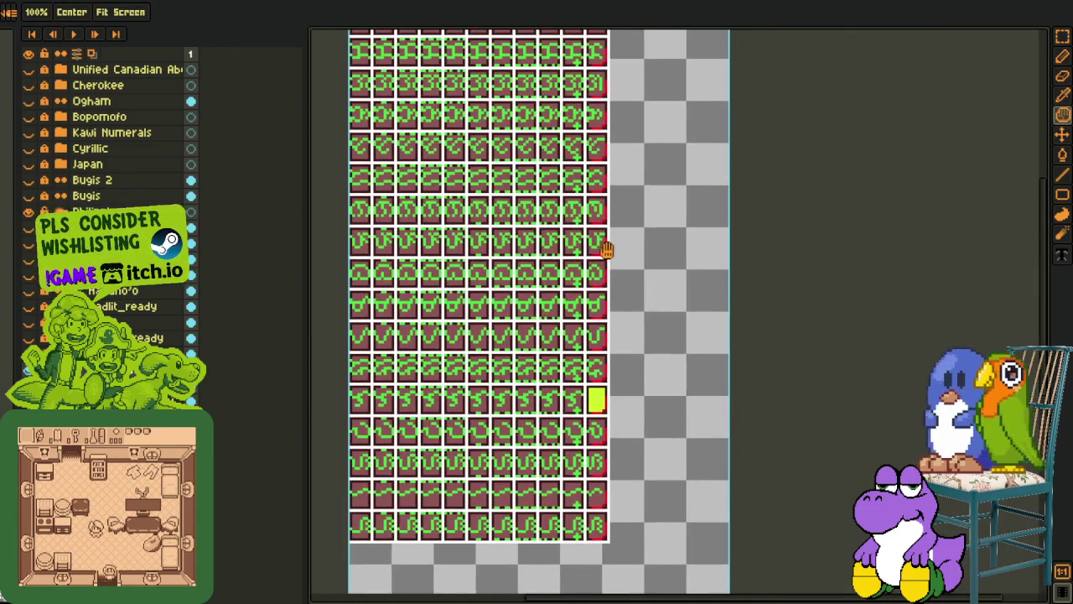
{"action": "scroll", "coordinate": [607, 244], "scroll_direction": "up", "scroll_amount": 2}
{"action": "scroll", "coordinate": [606, 235], "scroll_direction": "up", "scroll_amount": 1}
{"action": "key", "text": "o"}
{"action": "scroll", "coordinate": [566, 231], "scroll_direction": "up", "scroll_amount": 1}
Redraw the right stroke of the glyph in the rightmost tile
{"action": "key", "text": "m"}
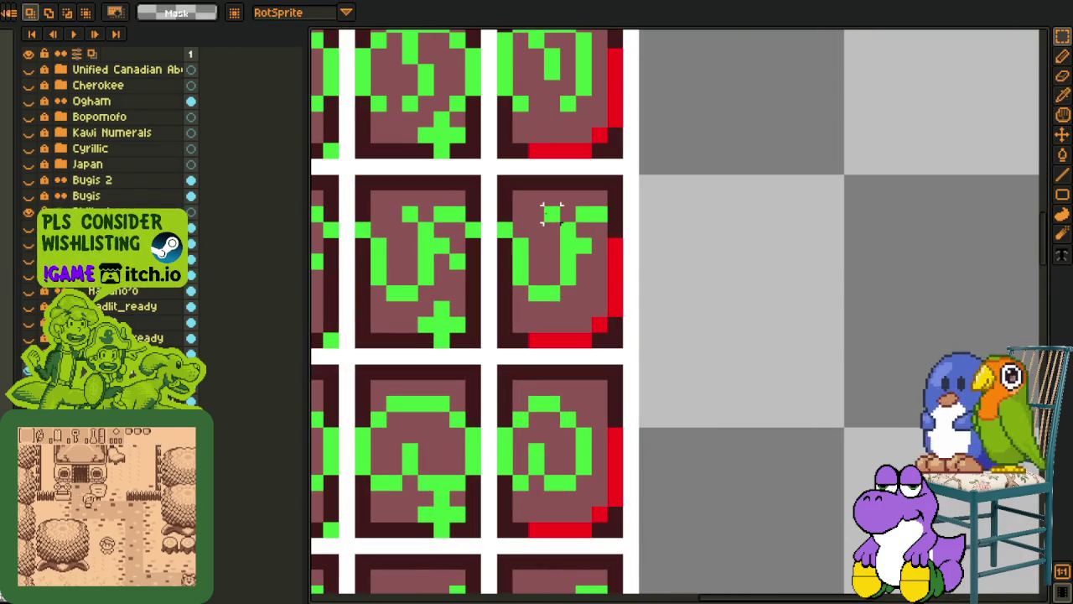
{"action": "left_click_drag", "start_coordinate": [542, 203], "coordinate": [610, 304]}
{"action": "left_click", "coordinate": [631, 277]}
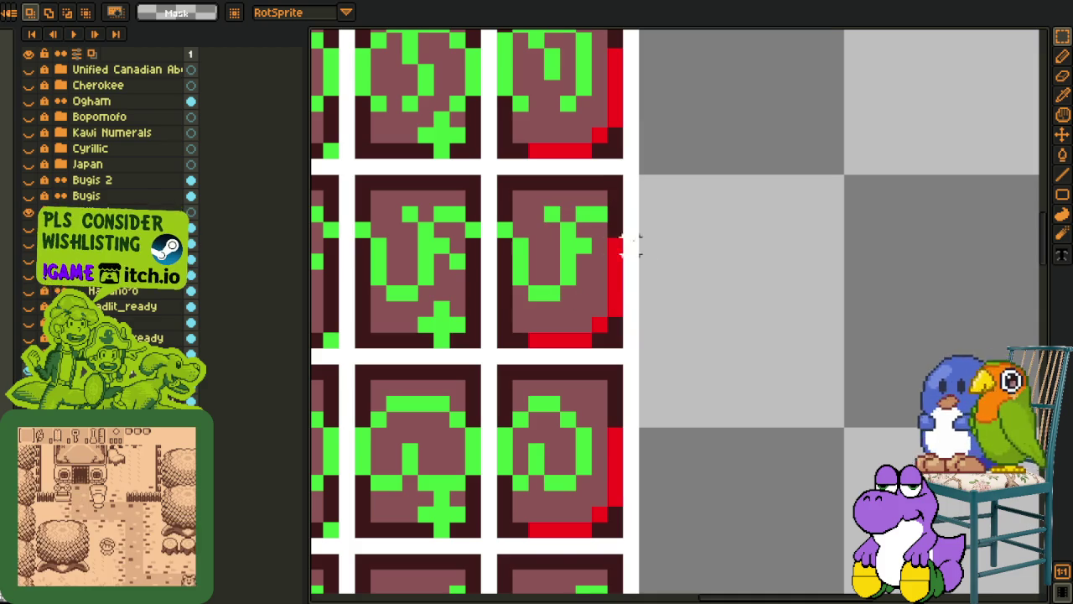
{"action": "left_click_drag", "start_coordinate": [556, 283], "coordinate": [579, 256]}
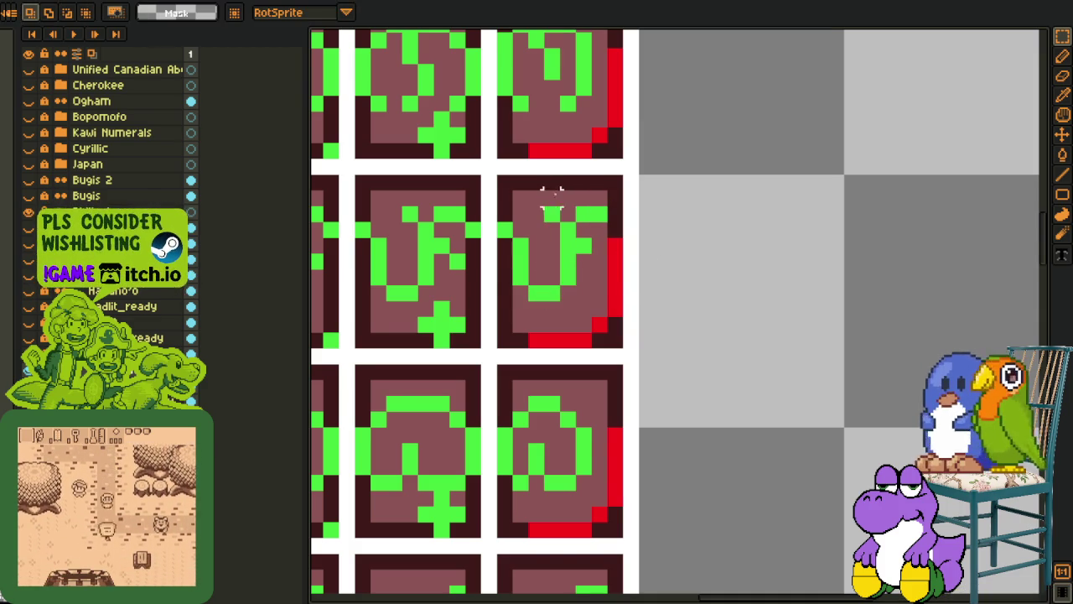
{"action": "left_click_drag", "start_coordinate": [545, 193], "coordinate": [601, 294]}
{"action": "left_click", "coordinate": [647, 259]}
Start replacing bright green #35dc35 with the dark green palette colour
{"action": "key", "text": "b"}
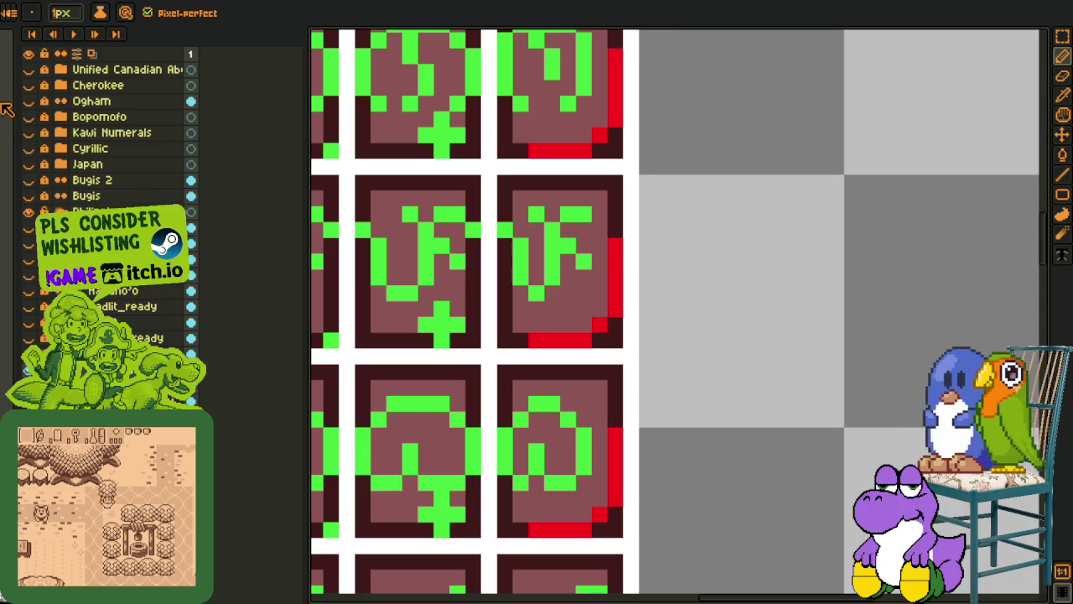
{"action": "key", "text": "i"}
{"action": "key", "text": "shift+r"}
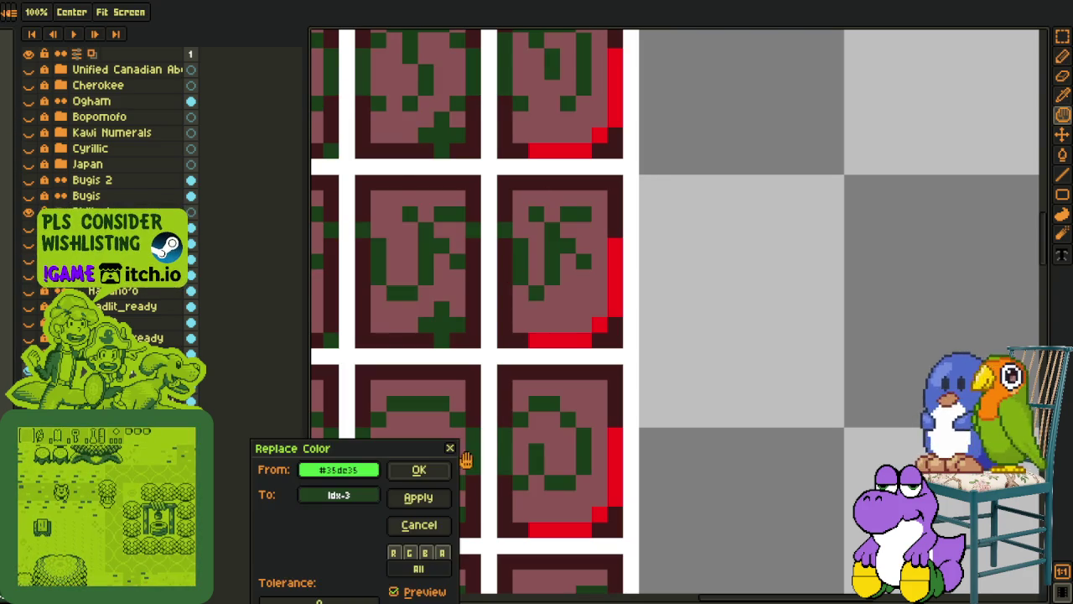
Recolour the bright green glyphs and the #FF0000 red tile marks to dark green
{"action": "left_click", "coordinate": [444, 470]}
{"action": "key", "text": "shift+r"}
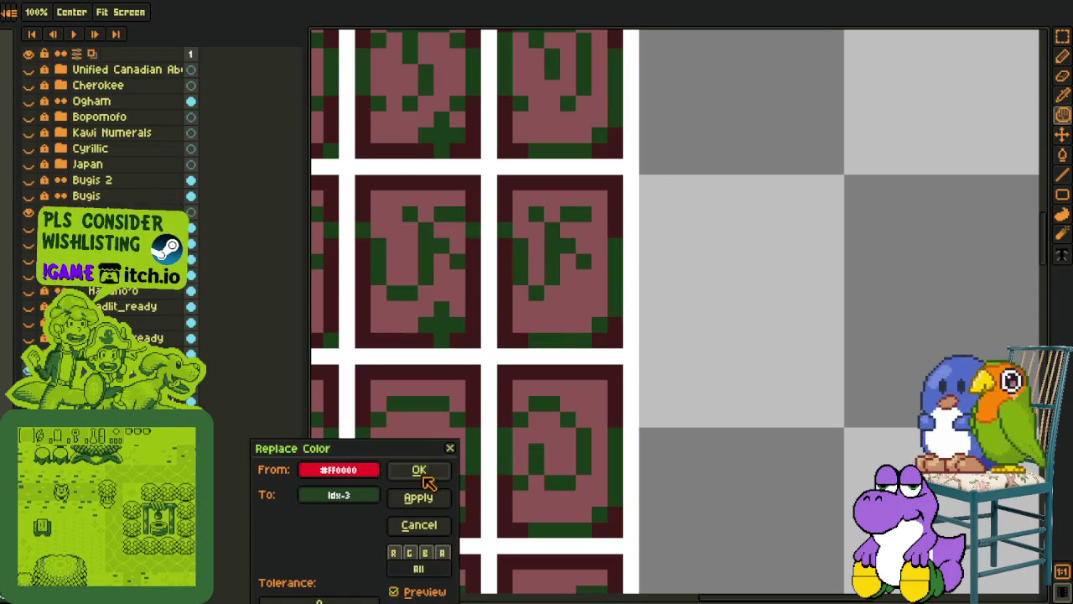
{"action": "left_click", "coordinate": [423, 471]}
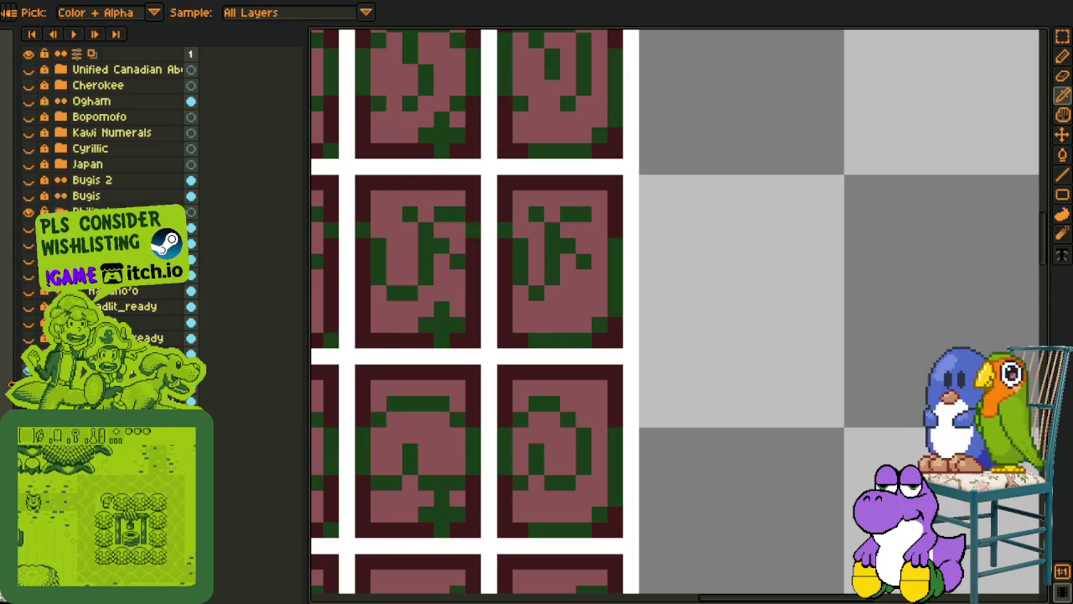
{"action": "scroll", "coordinate": [520, 324], "scroll_direction": "down", "scroll_amount": 2}
{"action": "scroll", "coordinate": [602, 307], "scroll_direction": "down", "scroll_amount": 1}
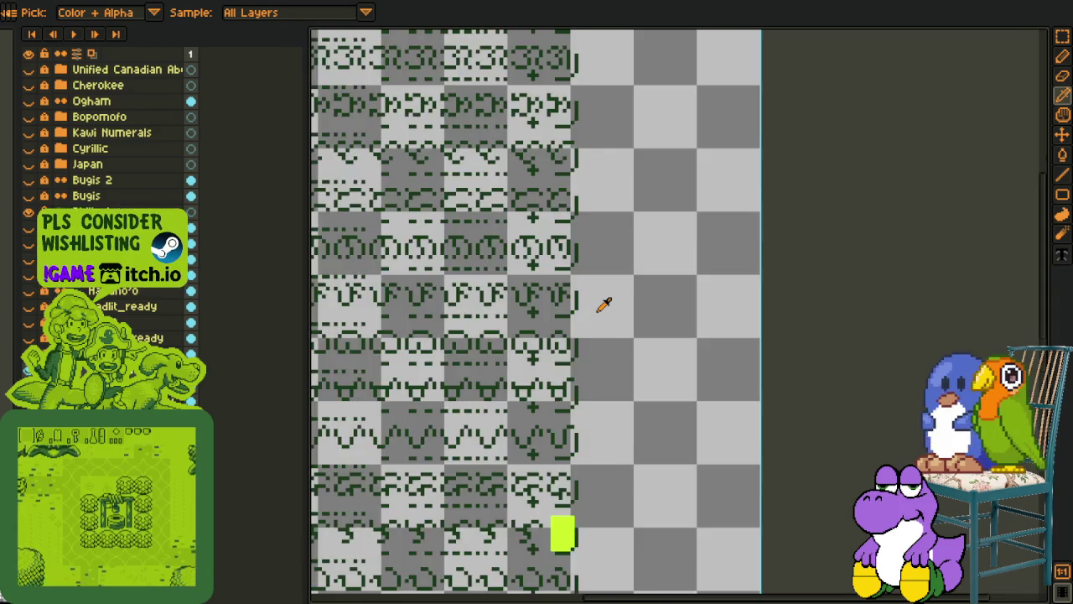
{"action": "scroll", "coordinate": [604, 307], "scroll_direction": "down", "scroll_amount": 1}
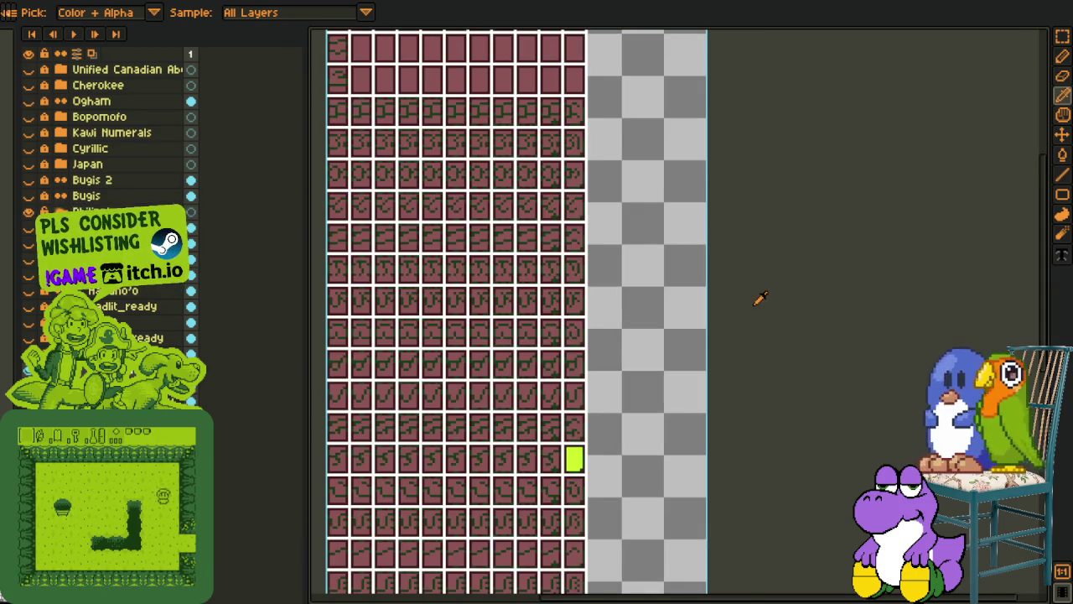
{"action": "scroll", "coordinate": [648, 436], "scroll_direction": "up", "scroll_amount": 2}
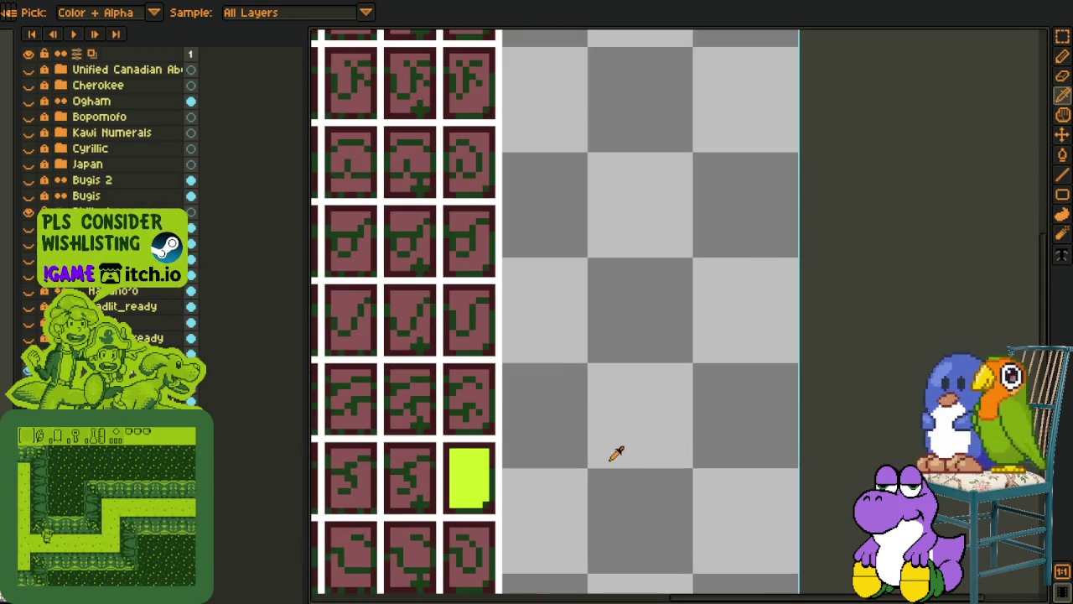
{"action": "left_click_drag", "start_coordinate": [616, 451], "coordinate": [757, 355]}
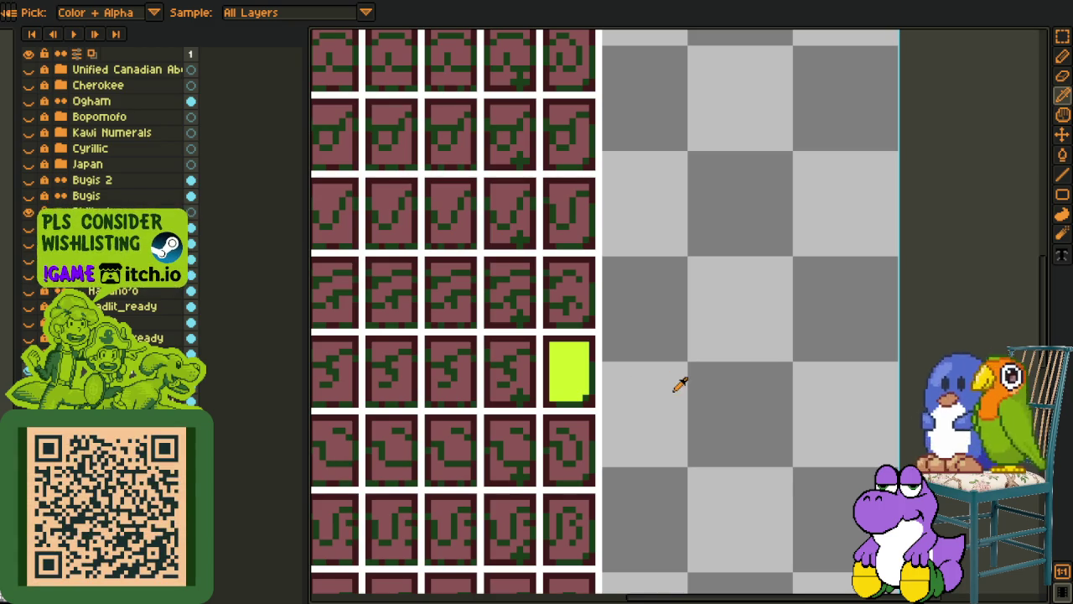
Marquee-select the glyph beside the lime tile and move it right onto empty canvas
{"action": "scroll", "coordinate": [571, 288], "scroll_direction": "up", "scroll_amount": 3}
{"action": "key", "text": "m"}
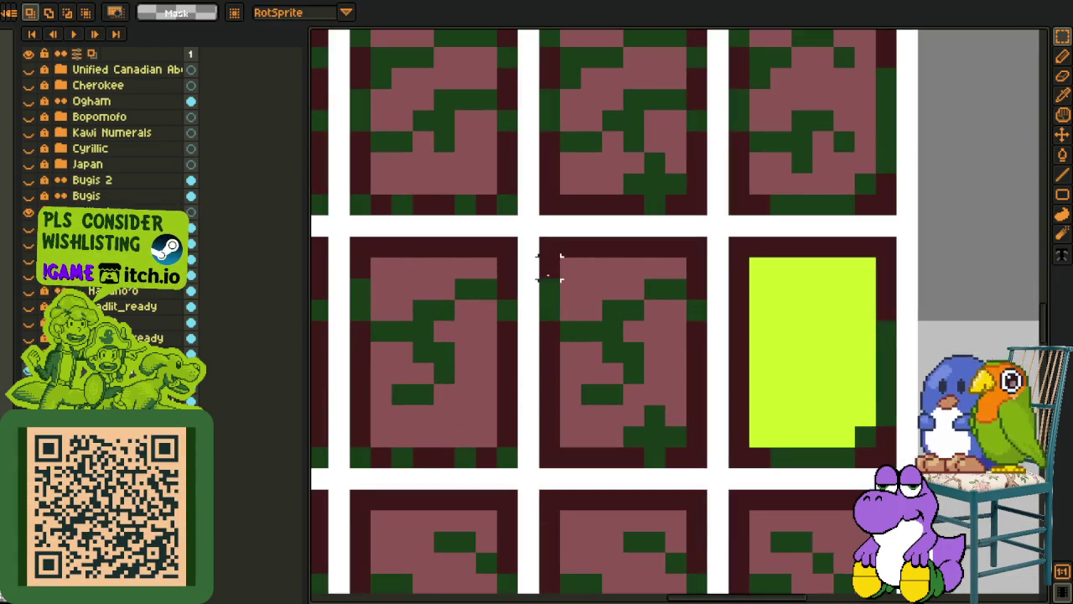
{"action": "left_click_drag", "start_coordinate": [549, 268], "coordinate": [704, 384]}
{"action": "left_click", "coordinate": [570, 289]}
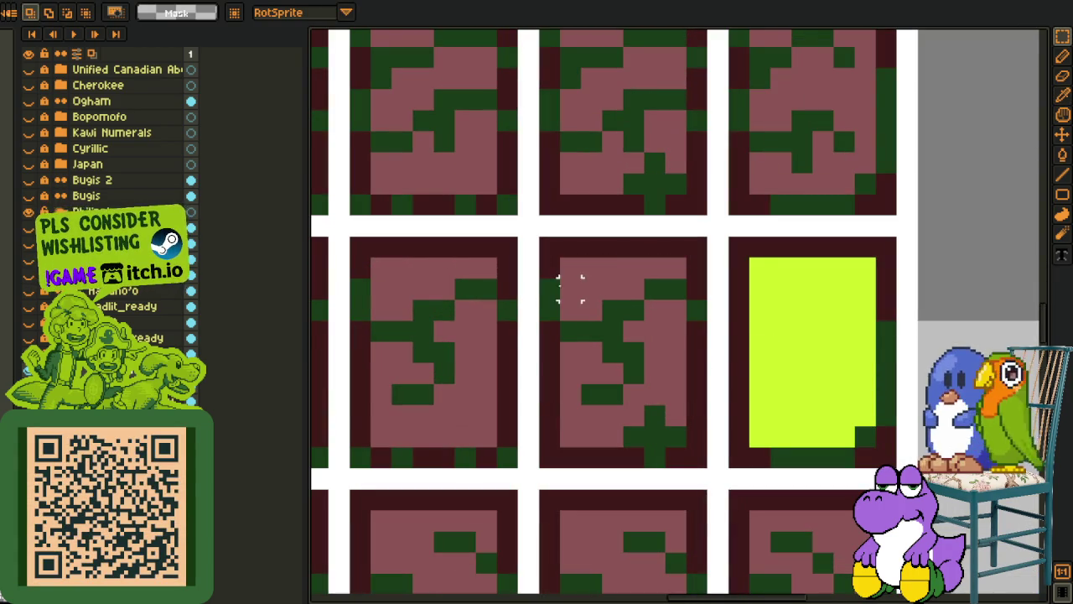
{"action": "left_click_drag", "start_coordinate": [539, 280], "coordinate": [709, 407]}
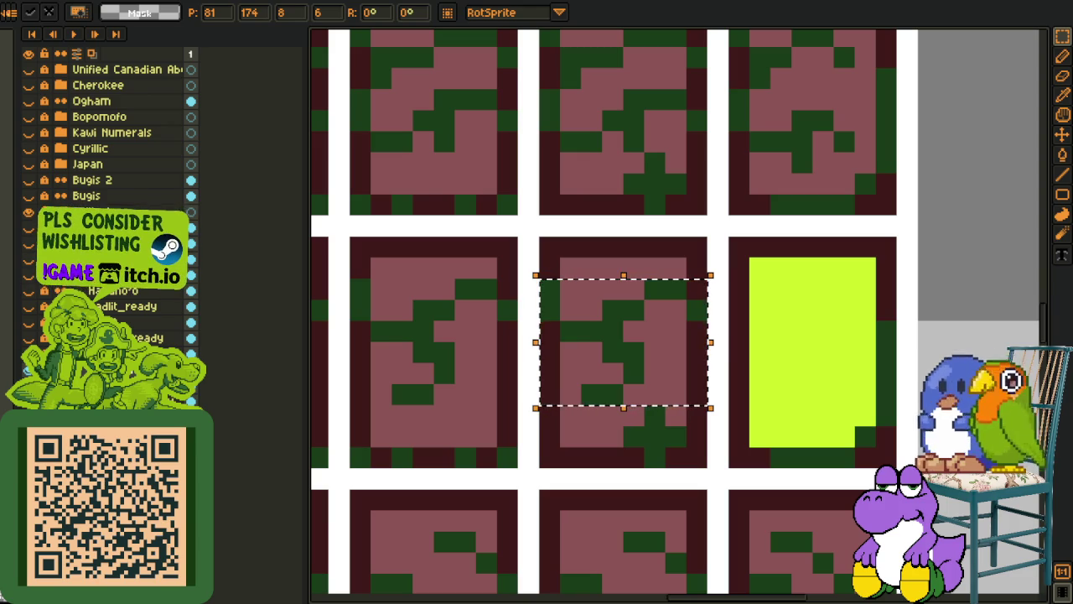
{"action": "scroll", "coordinate": [503, 307], "scroll_direction": "down", "scroll_amount": 2}
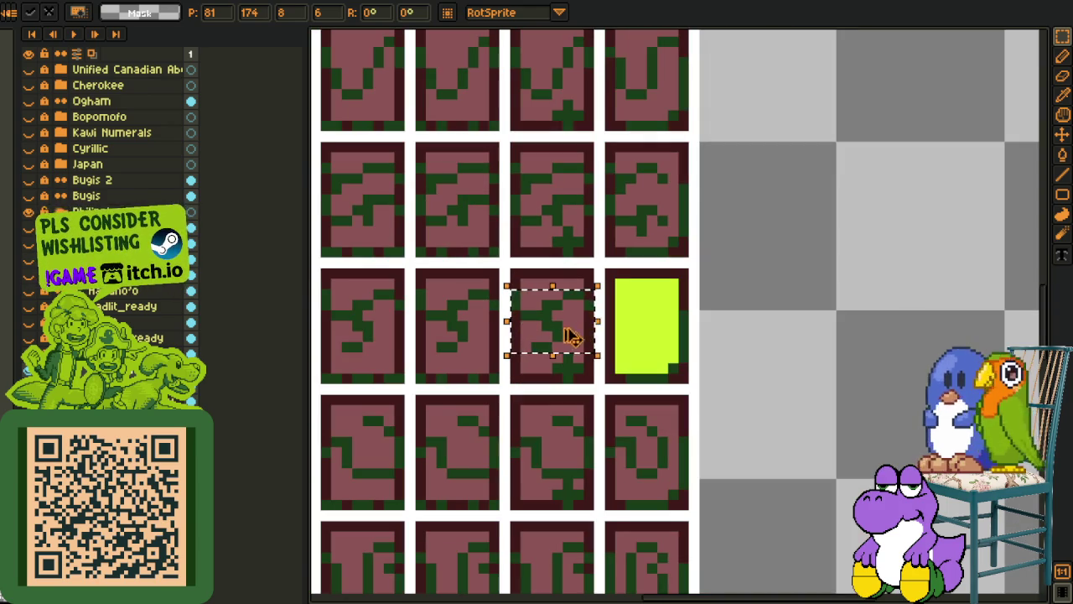
{"action": "key", "text": "Right"}
{"action": "key", "text": "Right"}
{"action": "key", "text": "Right"}
{"action": "key", "text": "Right"}
{"action": "key", "text": "Right"}
{"action": "key", "text": "Right"}
{"action": "key", "text": "Right"}
{"action": "key", "text": "Right"}
{"action": "key", "text": "Right"}
{"action": "key", "text": "Right"}
{"action": "key", "text": "Right"}
{"action": "key", "text": "Right"}
{"action": "key", "text": "Right"}
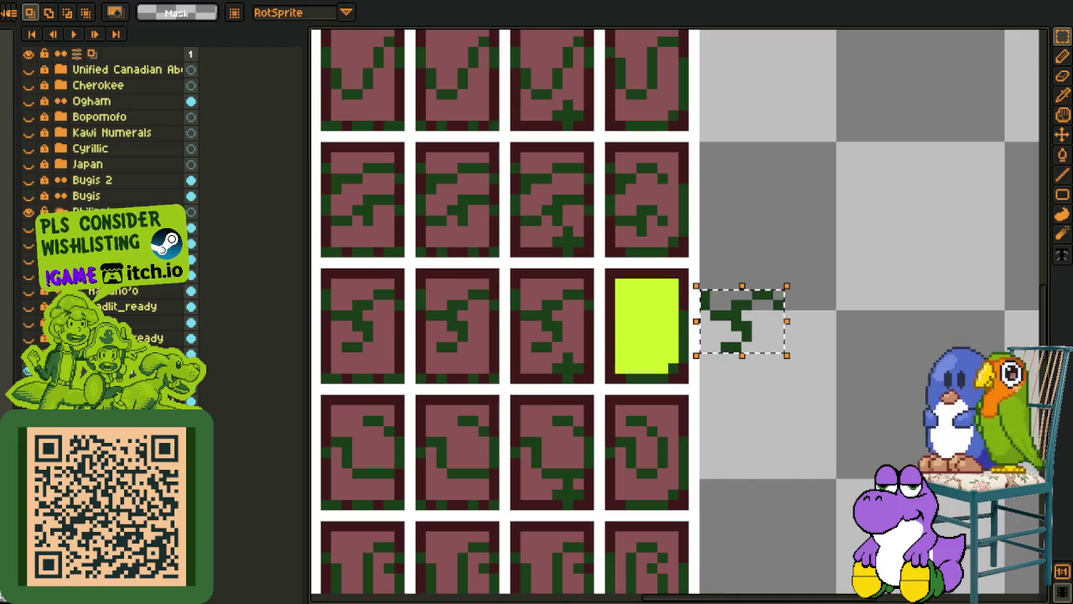
{"action": "left_click", "coordinate": [399, 473]}
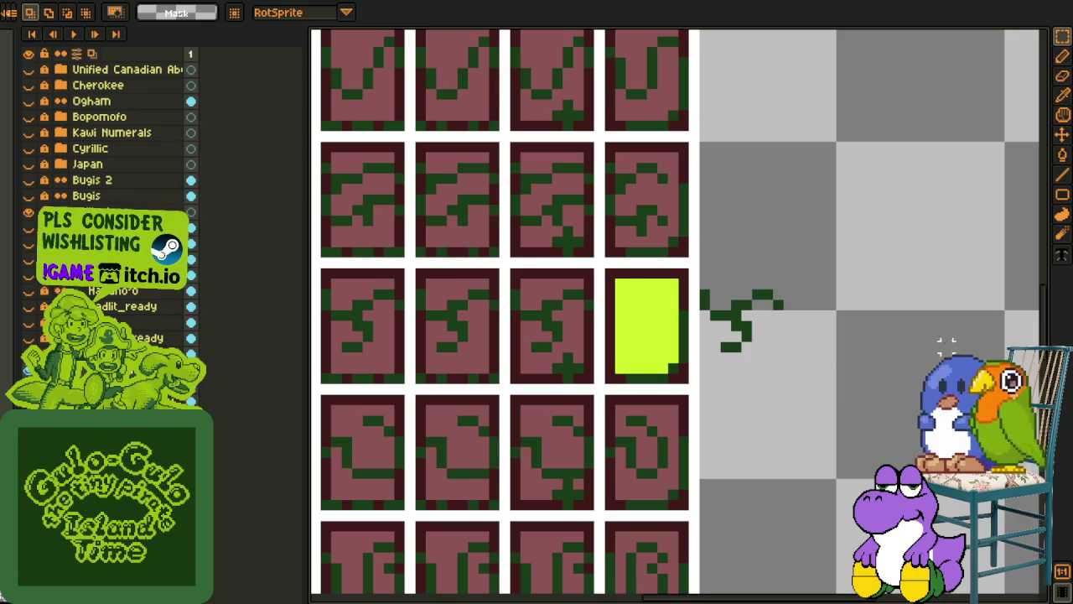
Cut the spare glyph right of the sheet and add a new layer
{"action": "scroll", "coordinate": [730, 335], "scroll_direction": "up", "scroll_amount": 1}
{"action": "left_click_drag", "start_coordinate": [682, 263], "coordinate": [847, 394]}
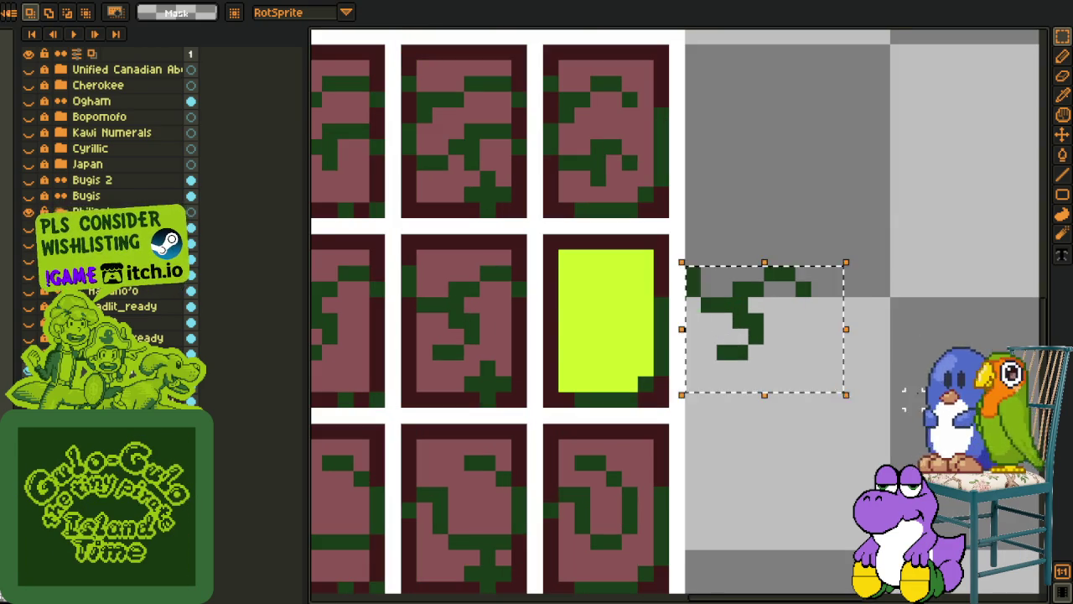
{"action": "key", "text": "Delete"}
{"action": "right_click", "coordinate": [99, 369]}
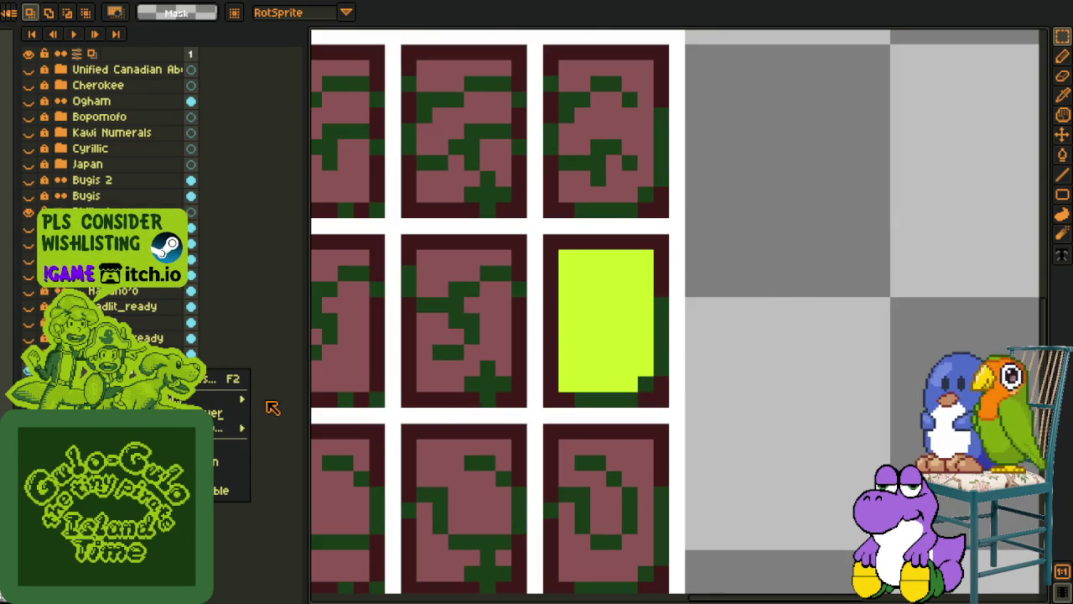
{"action": "left_click", "coordinate": [314, 398]}
Paste the glyph onto the new layer over the lime tile, nudge it left, and recolour it red
{"action": "key", "text": "ctrl+v"}
{"action": "key", "text": "Left"}
{"action": "key", "text": "Left"}
{"action": "key", "text": "Left"}
{"action": "key", "text": "Left"}
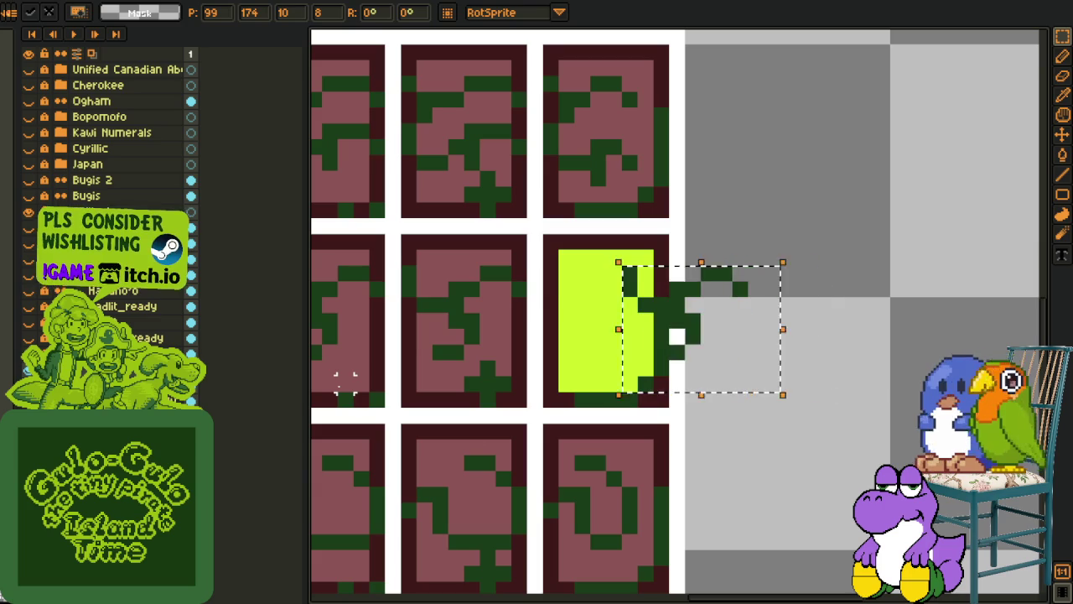
{"action": "key", "text": "Left"}
{"action": "key", "text": "Left"}
{"action": "key", "text": "Left"}
{"action": "key", "text": "Left"}
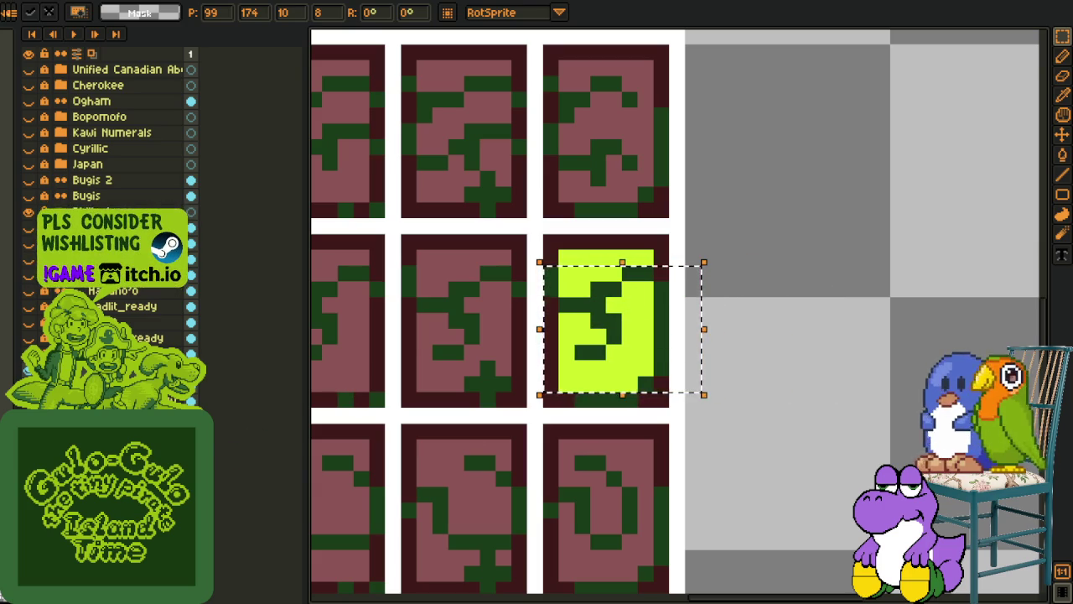
{"action": "scroll", "coordinate": [613, 318], "scroll_direction": "up", "scroll_amount": 1}
{"action": "key", "text": "u"}
{"action": "key", "text": "i"}
{"action": "key", "text": "shift+r"}
{"action": "left_click", "coordinate": [422, 467]}
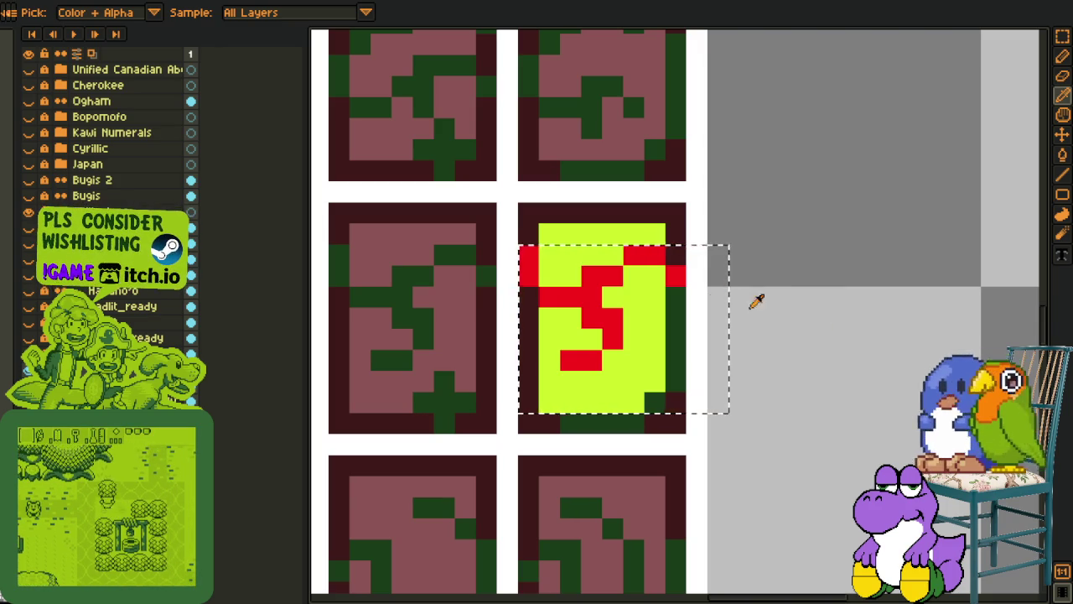
Shift the red glyph's top strokes into place with the rectangular marquee
{"action": "key", "text": "m"}
{"action": "key", "text": "ctrl+d"}
{"action": "key", "text": "ctrl+v"}
{"action": "left_click_drag", "start_coordinate": [710, 304], "coordinate": [693, 307]}
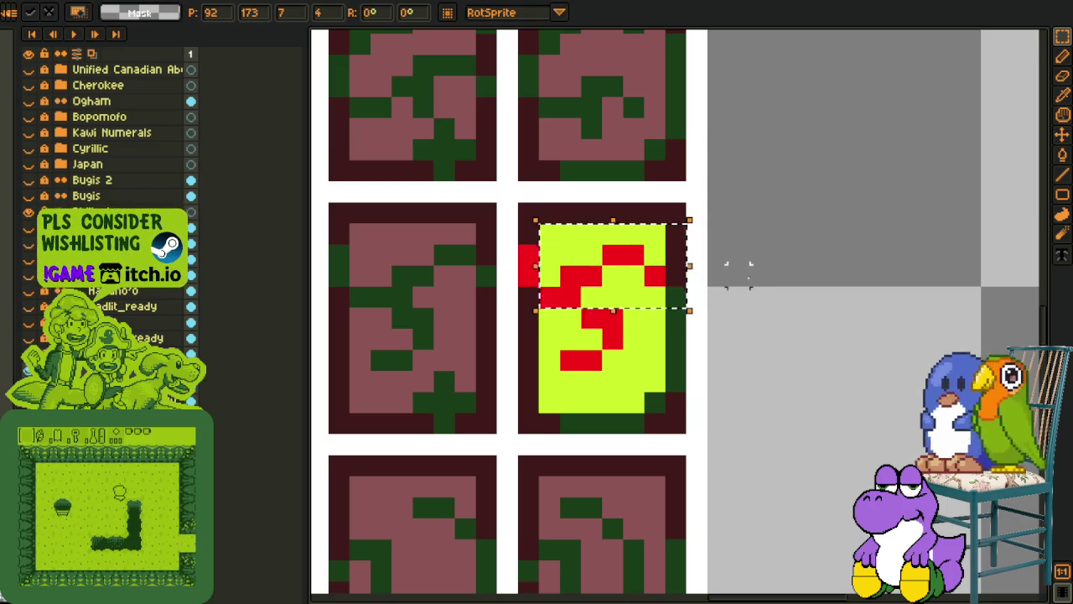
{"action": "key", "text": "ctrl+d"}
{"action": "key", "text": "e"}
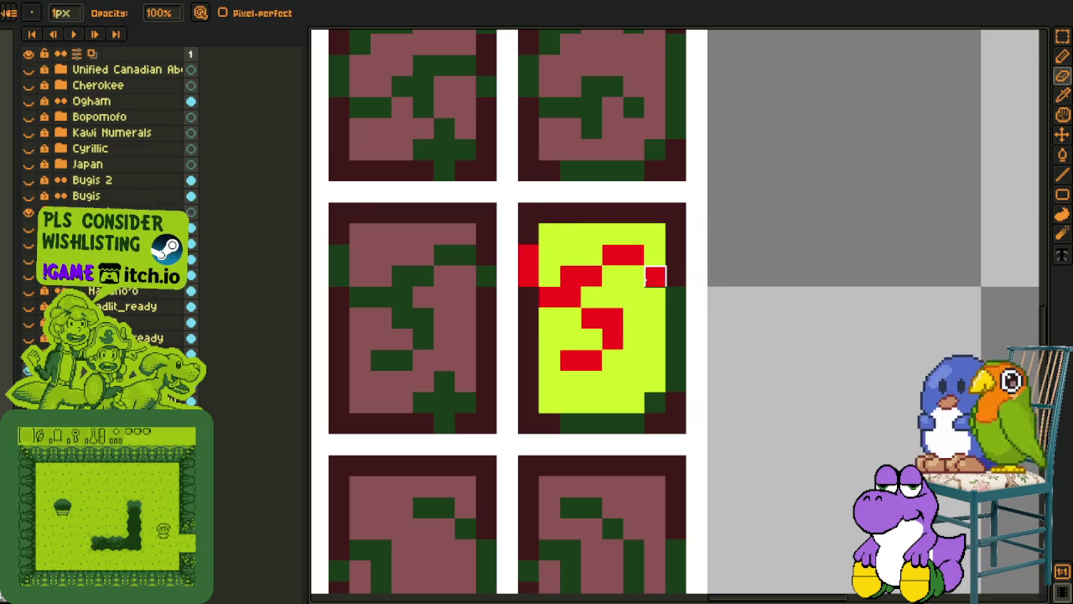
{"action": "scroll", "coordinate": [655, 277], "scroll_direction": "down", "scroll_amount": 4}
{"action": "scroll", "coordinate": [697, 304], "scroll_direction": "up", "scroll_amount": 1}
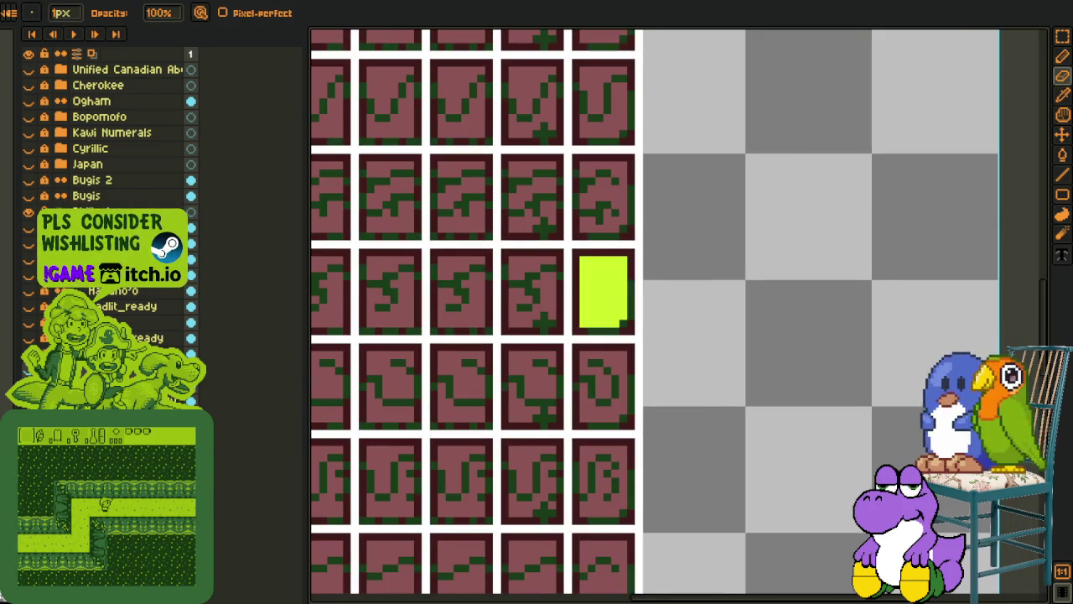
Paint-bucket the lime tile's dark border with lime and show the red glyph layer again
{"action": "key", "text": "o"}
{"action": "scroll", "coordinate": [633, 277], "scroll_direction": "up", "scroll_amount": 3}
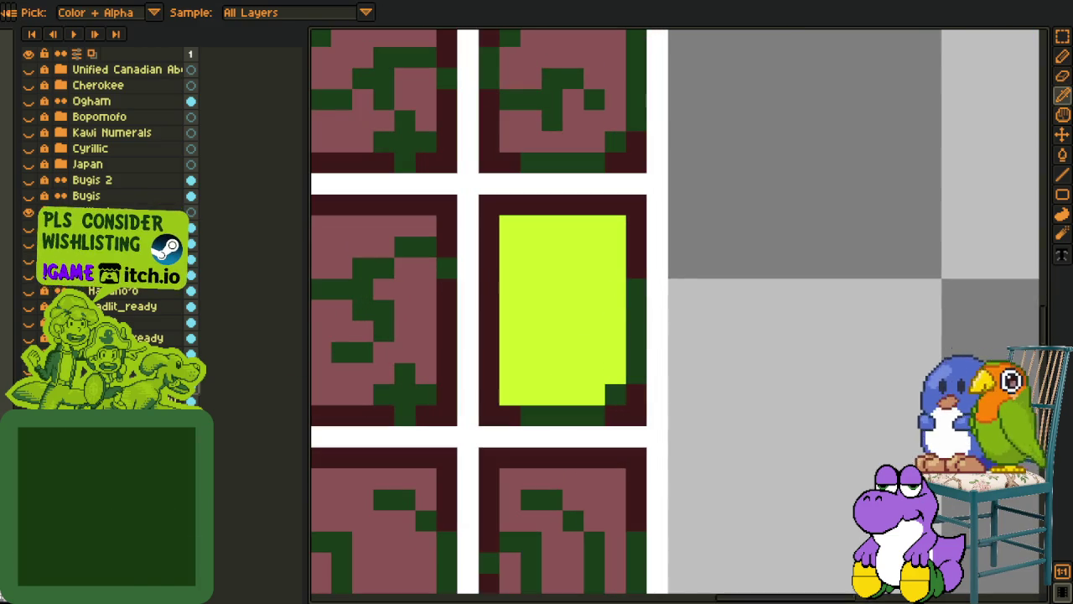
{"action": "key", "text": "g"}
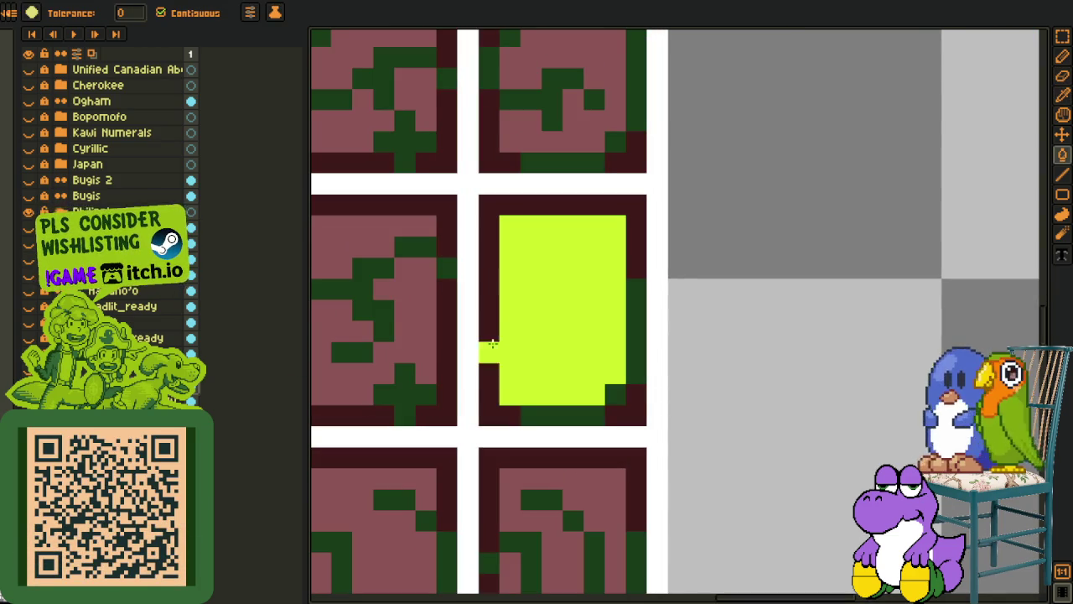
{"action": "left_click", "coordinate": [489, 361]}
{"action": "left_click", "coordinate": [615, 416]}
{"action": "left_click", "coordinate": [637, 405]}
{"action": "key", "text": "i"}
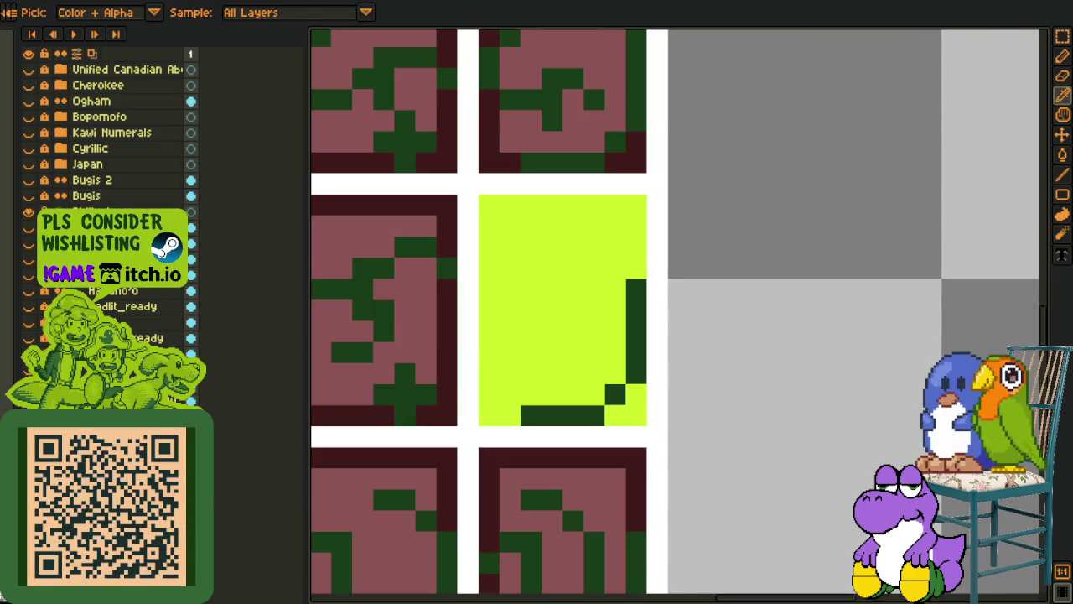
{"action": "key", "text": "ctrl+v"}
{"action": "scroll", "coordinate": [651, 277], "scroll_direction": "down", "scroll_amount": 2}
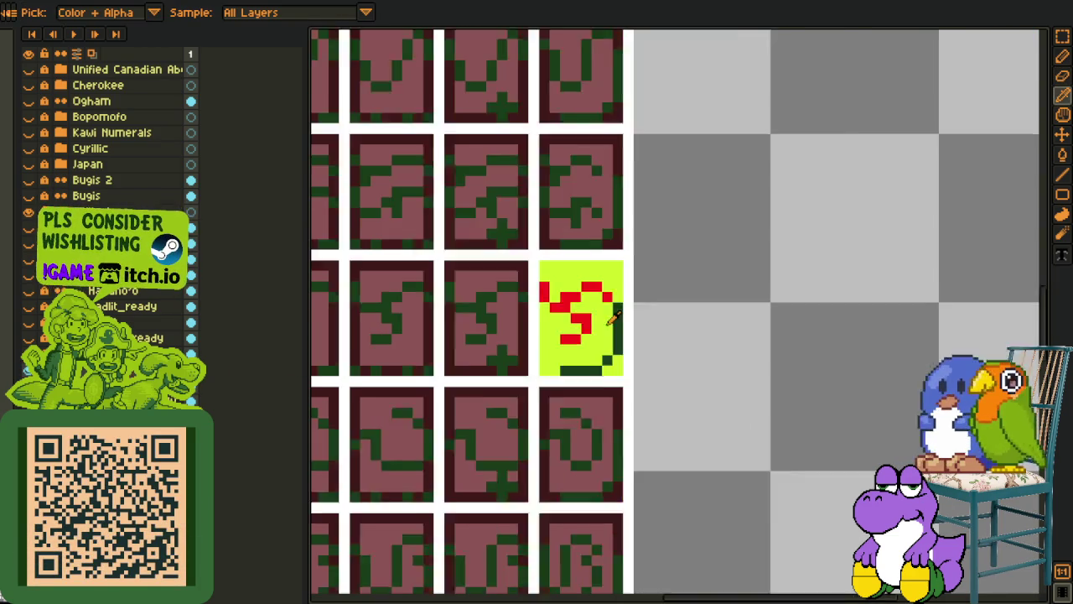
{"action": "scroll", "coordinate": [651, 277], "scroll_direction": "down", "scroll_amount": 1}
{"action": "scroll", "coordinate": [651, 277], "scroll_direction": "down", "scroll_amount": 1}
{"action": "scroll", "coordinate": [650, 277], "scroll_direction": "down", "scroll_amount": 1}
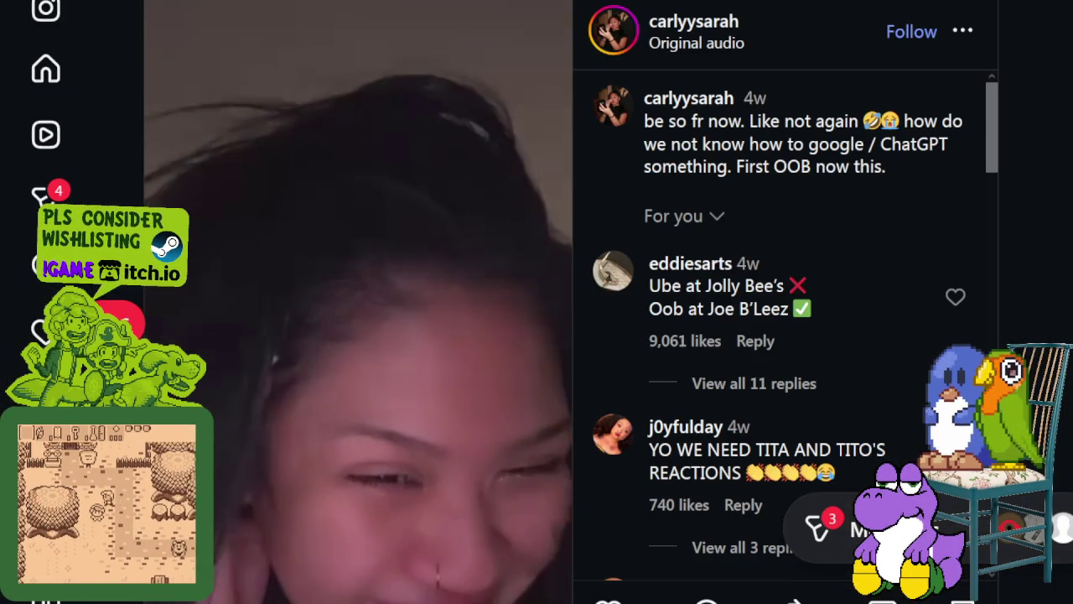
Pause and resume the reel while browsing its comments, then reload the post with F5
{"action": "left_click", "coordinate": [375, 402]}
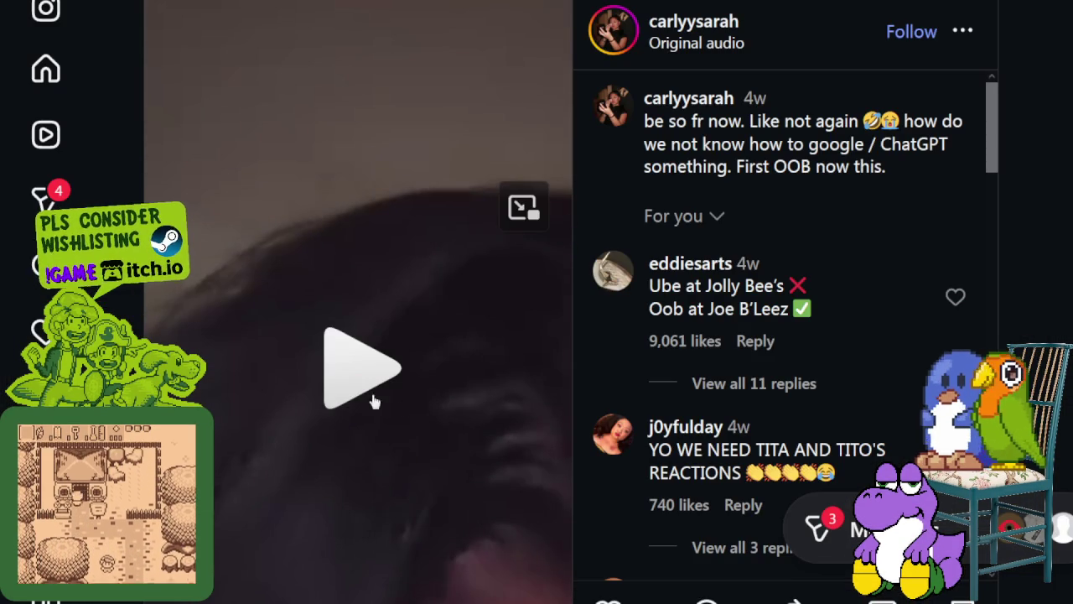
{"action": "scroll", "coordinate": [405, 403], "scroll_direction": "down", "scroll_amount": 2}
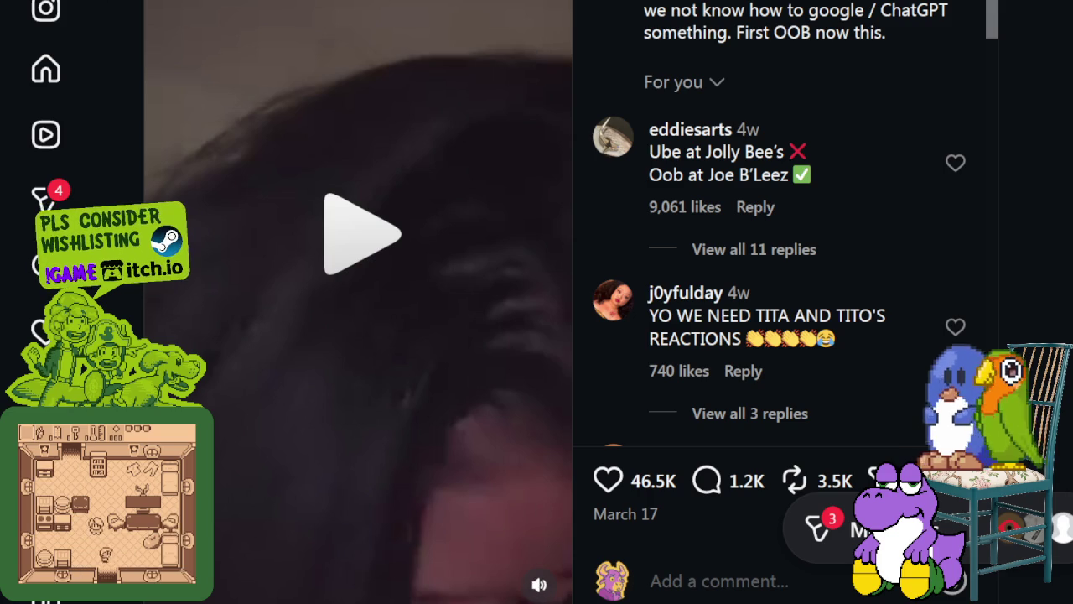
{"action": "scroll", "coordinate": [312, 138], "scroll_direction": "up", "scroll_amount": 2}
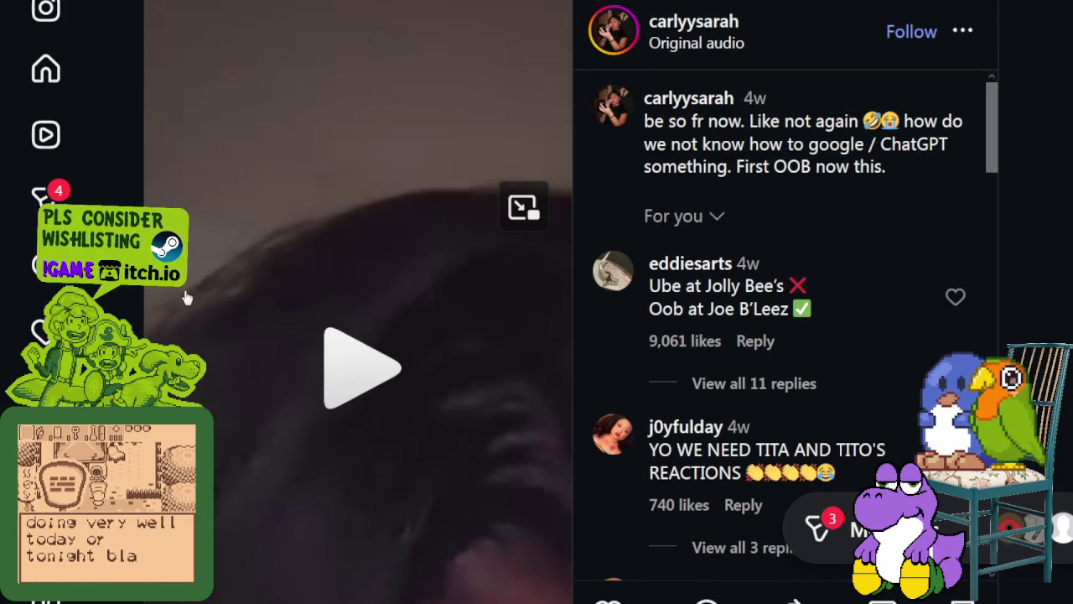
{"action": "left_click", "coordinate": [356, 366]}
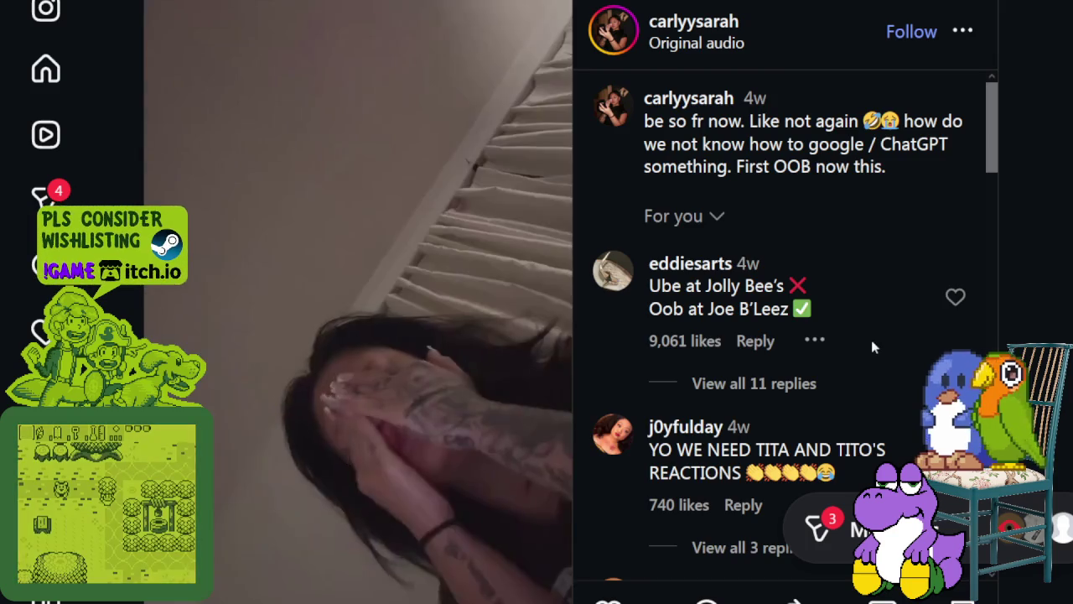
{"action": "scroll", "coordinate": [871, 339], "scroll_direction": "down", "scroll_amount": 2}
{"action": "scroll", "coordinate": [587, 378], "scroll_direction": "down", "scroll_amount": 2}
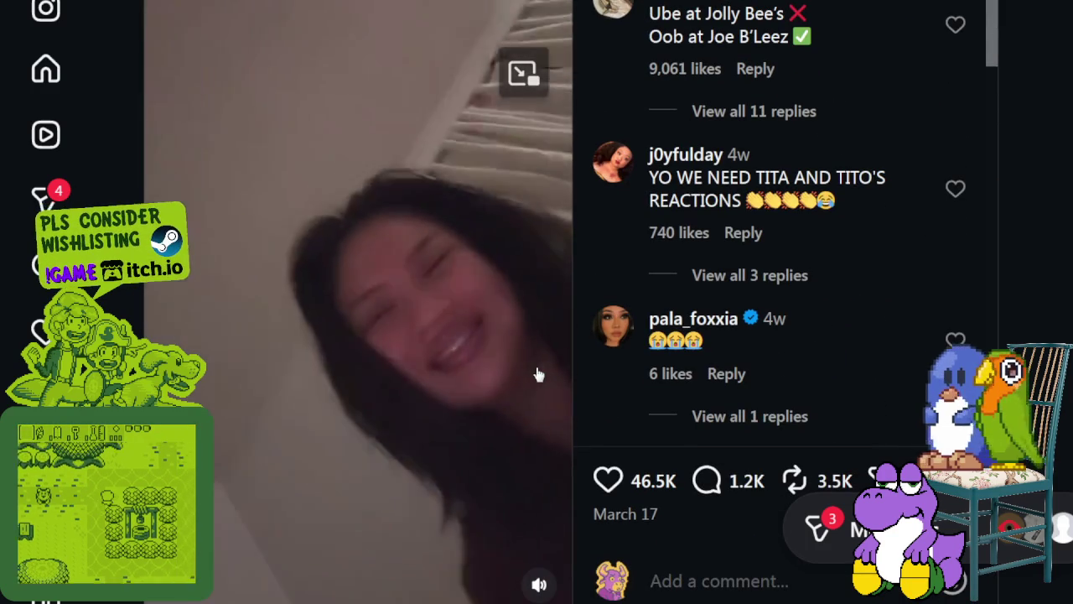
{"action": "left_click", "coordinate": [490, 418]}
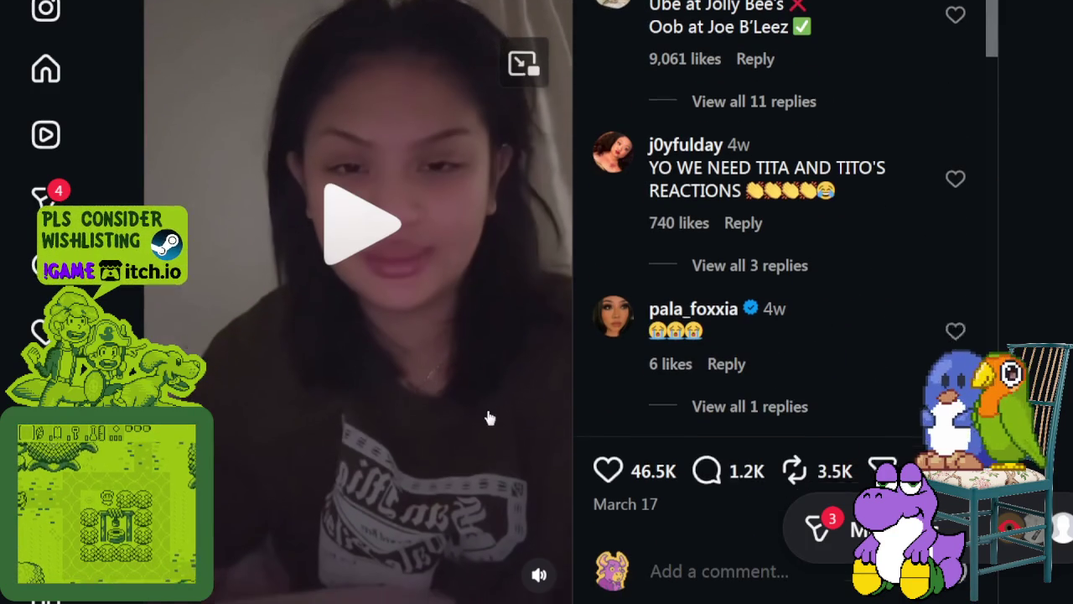
{"action": "scroll", "coordinate": [489, 417], "scroll_direction": "down", "scroll_amount": 2}
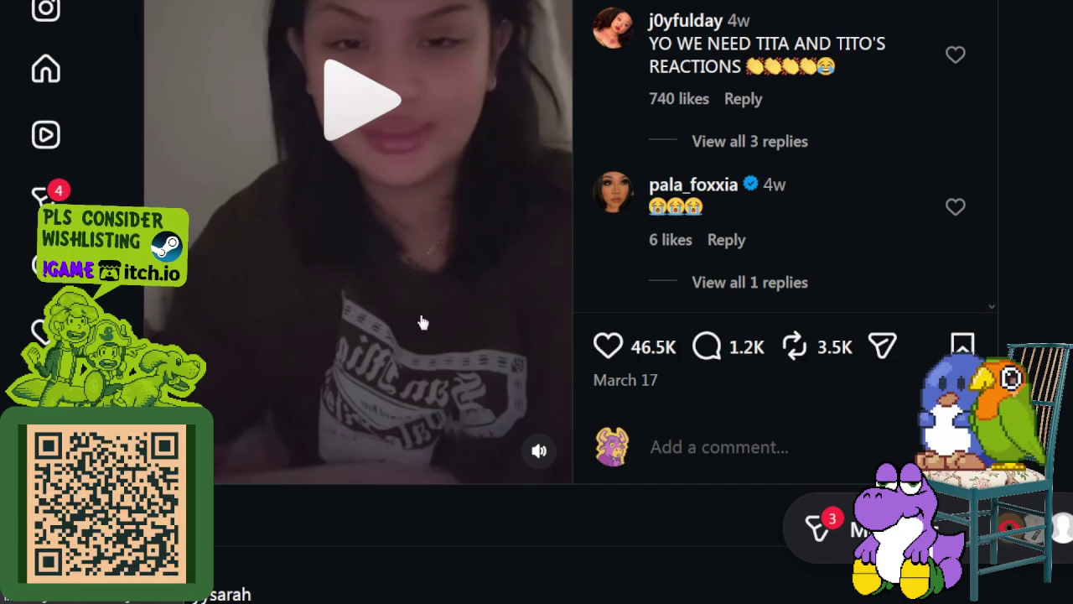
{"action": "key", "text": "F5"}
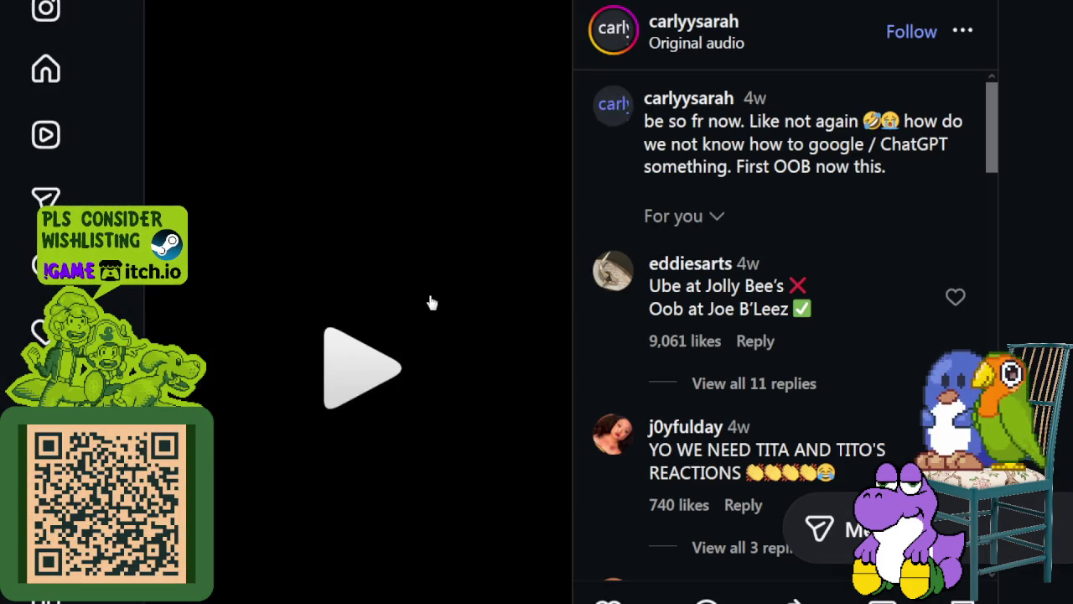
Unmute the reel, pause and resume it, then reload the post page with F5
{"action": "scroll", "coordinate": [512, 388], "scroll_direction": "down", "scroll_amount": 2}
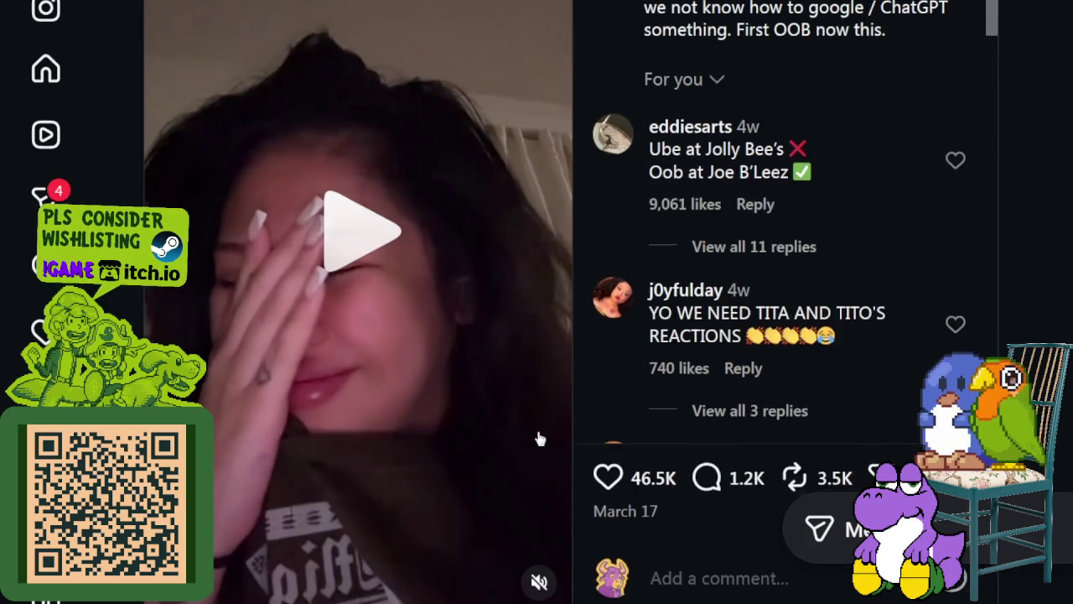
{"action": "scroll", "coordinate": [546, 472], "scroll_direction": "down", "scroll_amount": 2}
{"action": "left_click", "coordinate": [537, 454]}
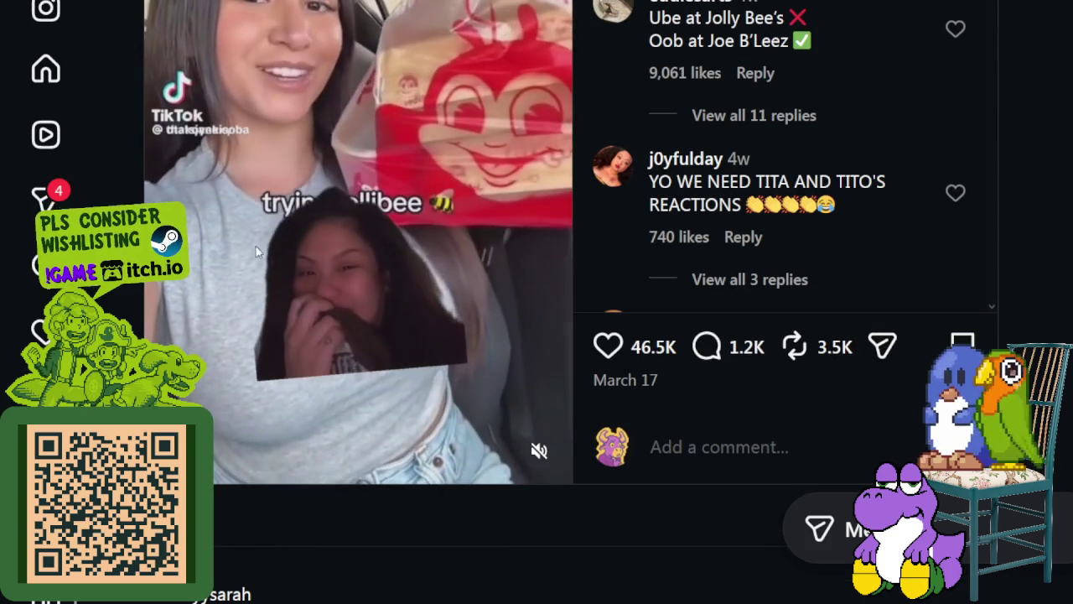
{"action": "left_click", "coordinate": [366, 319]}
{"action": "scroll", "coordinate": [469, 332], "scroll_direction": "up", "scroll_amount": 2}
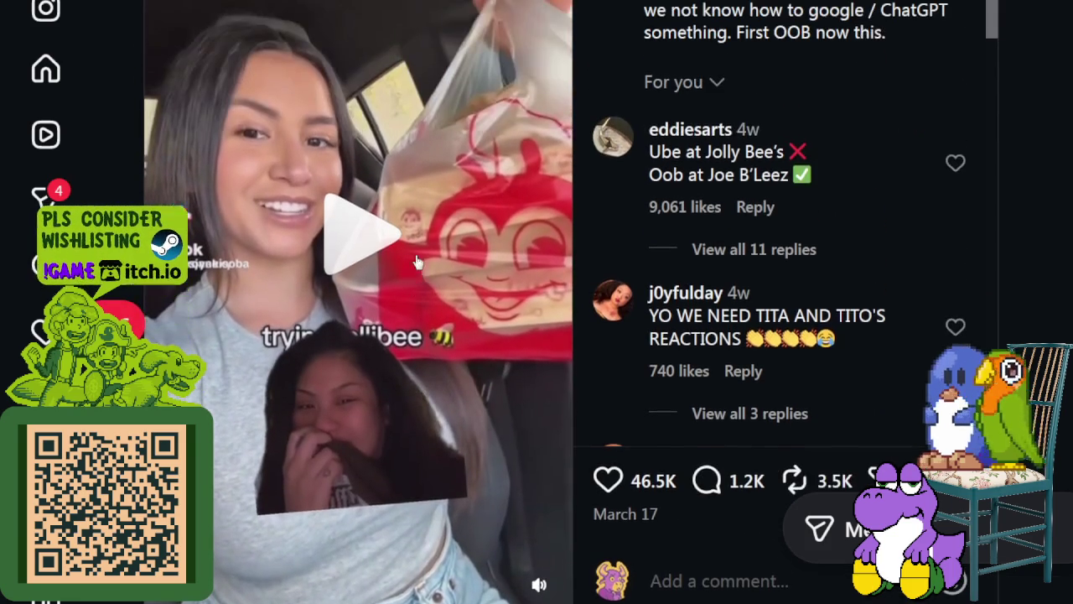
{"action": "left_click", "coordinate": [366, 257]}
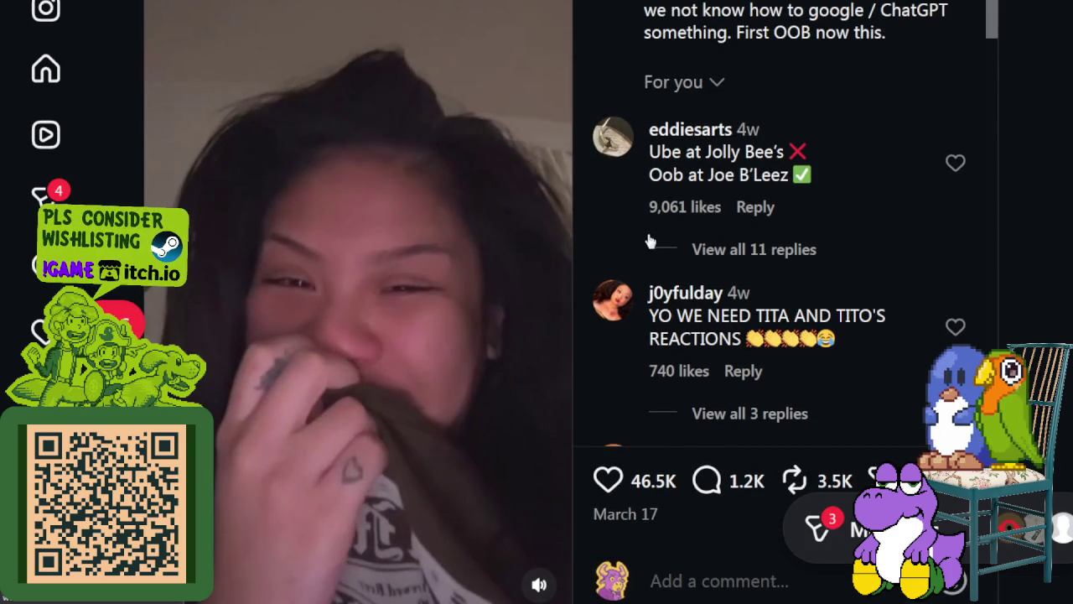
{"action": "scroll", "coordinate": [240, 227], "scroll_direction": "down", "scroll_amount": 2}
{"action": "left_click", "coordinate": [256, 249]}
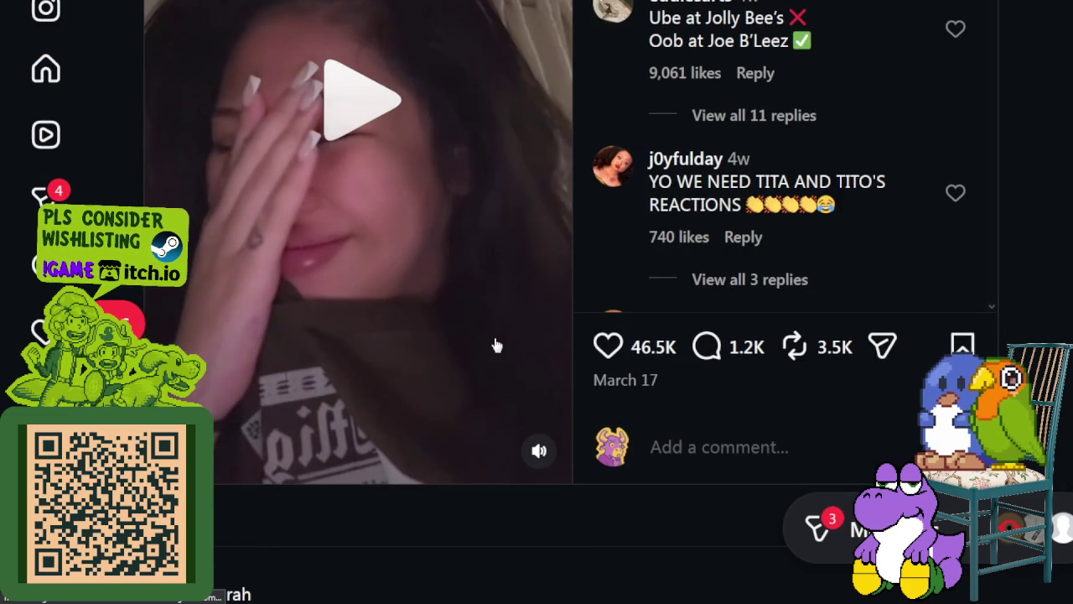
{"action": "key", "text": "F5"}
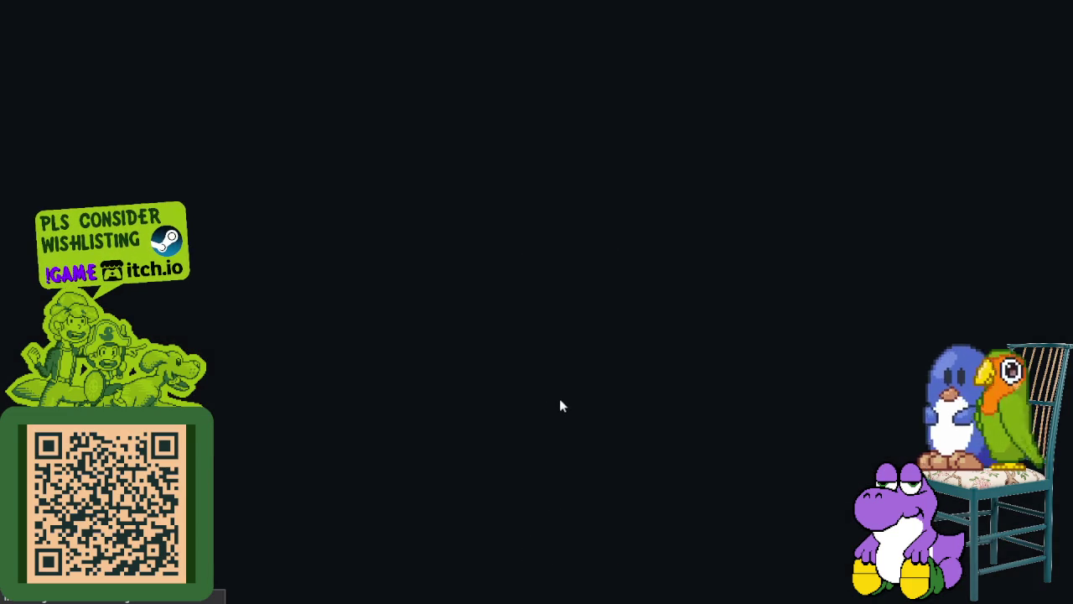
Pause and resume the reloaded reel several times, selecting some words in a comment
{"action": "scroll", "coordinate": [562, 398], "scroll_direction": "down", "scroll_amount": 3}
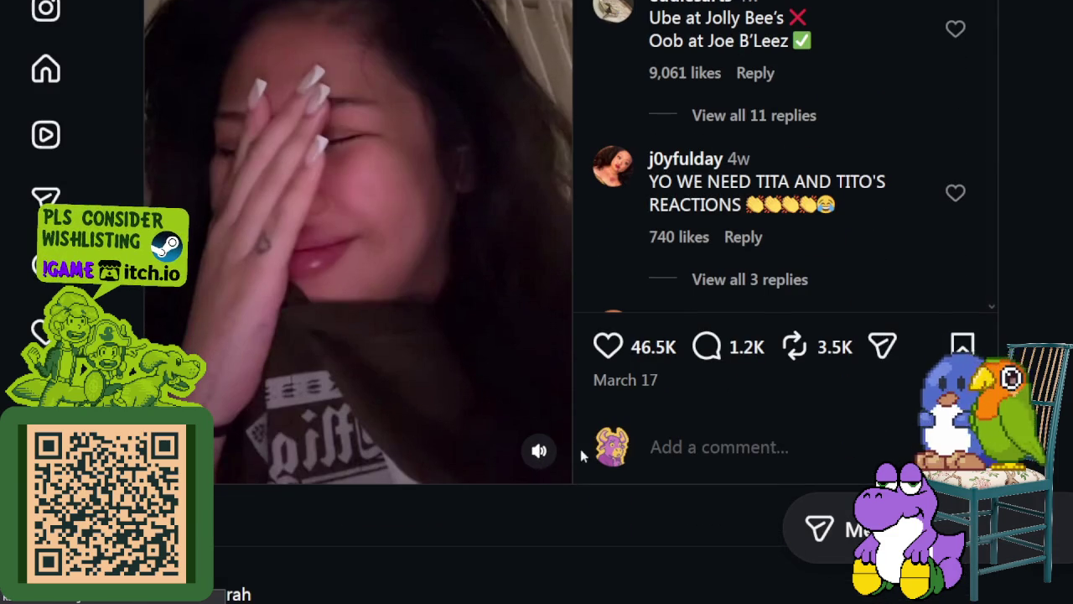
{"action": "scroll", "coordinate": [433, 317], "scroll_direction": "up", "scroll_amount": 2}
{"action": "left_click", "coordinate": [433, 316]}
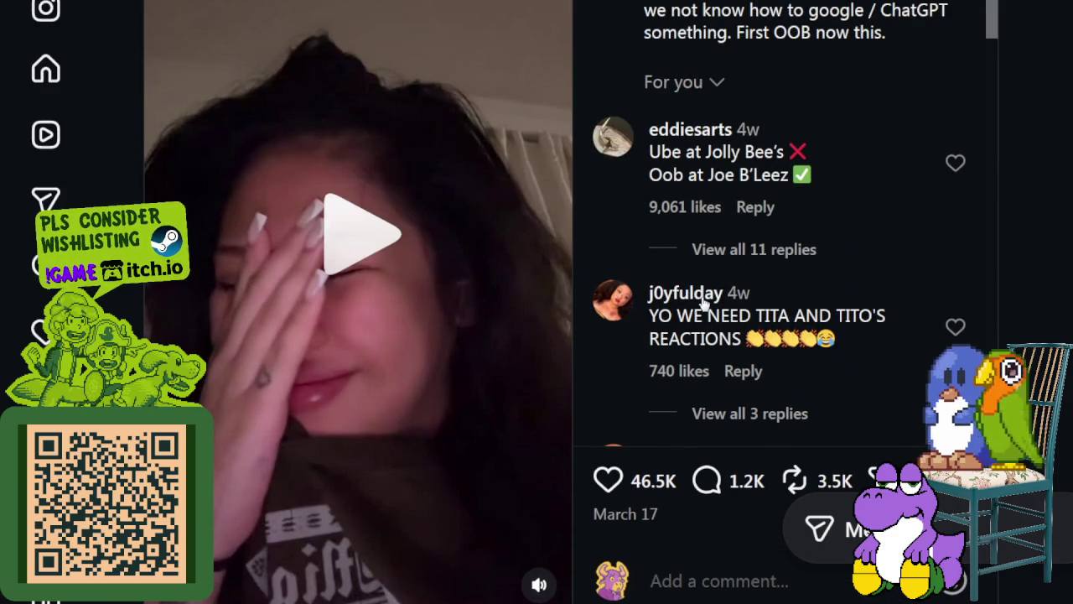
{"action": "left_click", "coordinate": [338, 265]}
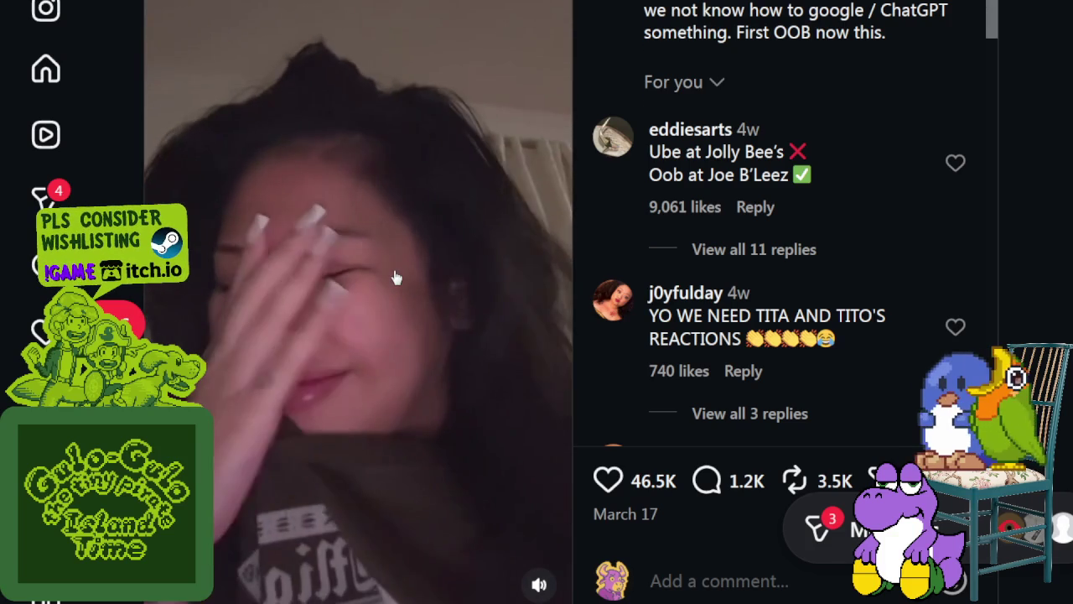
{"action": "left_click", "coordinate": [409, 277]}
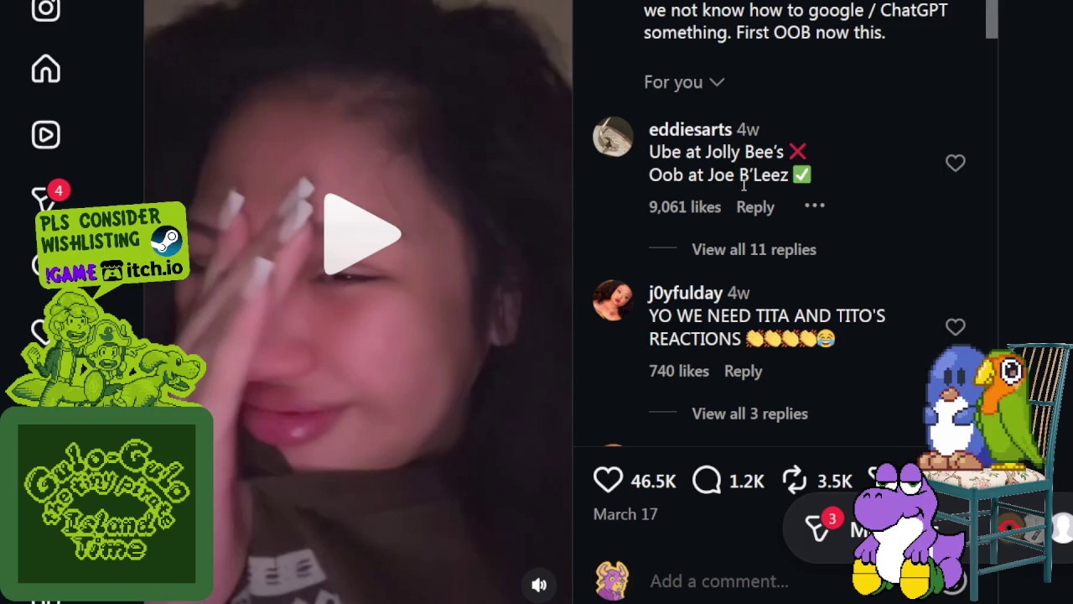
{"action": "left_click_drag", "start_coordinate": [699, 176], "coordinate": [811, 176]}
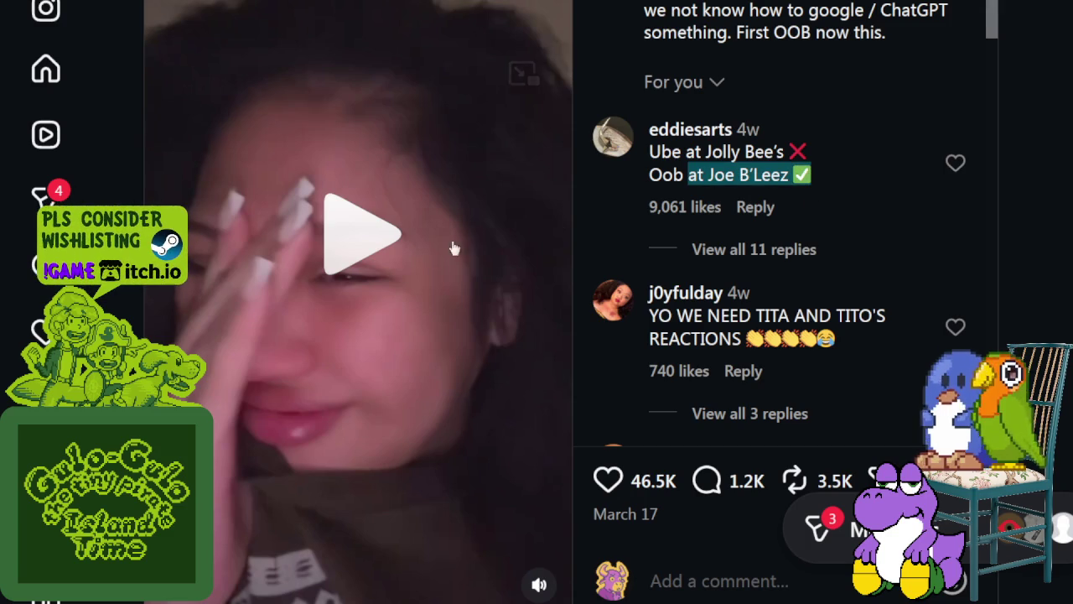
{"action": "left_click", "coordinate": [415, 251]}
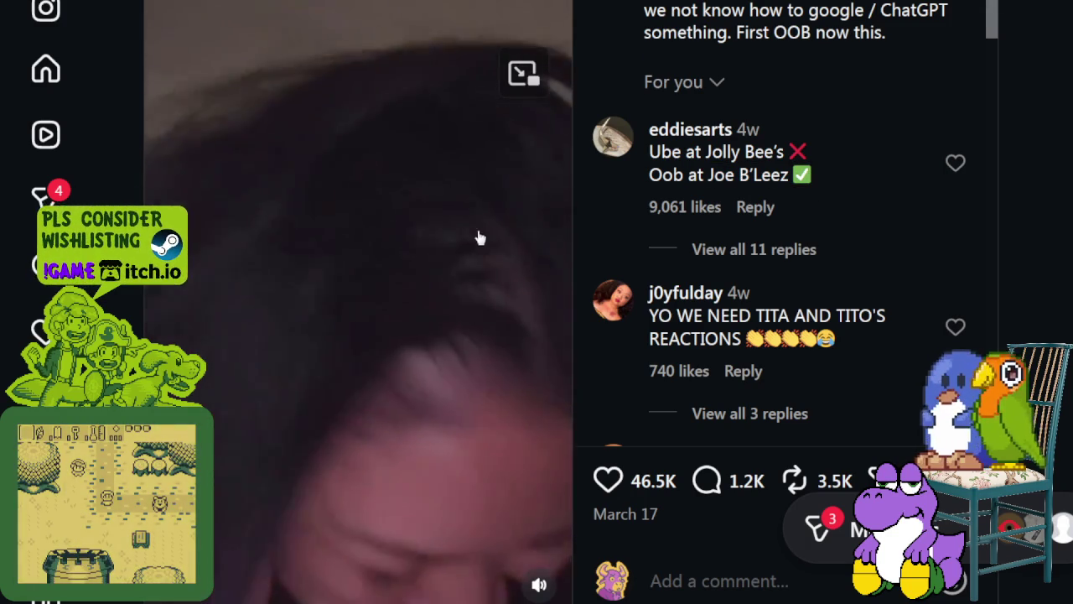
{"action": "left_click", "coordinate": [470, 239]}
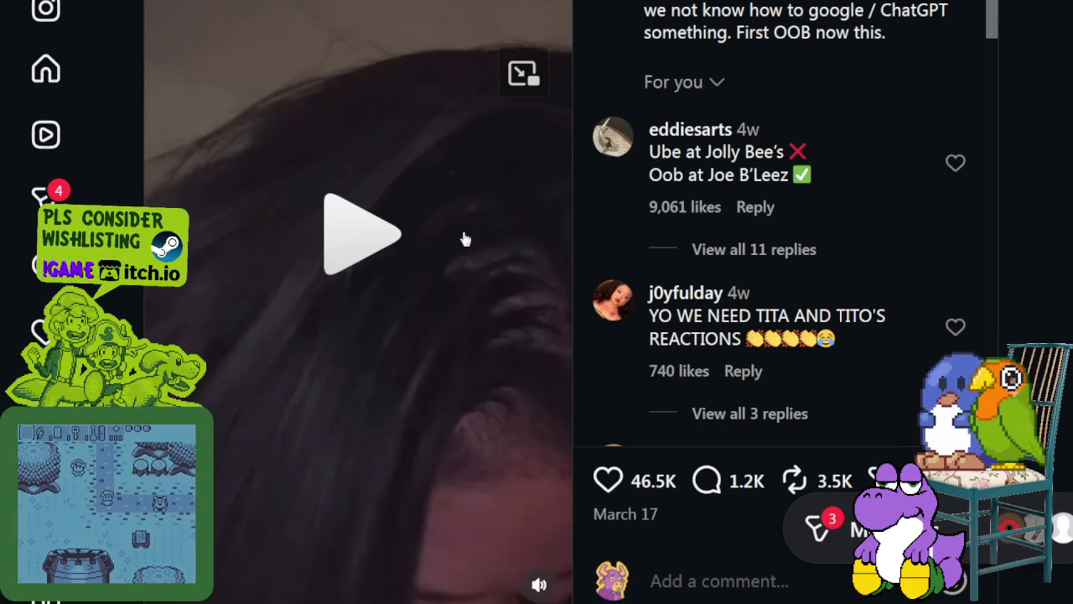
{"action": "left_click", "coordinate": [465, 240]}
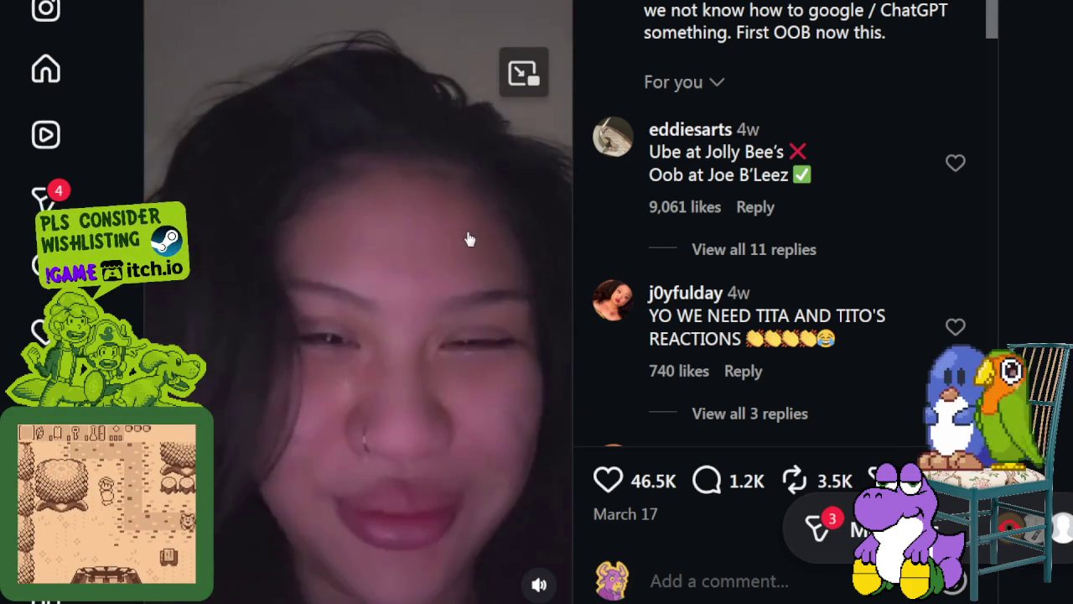
{"action": "scroll", "coordinate": [480, 239], "scroll_direction": "down", "scroll_amount": 1}
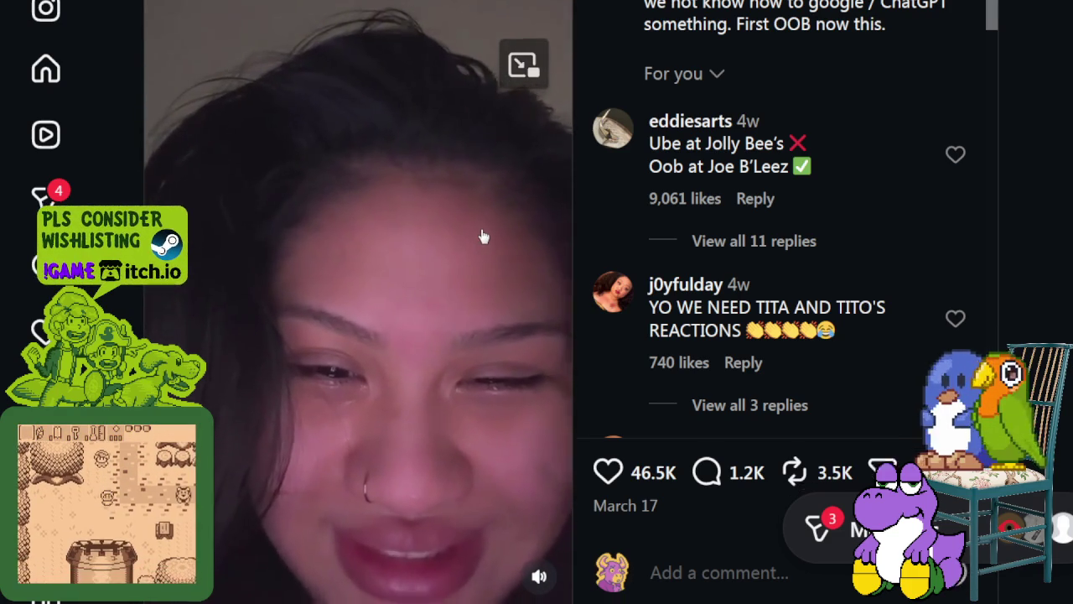
{"action": "scroll", "coordinate": [738, 234], "scroll_direction": "down", "scroll_amount": 2}
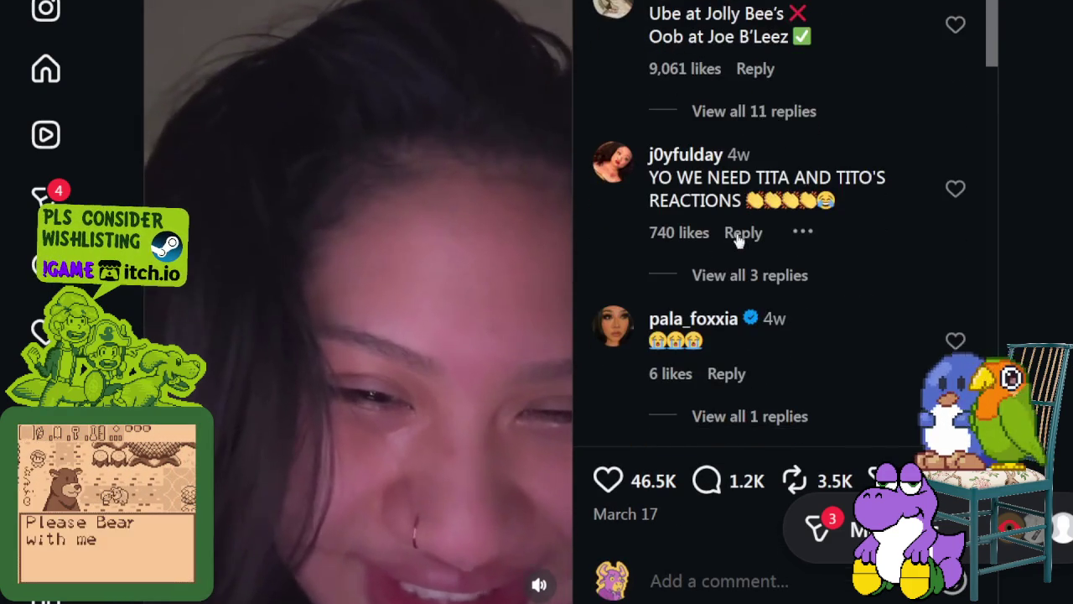
Scroll down the reel's comments, pause the reel, then scroll back up
{"action": "scroll", "coordinate": [738, 234], "scroll_direction": "down", "scroll_amount": 2}
{"action": "scroll", "coordinate": [738, 237], "scroll_direction": "down", "scroll_amount": 2}
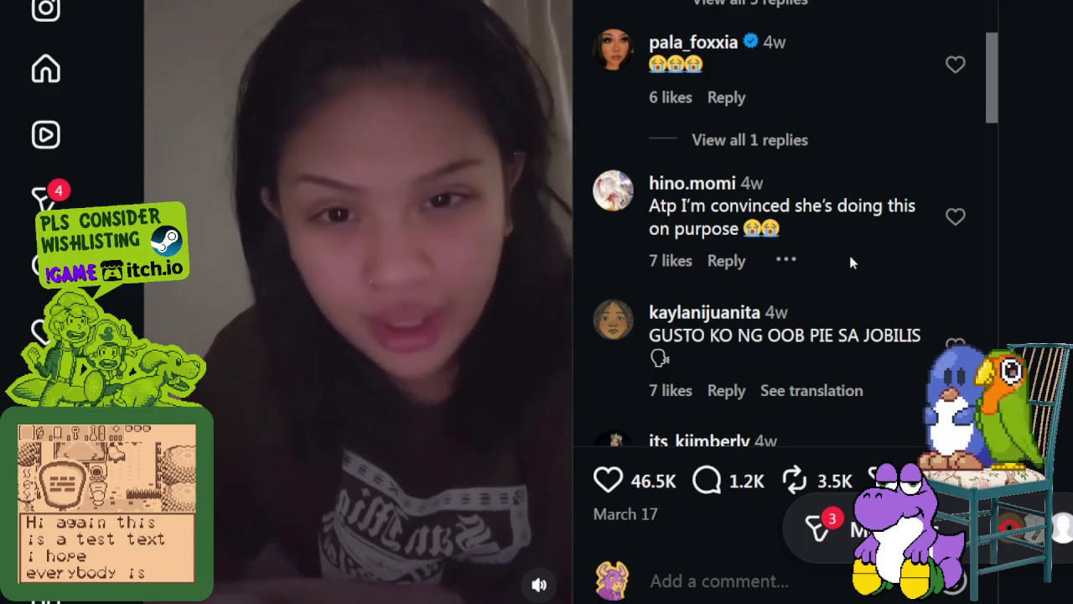
{"action": "mouse_move", "coordinate": [780, 217]}
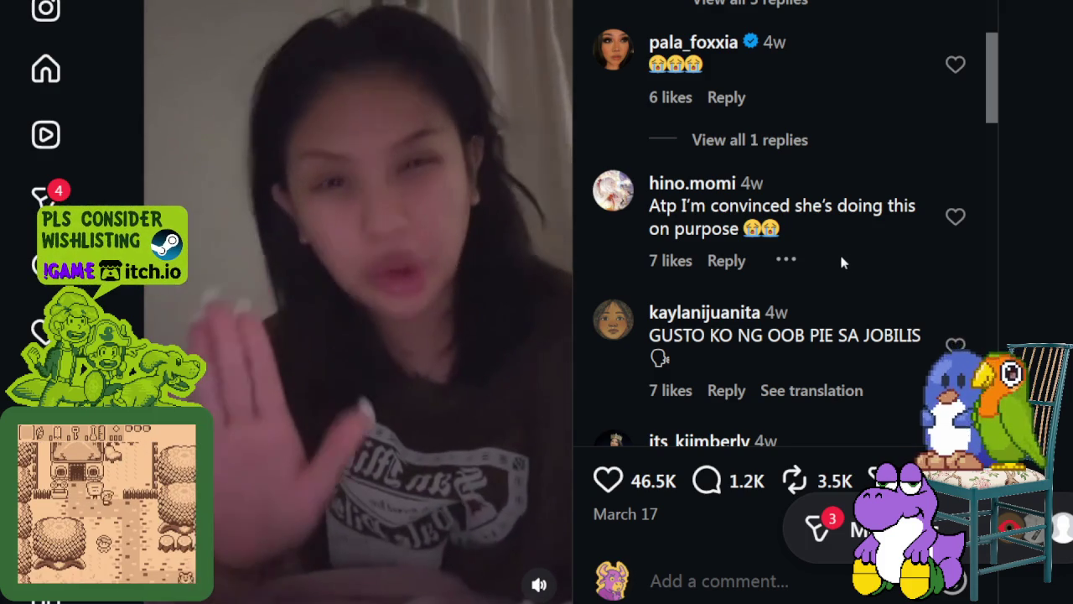
{"action": "scroll", "coordinate": [843, 263], "scroll_direction": "down", "scroll_amount": 2}
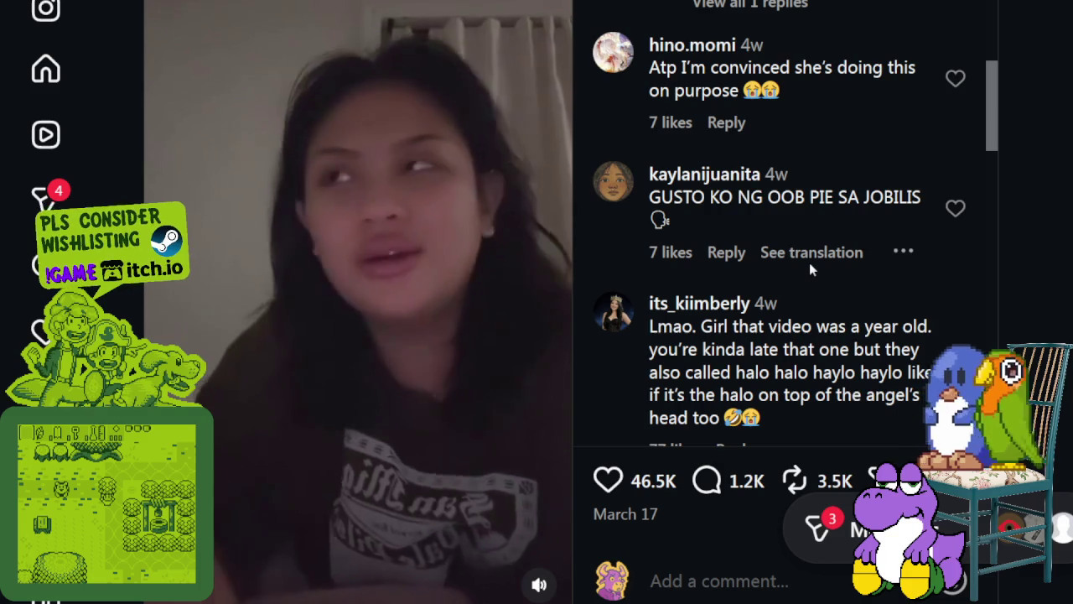
{"action": "mouse_move", "coordinate": [386, 300]}
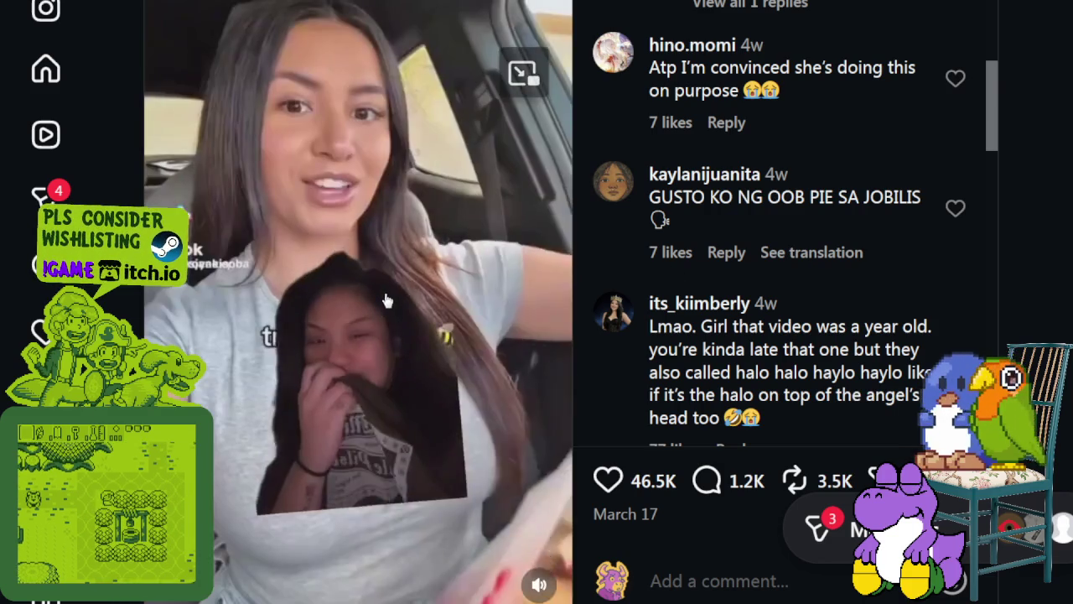
{"action": "left_click", "coordinate": [379, 303]}
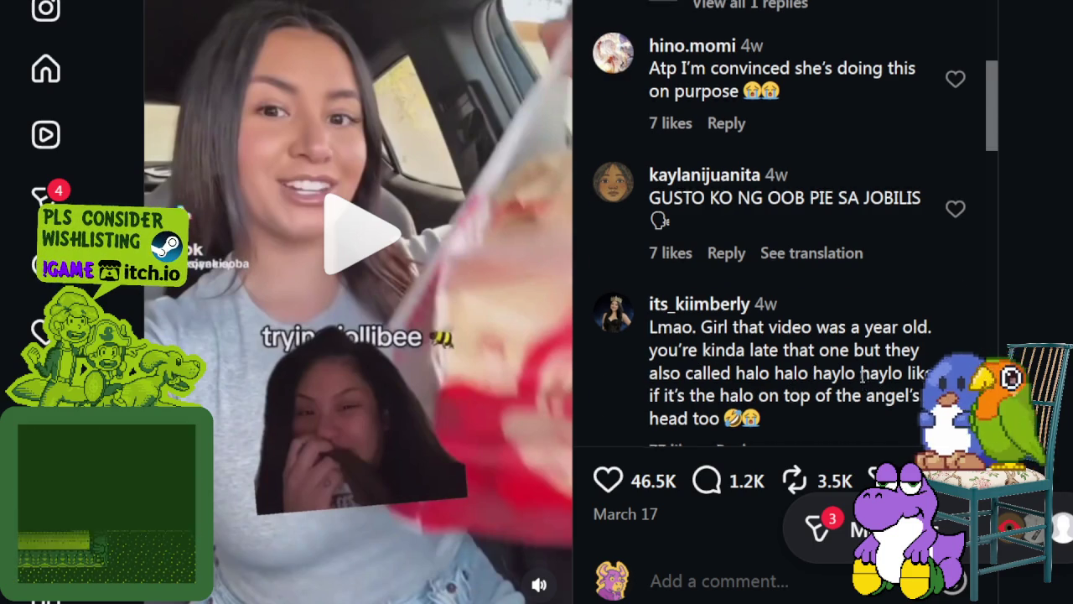
{"action": "scroll", "coordinate": [857, 364], "scroll_direction": "up", "scroll_amount": 5}
{"action": "scroll", "coordinate": [856, 362], "scroll_direction": "up", "scroll_amount": 2}
{"action": "scroll", "coordinate": [857, 362], "scroll_direction": "up", "scroll_amount": 2}
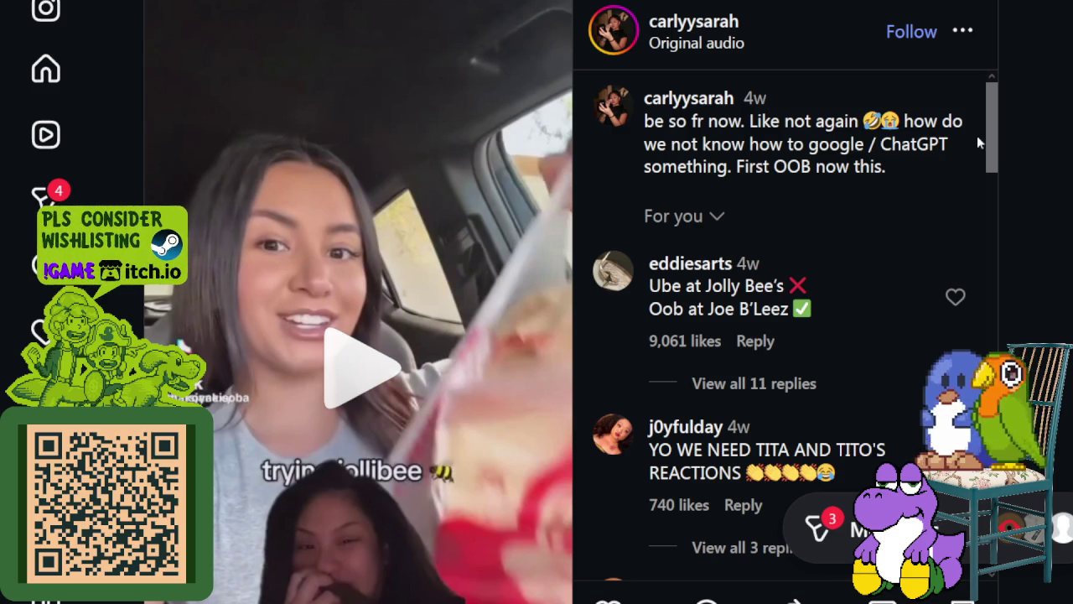
Scroll further down the comment thread and highlight part of the 'Joe believes' comment
{"action": "scroll", "coordinate": [965, 101], "scroll_direction": "down", "scroll_amount": 2}
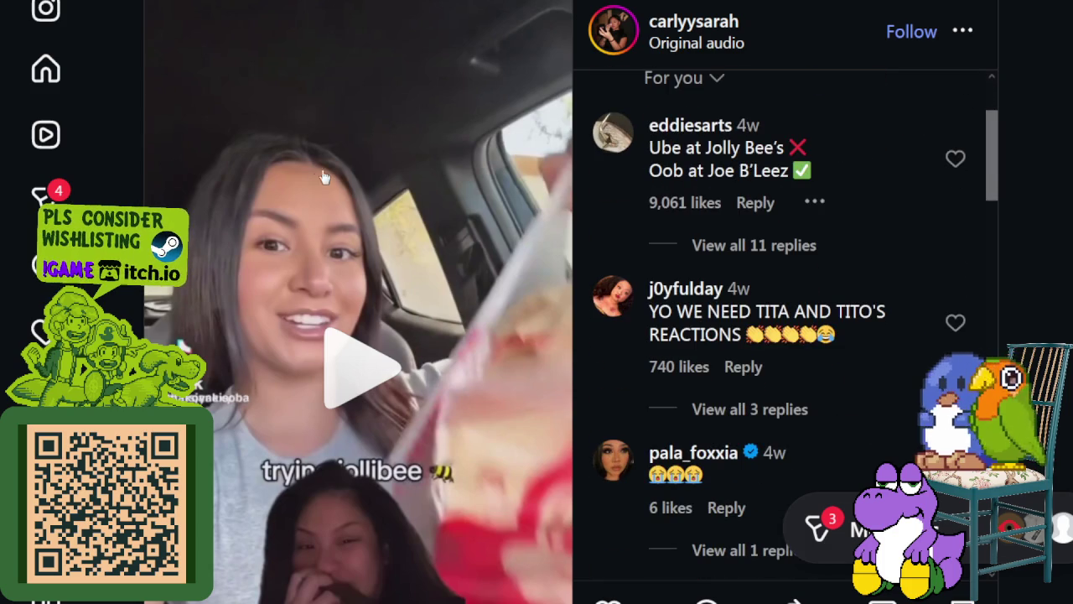
{"action": "scroll", "coordinate": [522, 167], "scroll_direction": "down", "scroll_amount": 3}
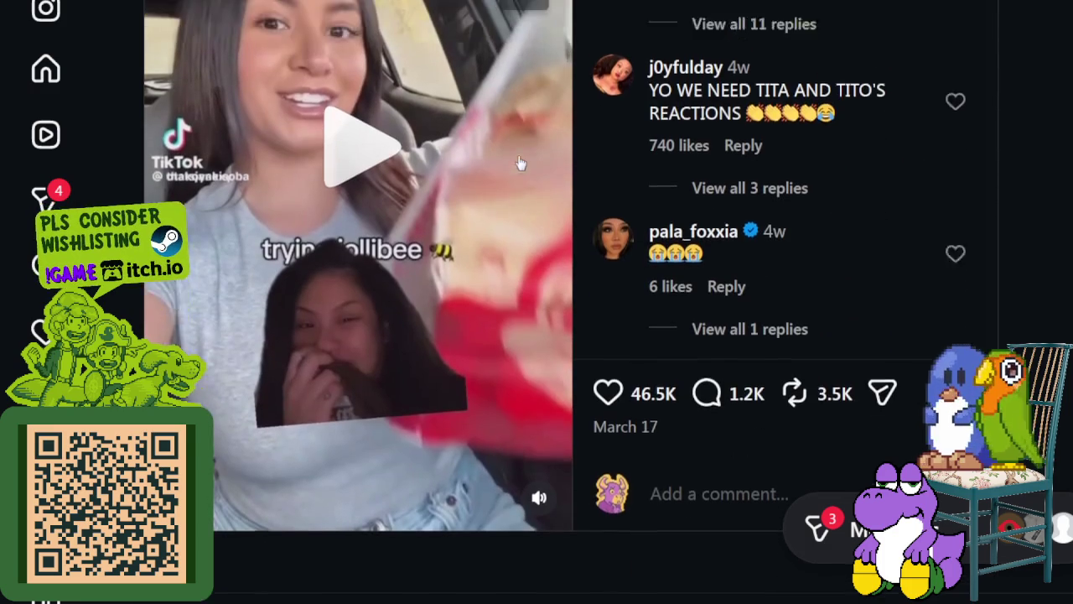
{"action": "scroll", "coordinate": [520, 163], "scroll_direction": "up", "scroll_amount": 3}
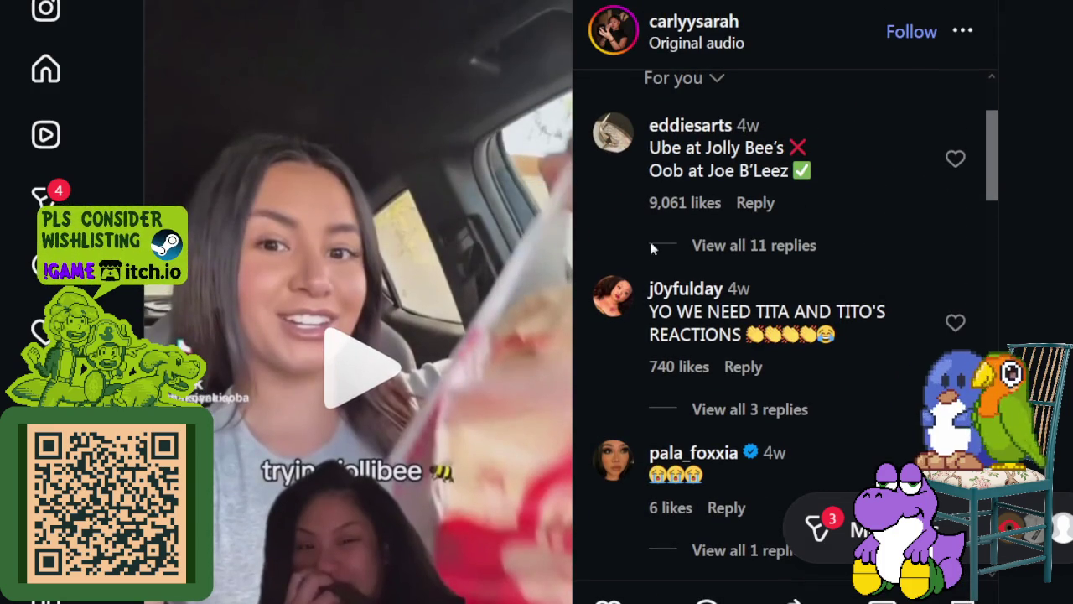
{"action": "scroll", "coordinate": [694, 217], "scroll_direction": "down", "scroll_amount": 2}
{"action": "scroll", "coordinate": [692, 201], "scroll_direction": "down", "scroll_amount": 5}
{"action": "scroll", "coordinate": [691, 195], "scroll_direction": "down", "scroll_amount": 2}
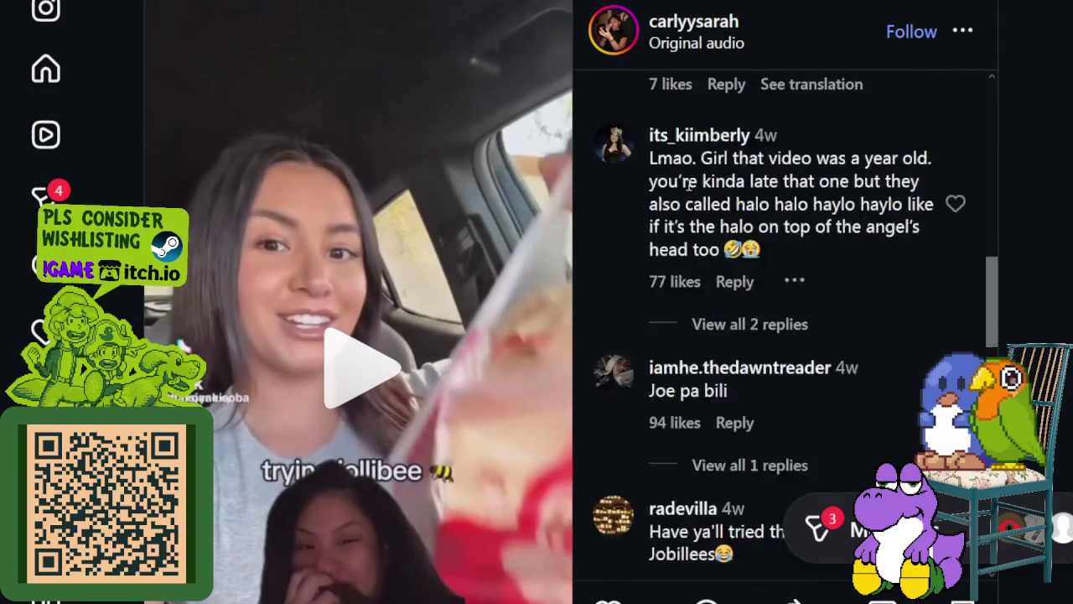
{"action": "scroll", "coordinate": [689, 191], "scroll_direction": "down", "scroll_amount": 4}
{"action": "scroll", "coordinate": [689, 190], "scroll_direction": "down", "scroll_amount": 5}
{"action": "scroll", "coordinate": [693, 179], "scroll_direction": "down", "scroll_amount": 2}
{"action": "scroll", "coordinate": [701, 193], "scroll_direction": "down", "scroll_amount": 1}
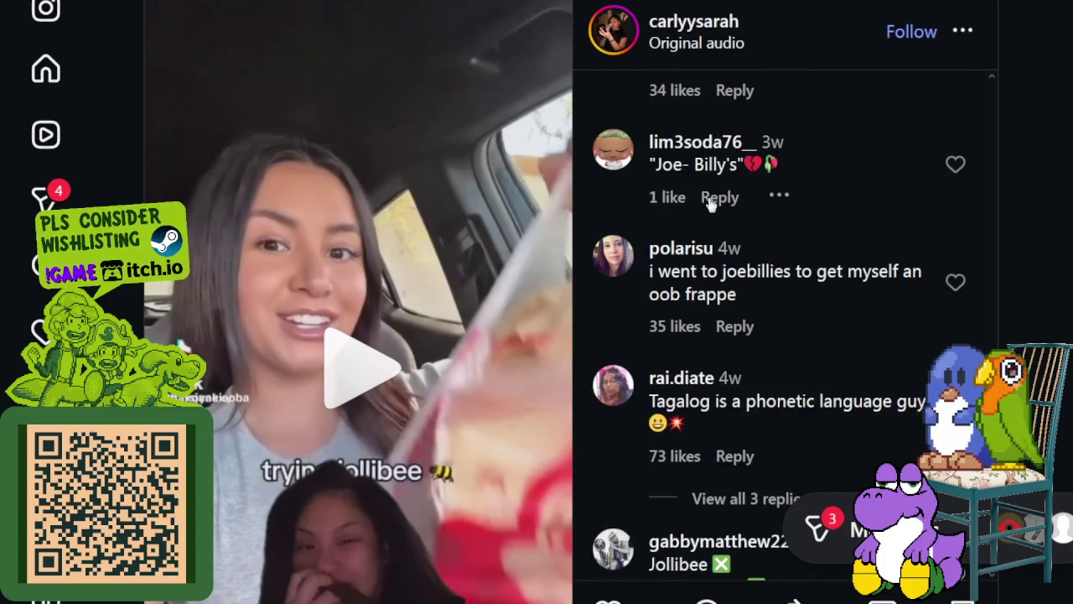
{"action": "scroll", "coordinate": [709, 204], "scroll_direction": "down", "scroll_amount": 2}
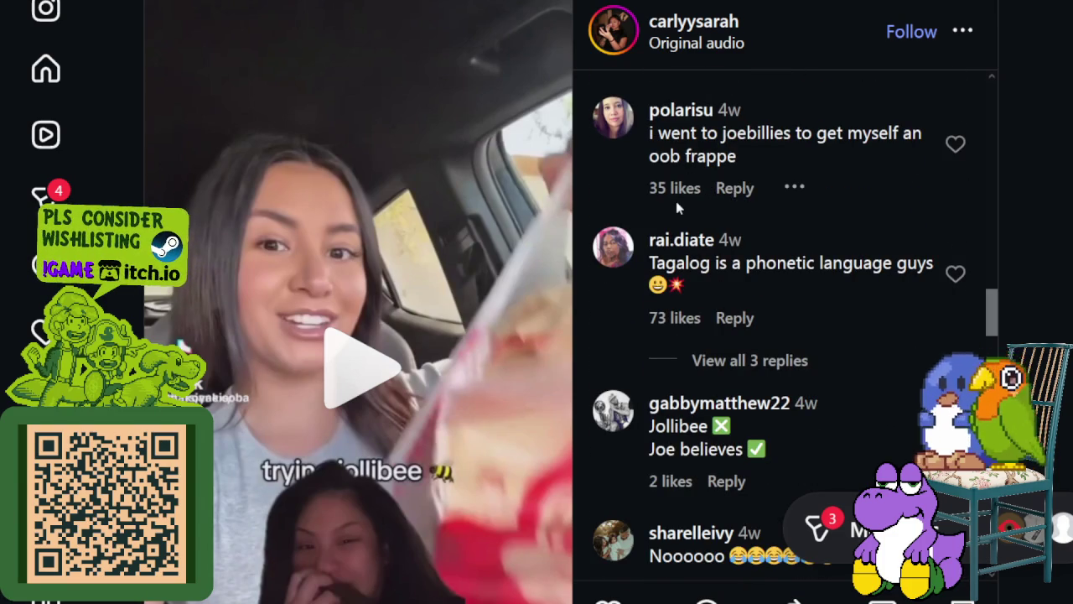
{"action": "scroll", "coordinate": [688, 193], "scroll_direction": "down", "scroll_amount": 2}
{"action": "scroll", "coordinate": [689, 191], "scroll_direction": "down", "scroll_amount": 2}
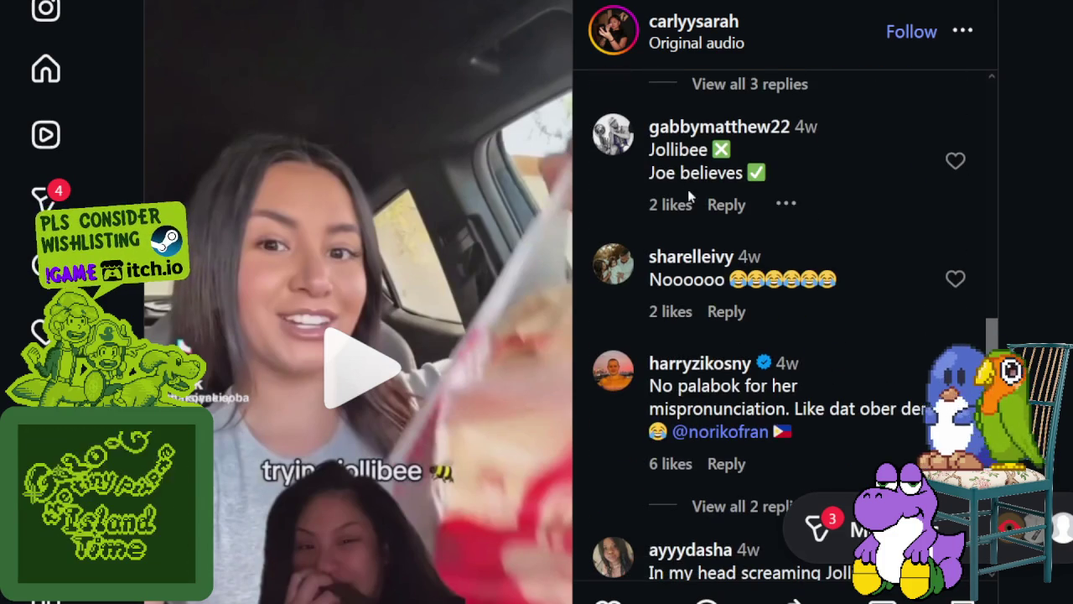
{"action": "left_click_drag", "start_coordinate": [668, 173], "coordinate": [746, 176]}
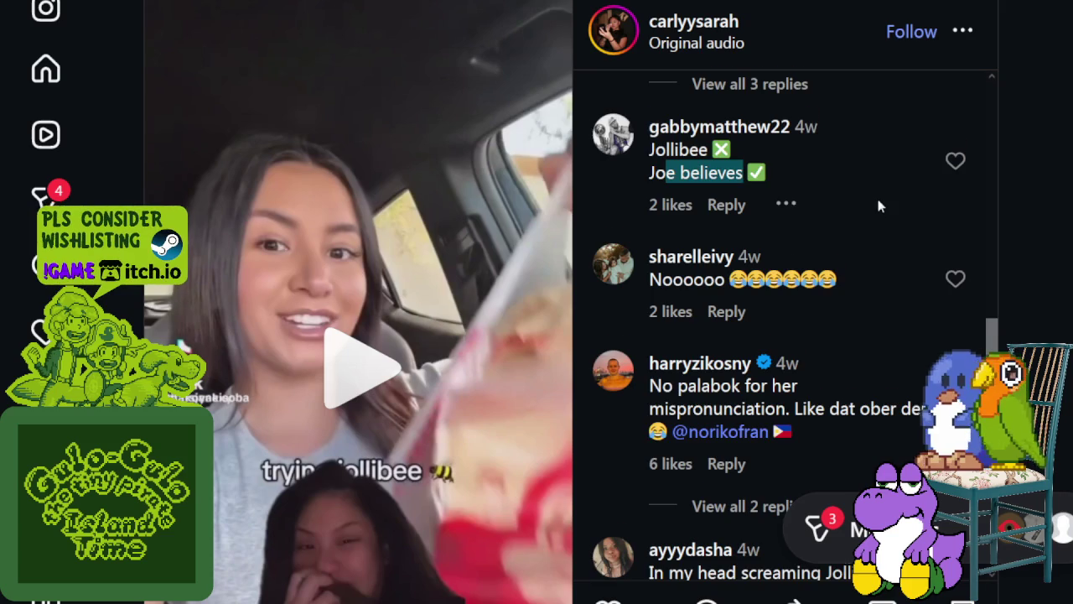
{"action": "scroll", "coordinate": [878, 201], "scroll_direction": "down", "scroll_amount": 2}
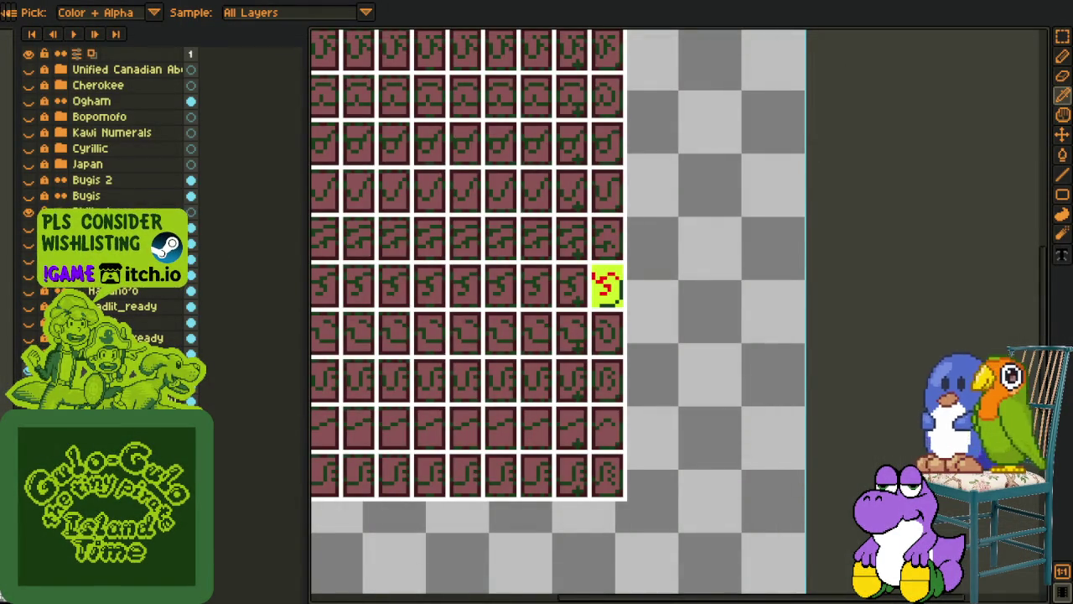
Zoom in on the lime tile and preview replacing its #ccff00 background with transparency
{"action": "scroll", "coordinate": [512, 248], "scroll_direction": "down", "scroll_amount": 1}
{"action": "scroll", "coordinate": [579, 247], "scroll_direction": "up", "scroll_amount": 3}
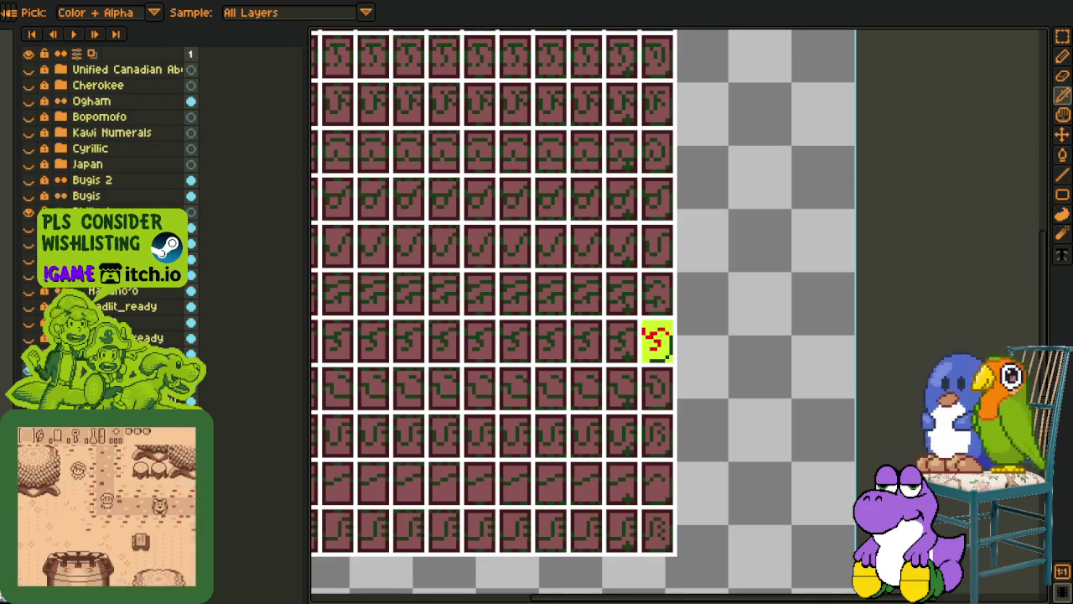
{"action": "scroll", "coordinate": [818, 383], "scroll_direction": "up", "scroll_amount": 2}
{"action": "scroll", "coordinate": [680, 350], "scroll_direction": "up", "scroll_amount": 1}
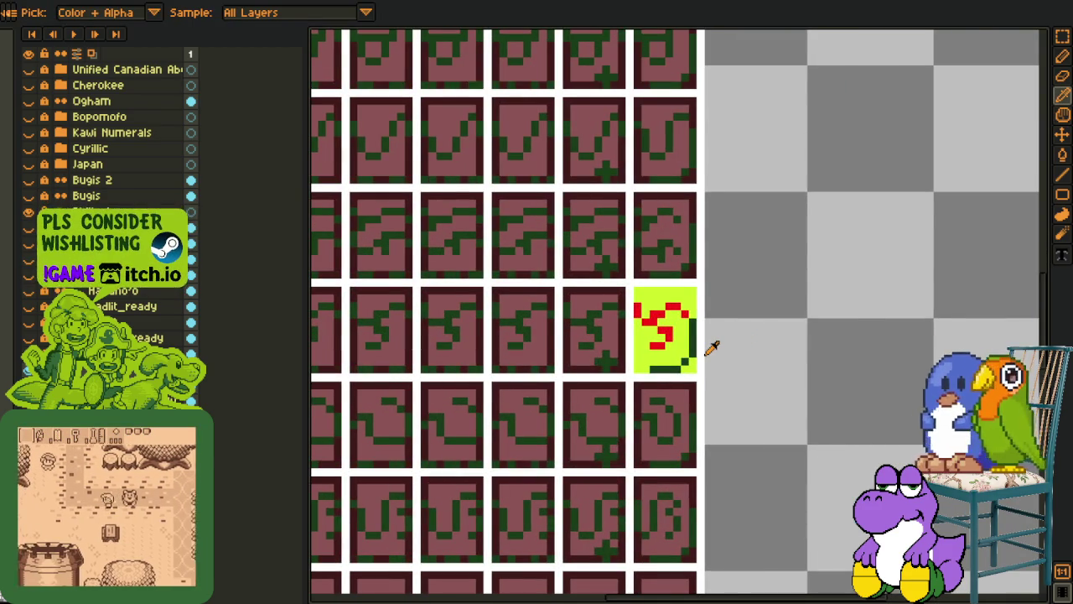
{"action": "scroll", "coordinate": [705, 321], "scroll_direction": "down", "scroll_amount": 4}
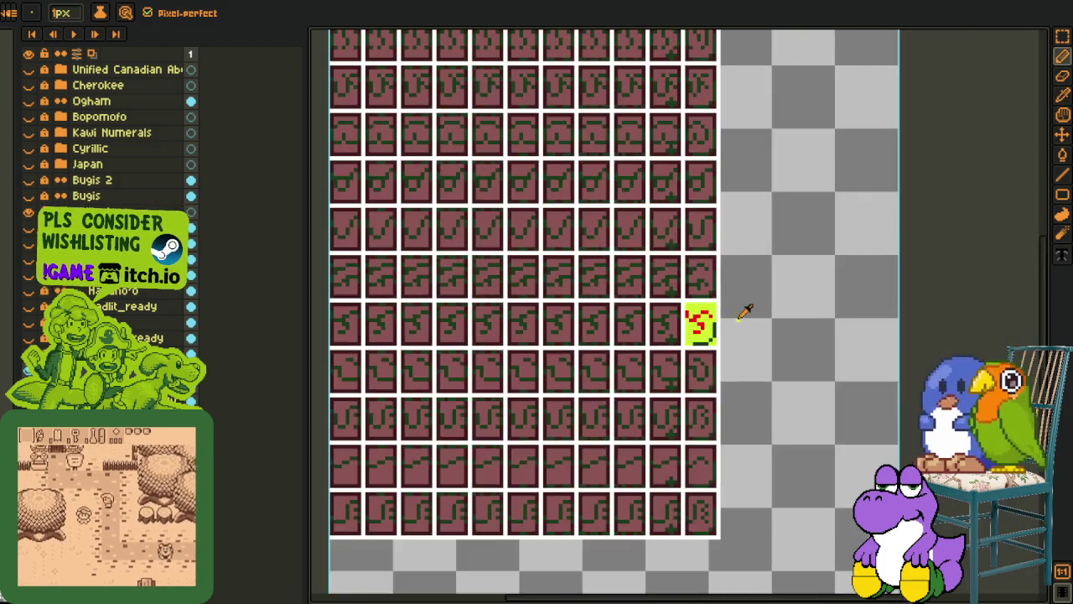
{"action": "scroll", "coordinate": [742, 316], "scroll_direction": "down", "scroll_amount": 1}
{"action": "scroll", "coordinate": [738, 314], "scroll_direction": "up", "scroll_amount": 1}
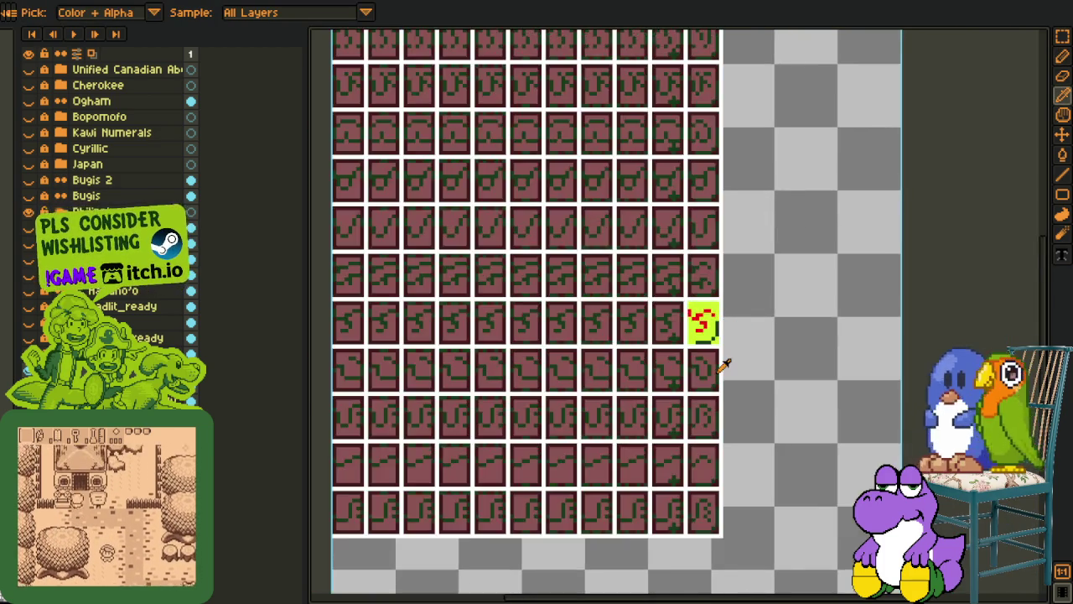
{"action": "scroll", "coordinate": [719, 362], "scroll_direction": "up", "scroll_amount": 1}
{"action": "scroll", "coordinate": [720, 362], "scroll_direction": "up", "scroll_amount": 1}
{"action": "key", "text": "e"}
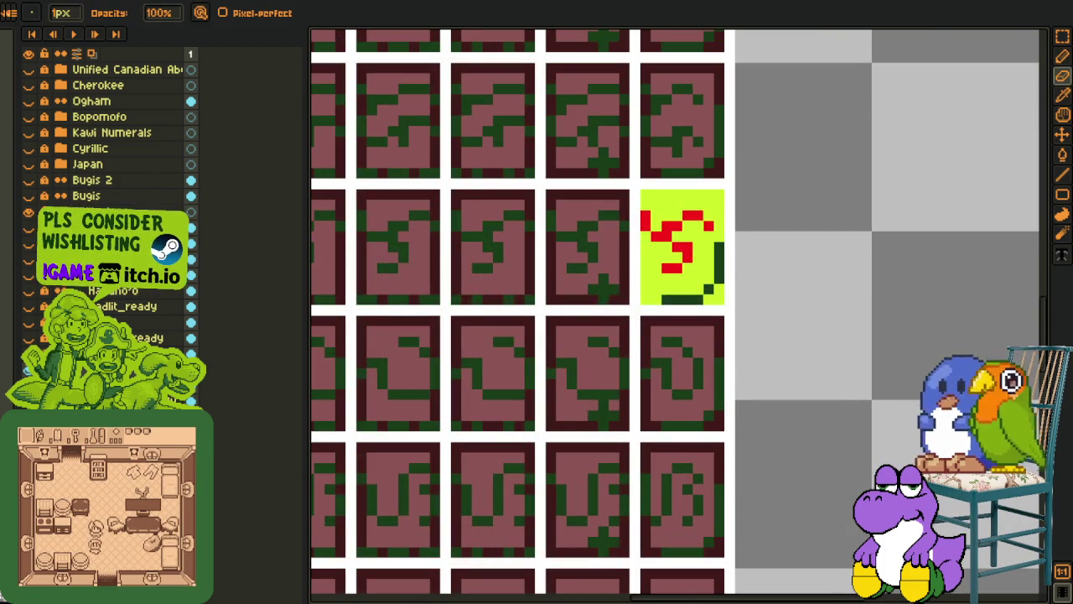
{"action": "key", "text": "shift+l"}
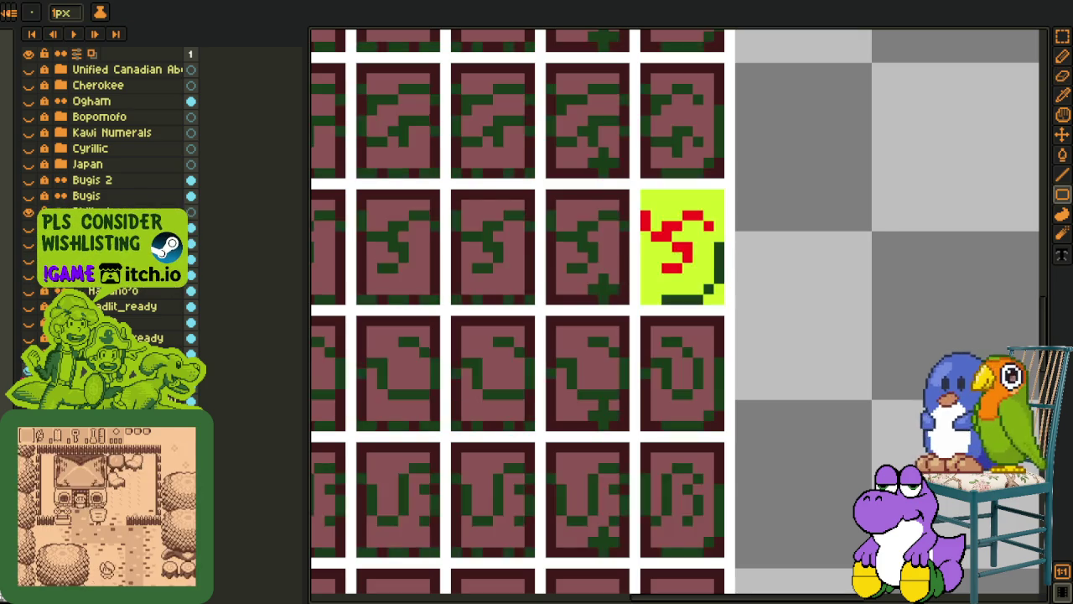
{"action": "key", "text": "i"}
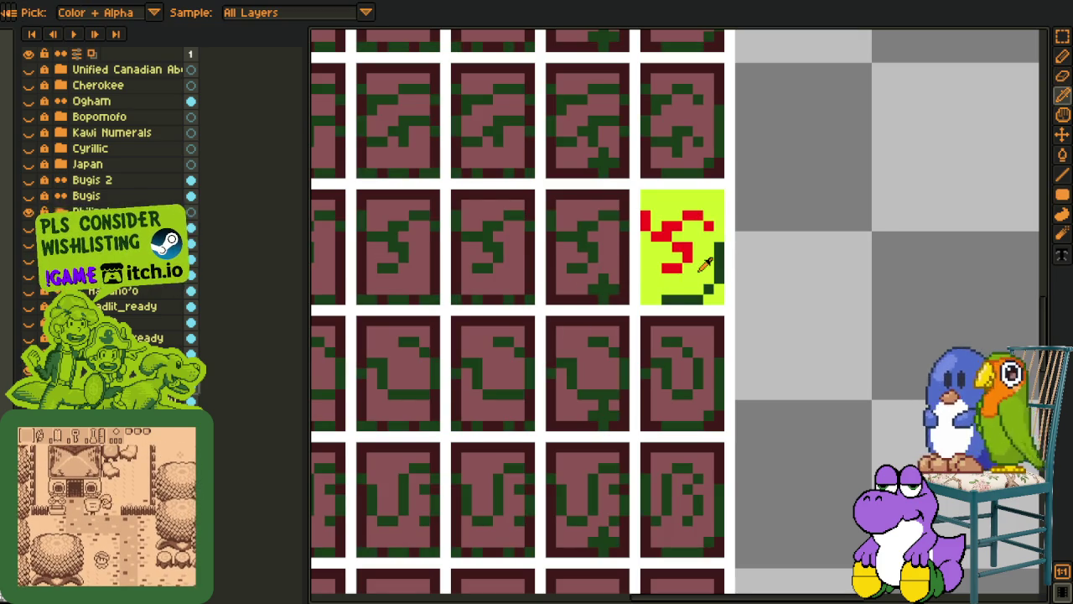
{"action": "key", "text": "shift+r"}
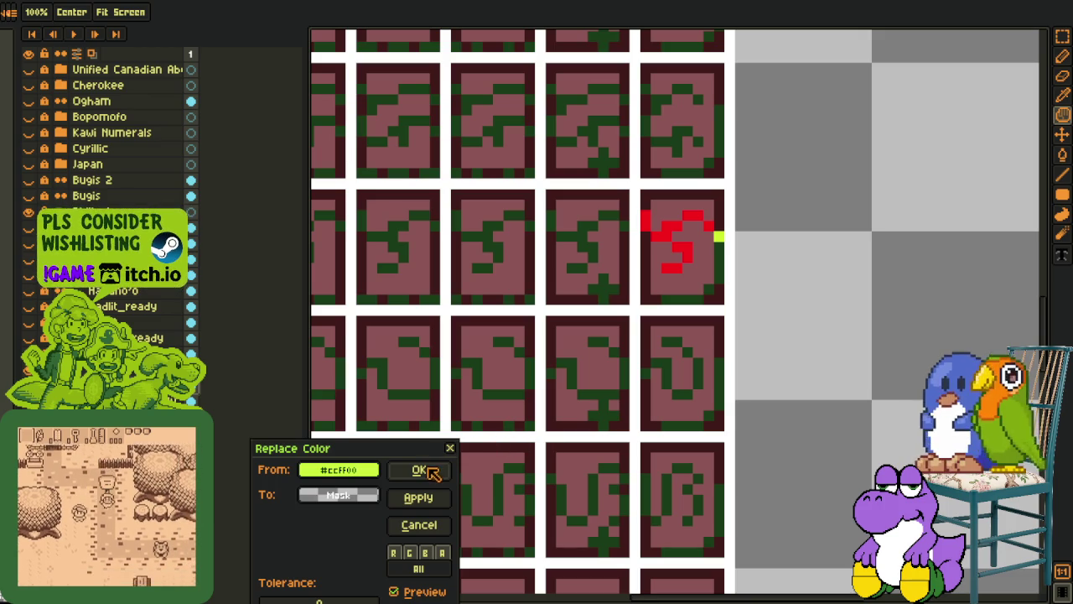
Apply the lime-to-transparent replacement, then replace the tile's red pixels too
{"action": "left_click", "coordinate": [420, 471]}
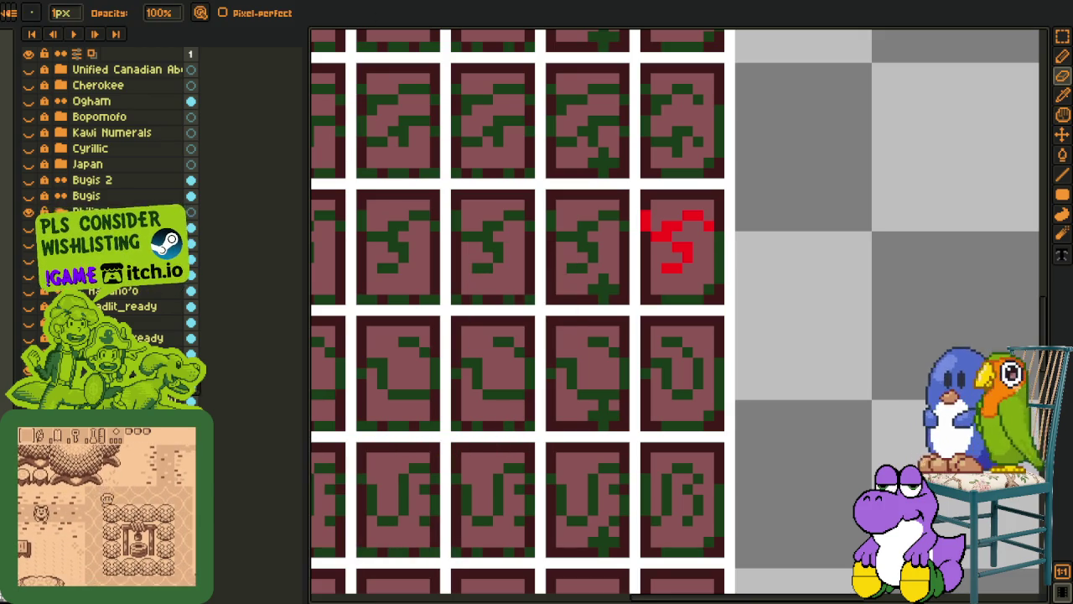
{"action": "left_click", "coordinate": [211, 415]}
{"action": "left_click", "coordinate": [252, 479]}
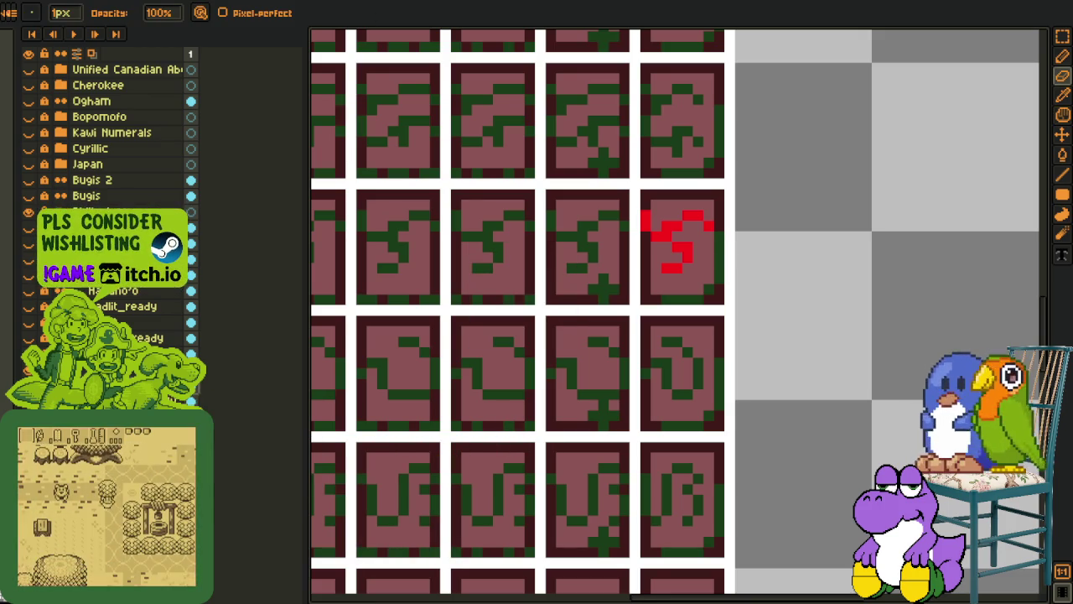
{"action": "key", "text": "i"}
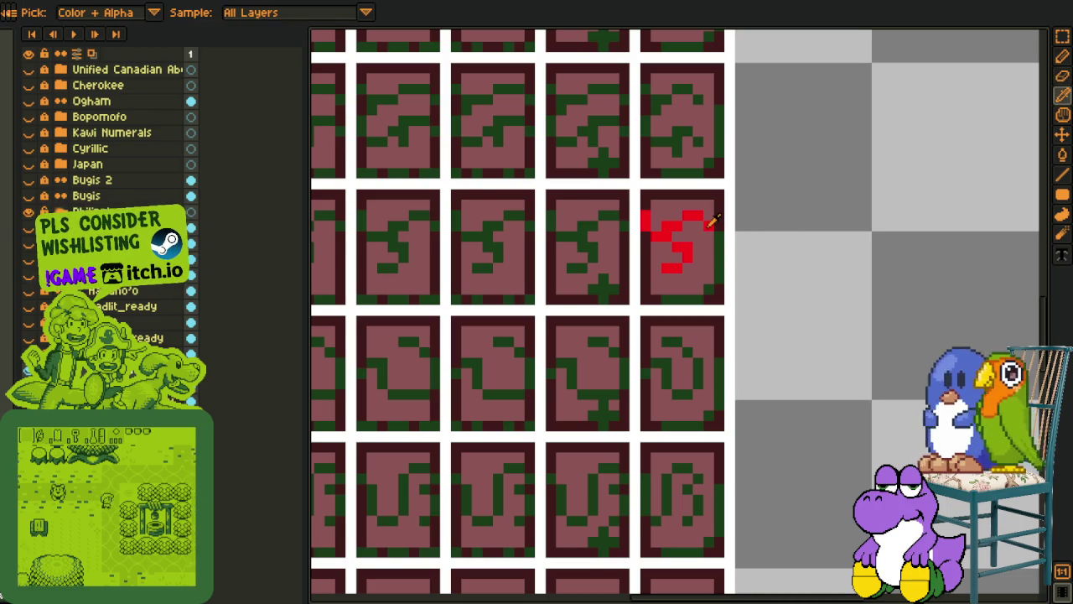
{"action": "key", "text": "shift+r"}
{"action": "key", "text": "Return"}
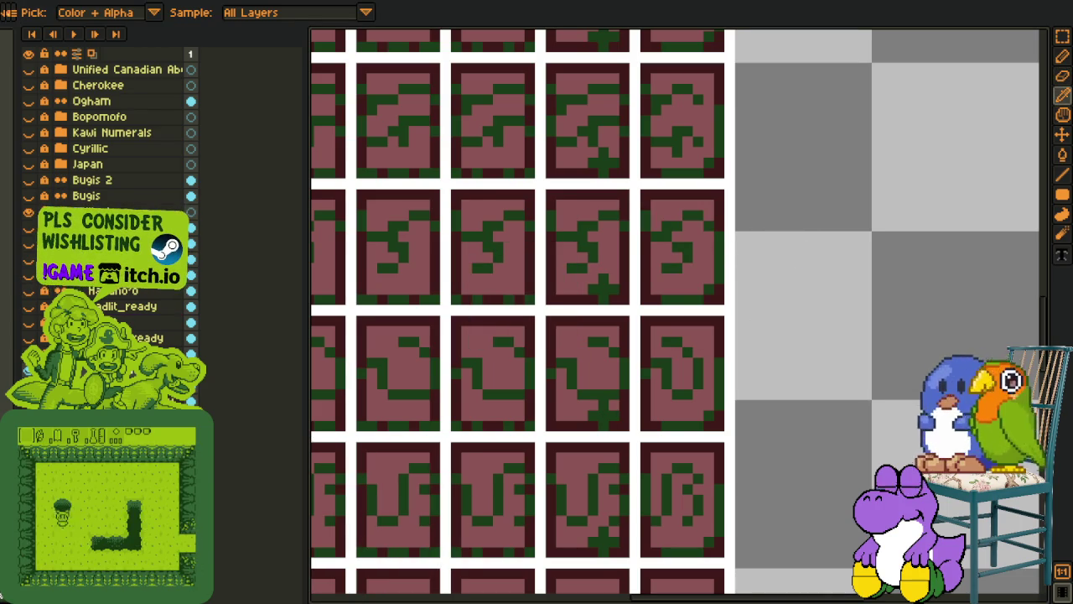
Hide the maroon tile-grid guide and zoom around the transparent-background glyph sheet
{"action": "key", "text": "Tab"}
{"action": "scroll", "coordinate": [958, 256], "scroll_direction": "down", "scroll_amount": 2}
{"action": "scroll", "coordinate": [795, 249], "scroll_direction": "down", "scroll_amount": 2}
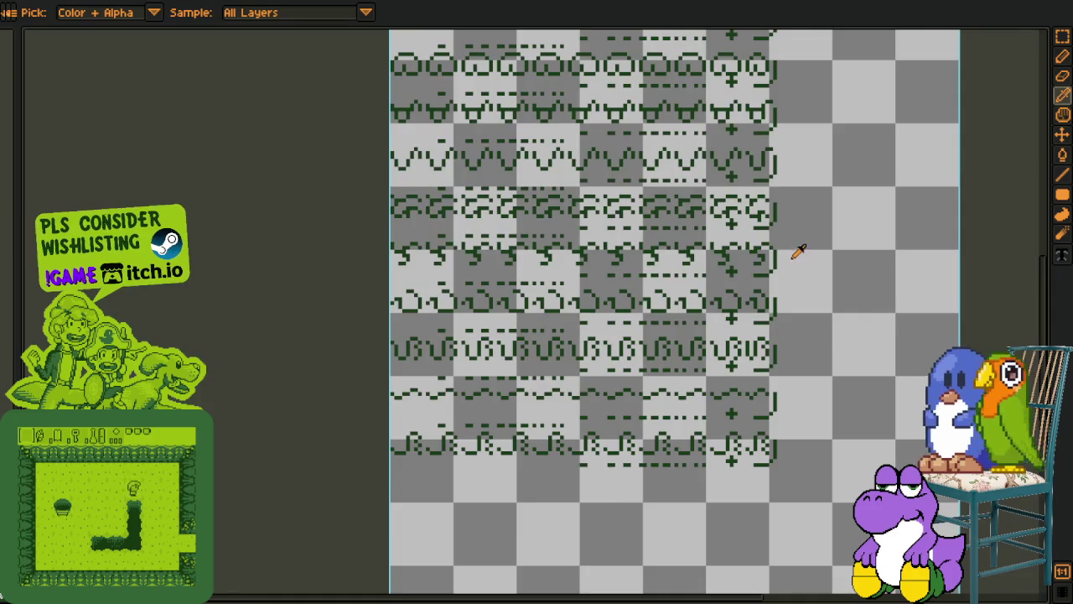
{"action": "scroll", "coordinate": [780, 262], "scroll_direction": "up", "scroll_amount": 5}
{"action": "scroll", "coordinate": [776, 302], "scroll_direction": "down", "scroll_amount": 2}
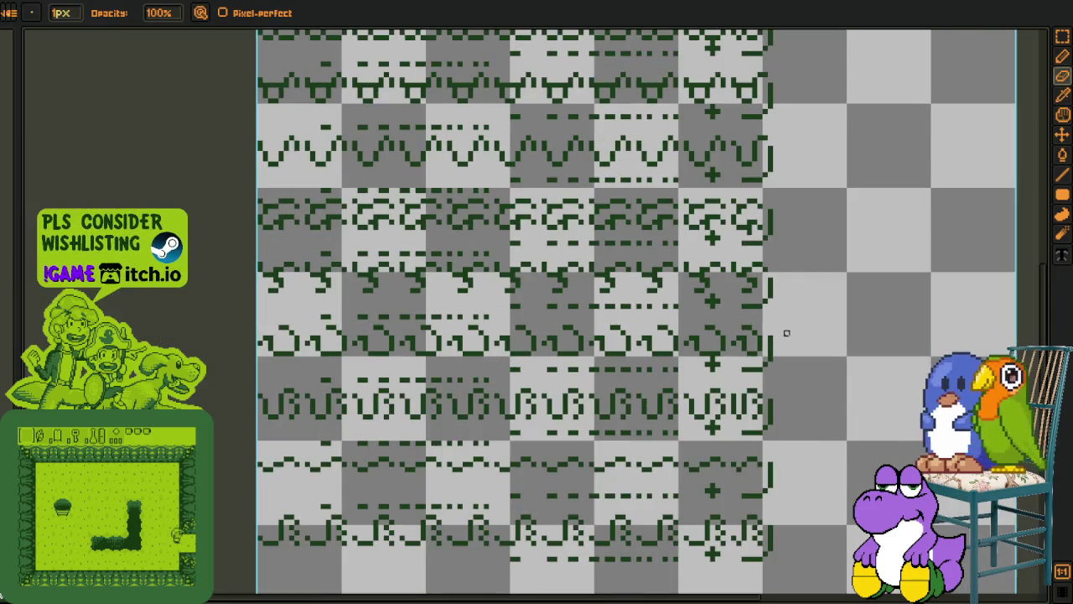
{"action": "scroll", "coordinate": [779, 335], "scroll_direction": "up", "scroll_amount": 1}
{"action": "scroll", "coordinate": [766, 342], "scroll_direction": "up", "scroll_amount": 1}
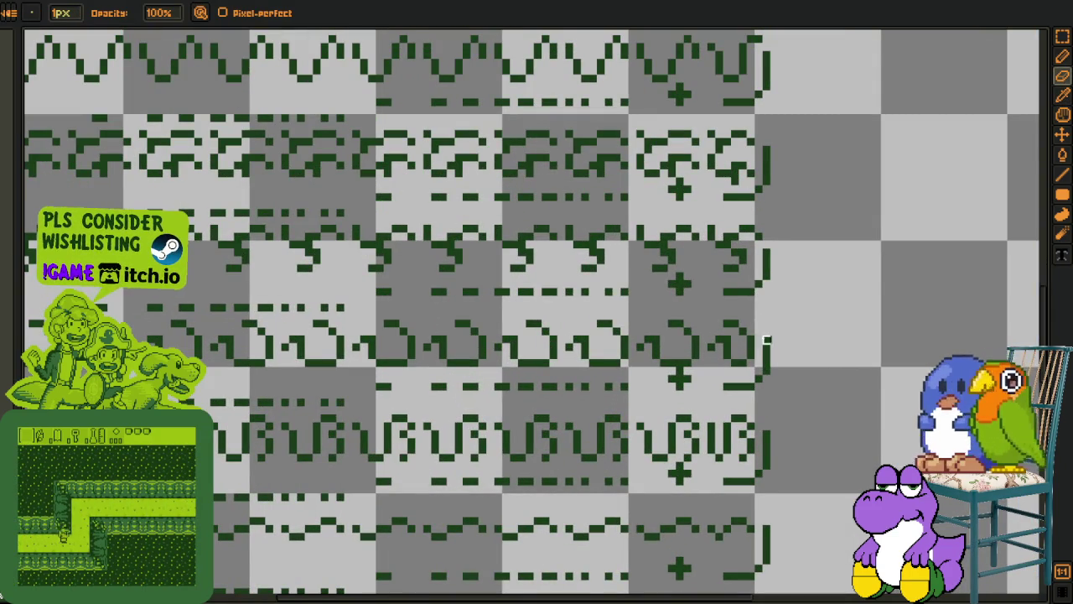
{"action": "scroll", "coordinate": [766, 530], "scroll_direction": "down", "scroll_amount": 2}
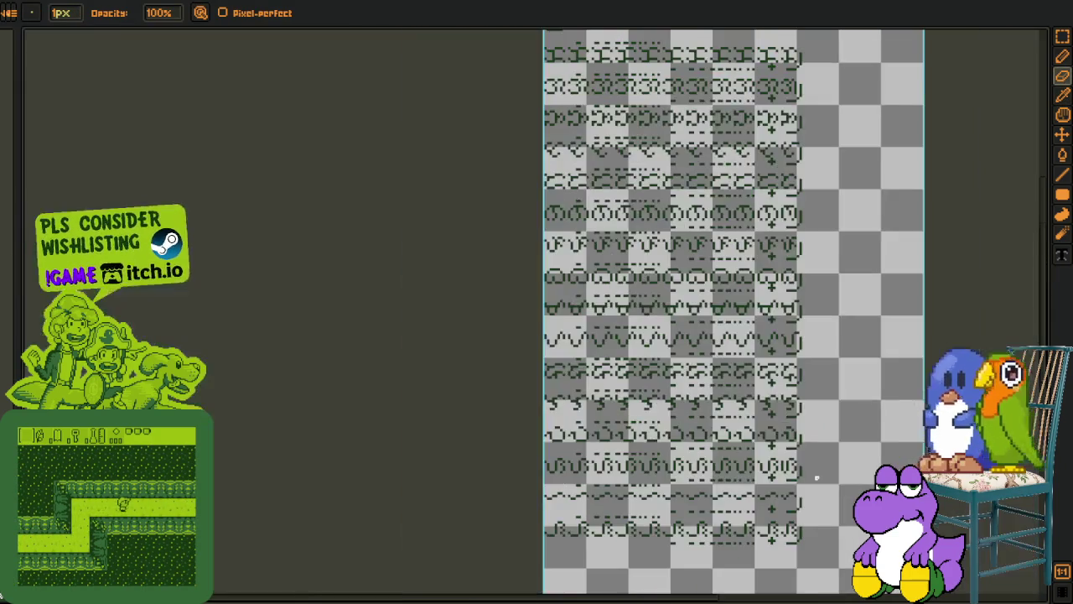
{"action": "scroll", "coordinate": [774, 488], "scroll_direction": "up", "scroll_amount": 2}
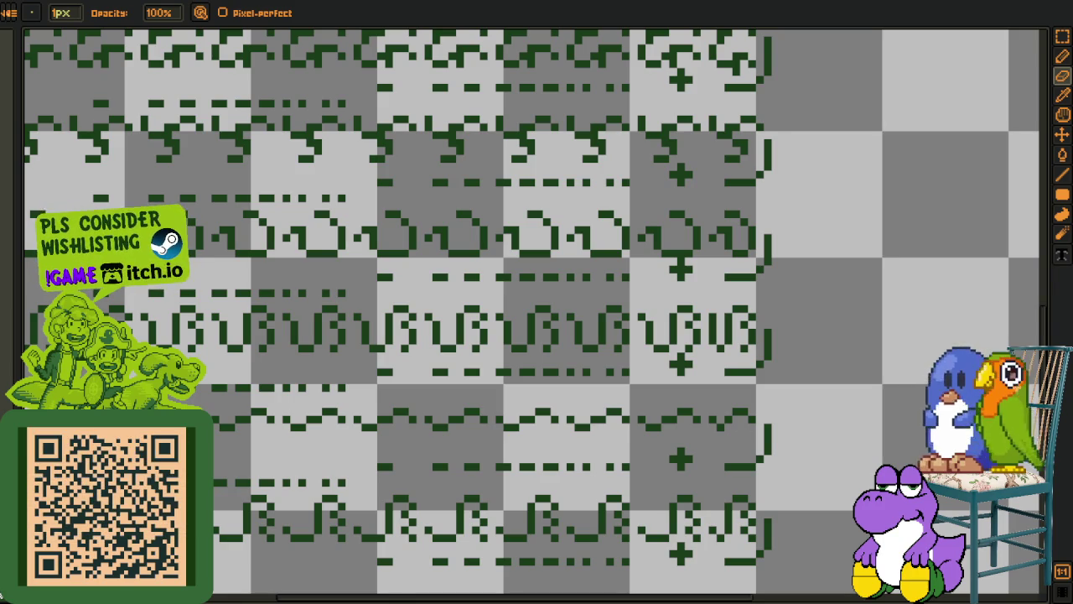
{"action": "scroll", "coordinate": [707, 343], "scroll_direction": "up", "scroll_amount": 1}
{"action": "scroll", "coordinate": [692, 315], "scroll_direction": "up", "scroll_amount": 1}
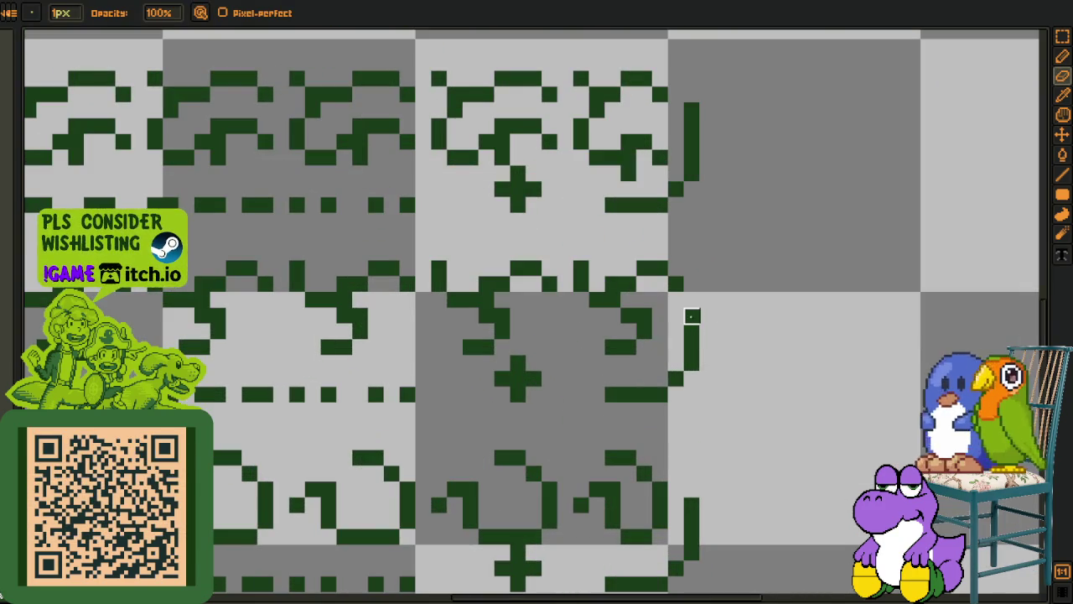
Bucket-fill the glyph's green hook stroke red
{"action": "key", "text": "m"}
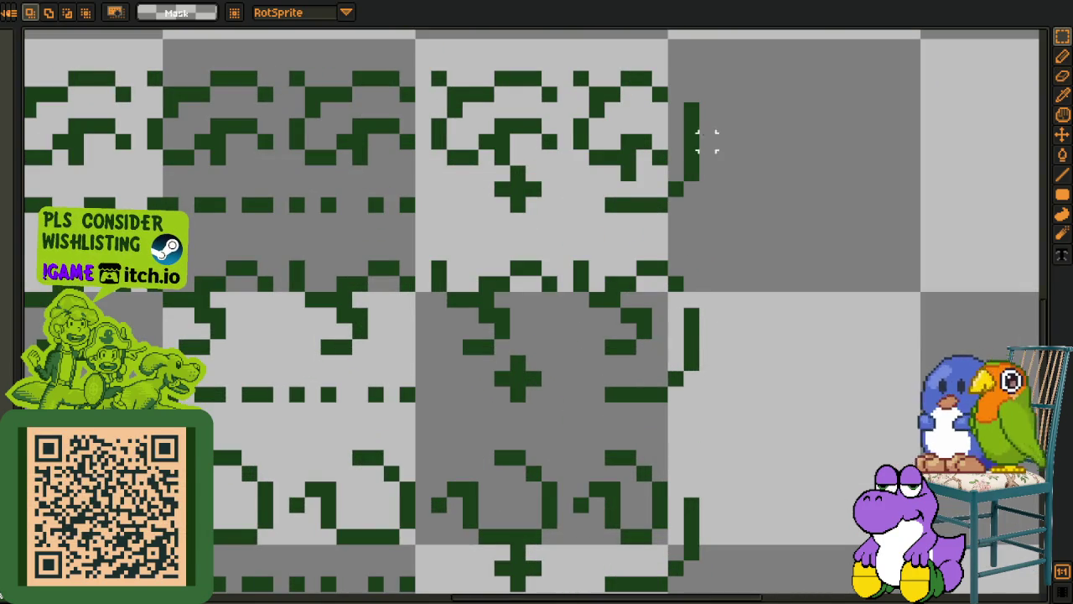
{"action": "key", "text": "e"}
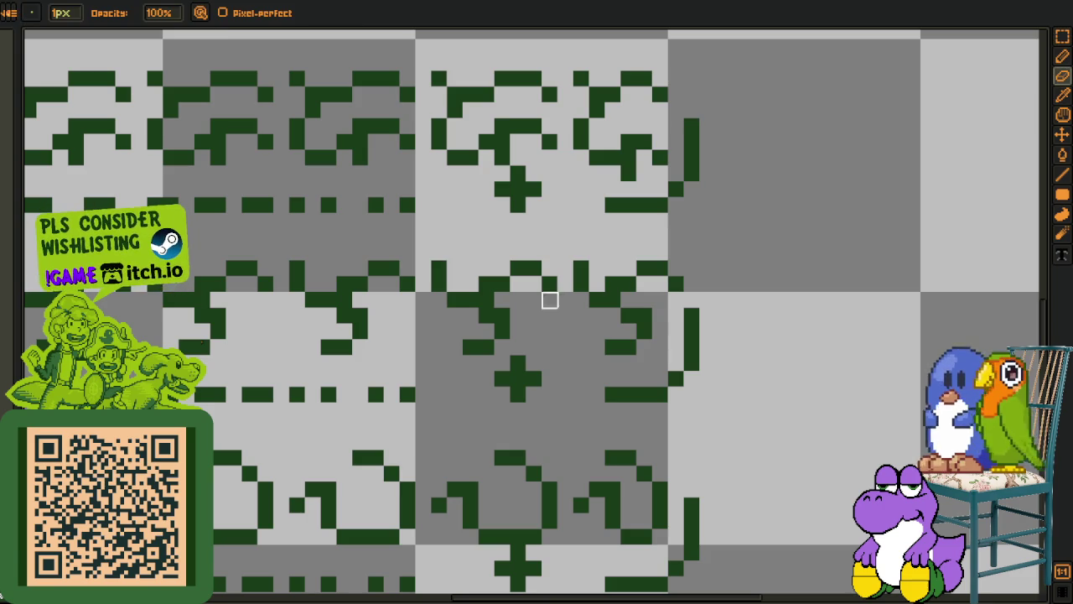
{"action": "key", "text": "b"}
{"action": "left_click", "coordinate": [681, 348]}
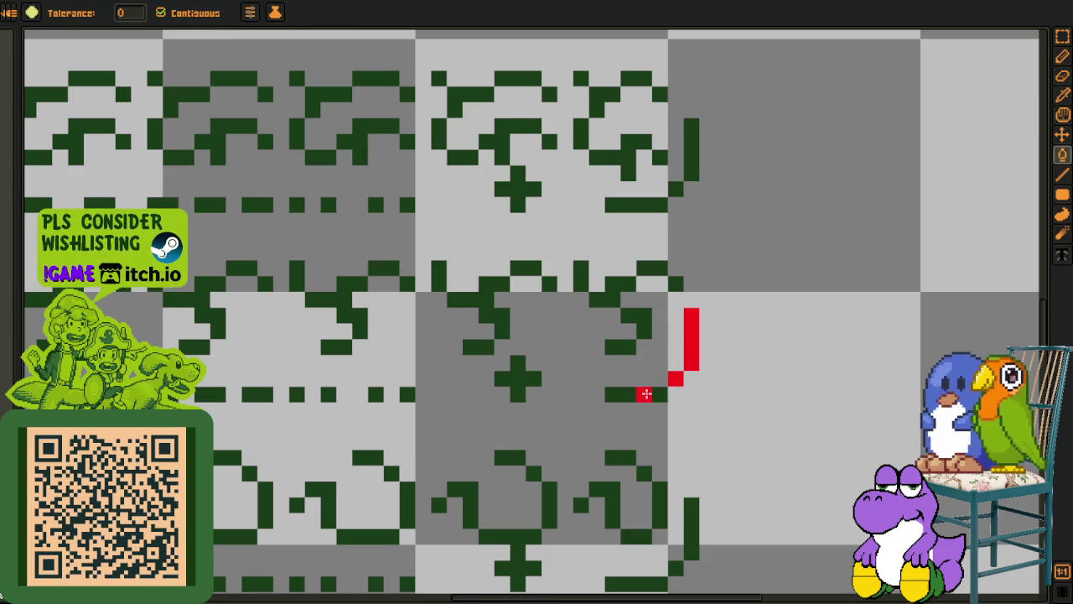
Lasso the red hook and move it up one glyph row
{"action": "key", "text": "q"}
{"action": "key", "text": "l"}
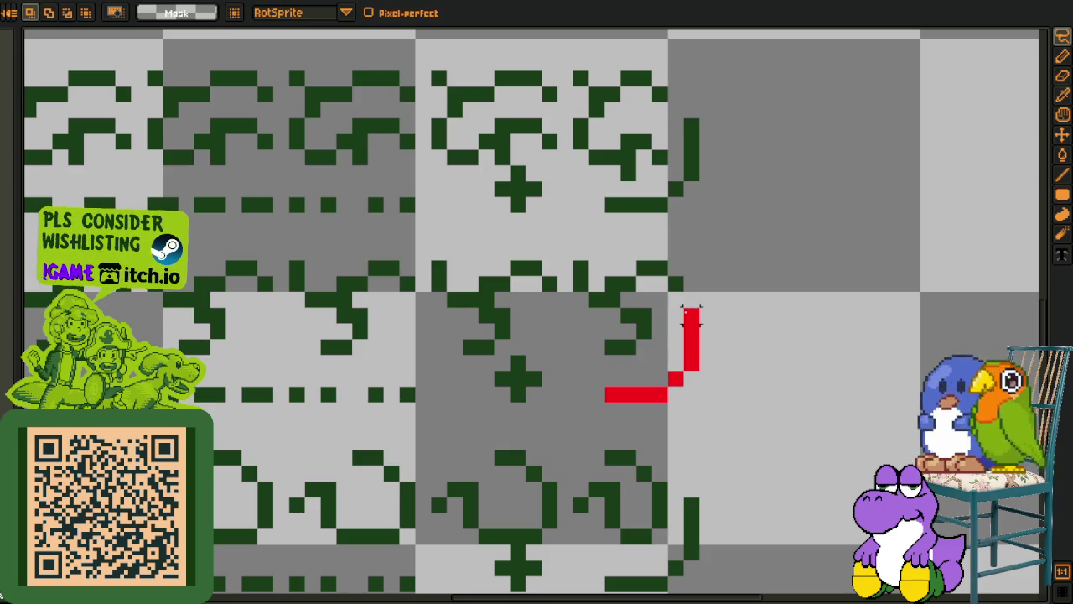
{"action": "left_click_drag", "start_coordinate": [681, 312], "coordinate": [614, 379]}
{"action": "mouse_move", "coordinate": [690, 372]}
{"action": "left_mouse_down"}
{"action": "mouse_move", "coordinate": [690, 187]}
{"action": "mouse_move", "coordinate": [664, 430]}
{"action": "mouse_move", "coordinate": [694, 295]}
{"action": "mouse_move", "coordinate": [677, 248]}
{"action": "left_mouse_up"}
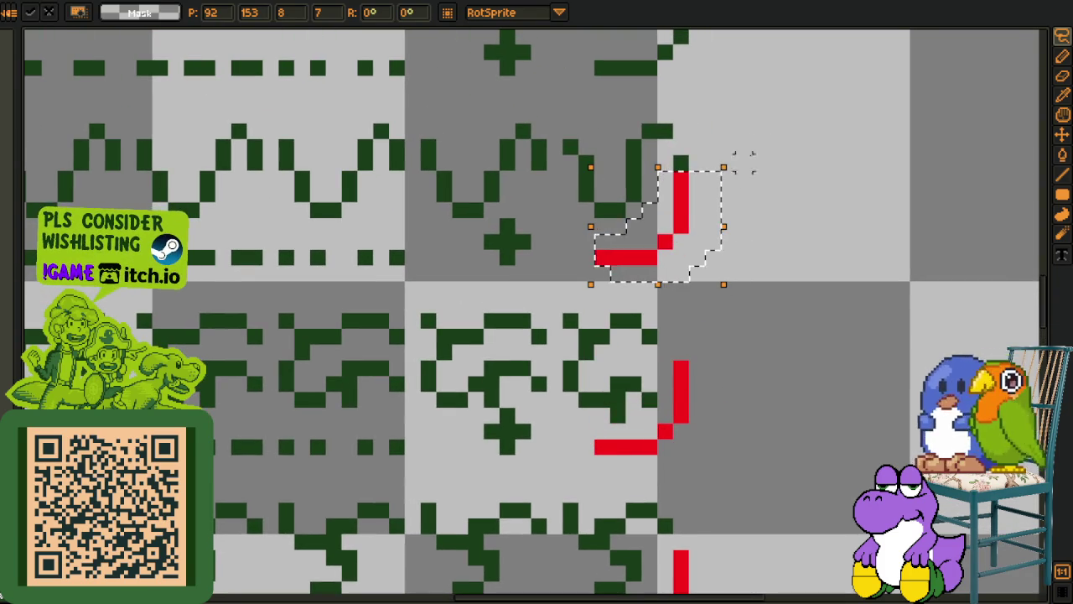
{"action": "key", "text": "b"}
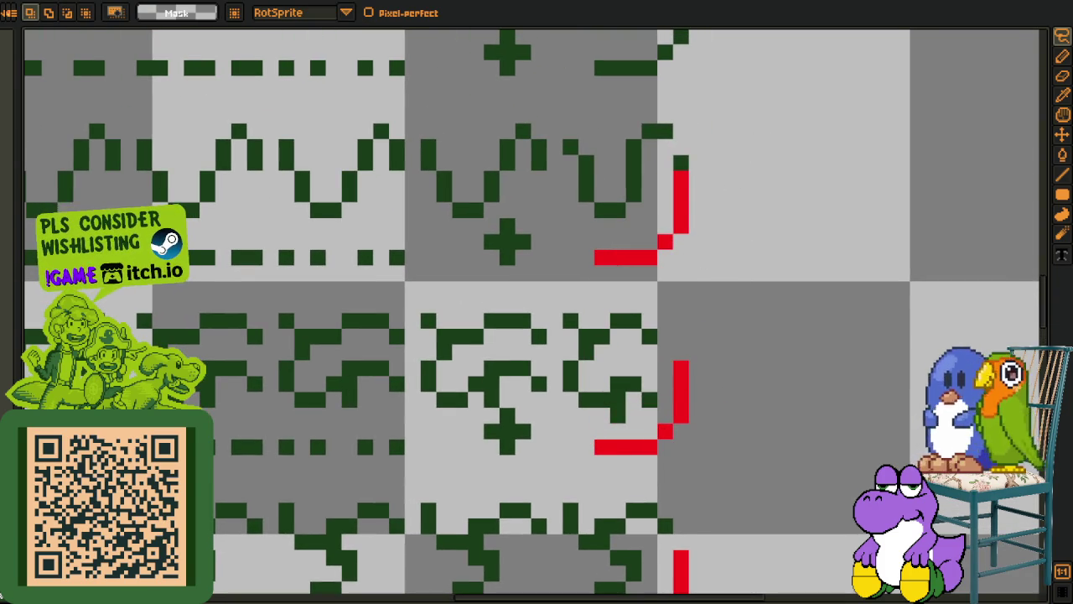
Turn the hook's top pixel yellow
{"action": "key", "text": "e"}
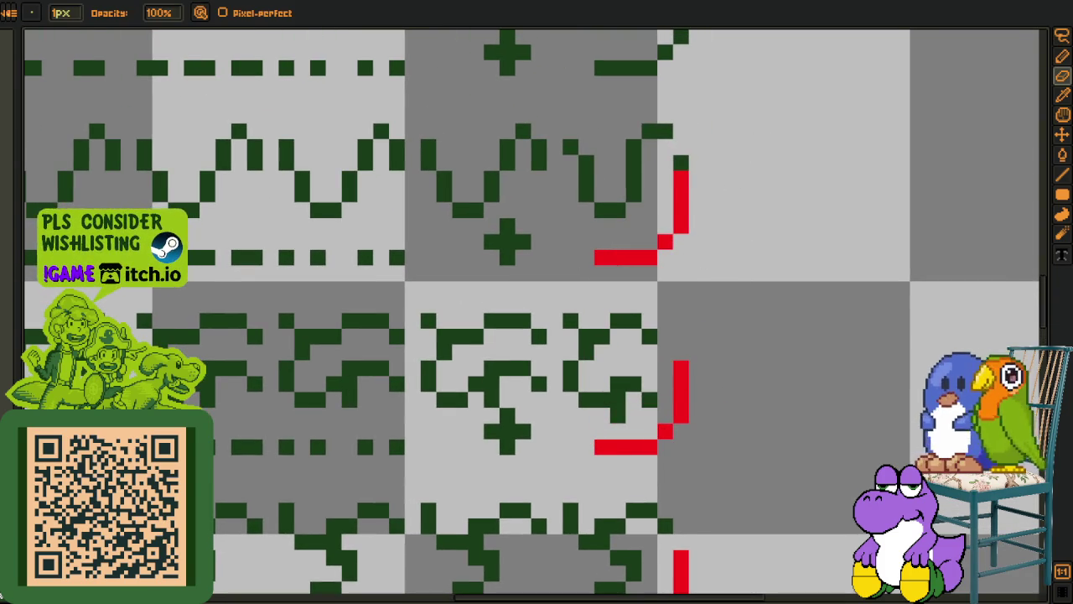
{"action": "key", "text": "g"}
{"action": "left_click", "coordinate": [681, 163]}
{"action": "key", "text": "i"}
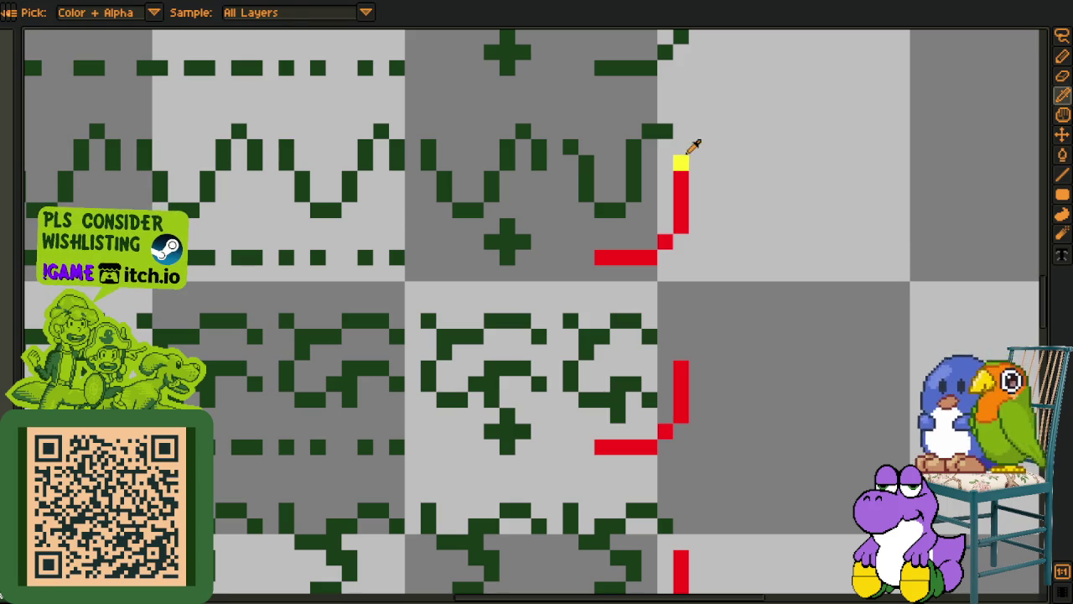
Select the yellow-tipped red hook, cut it and paste it back as a floating copy
{"action": "key", "text": "q"}
{"action": "mouse_move", "coordinate": [679, 160]}
{"action": "left_mouse_down"}
{"action": "mouse_move", "coordinate": [650, 241]}
{"action": "mouse_move", "coordinate": [665, 271]}
{"action": "left_mouse_up"}
{"action": "key", "text": "Delete"}
{"action": "key", "text": "ctrl+v"}
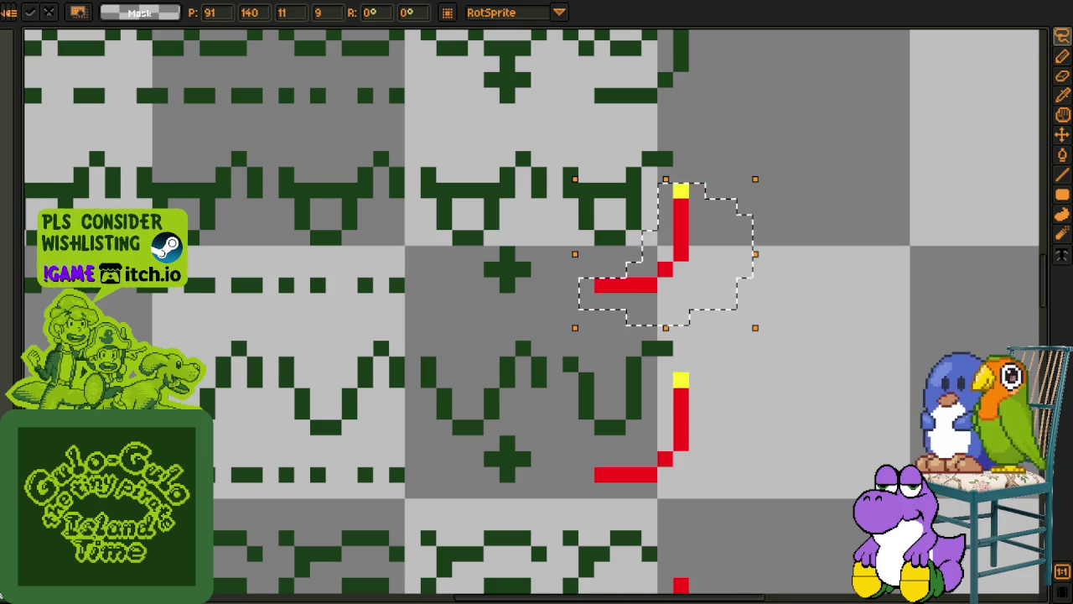
Duplicate the red L marker into the glyph row above and place it
{"action": "key", "text": "m"}
{"action": "mouse_move", "coordinate": [361, 236]}
{"action": "left_mouse_down"}
{"action": "mouse_move", "coordinate": [650, 283]}
{"action": "mouse_move", "coordinate": [610, 264]}
{"action": "left_mouse_up"}
{"action": "scroll", "coordinate": [627, 275], "scroll_direction": "up", "scroll_amount": 3}
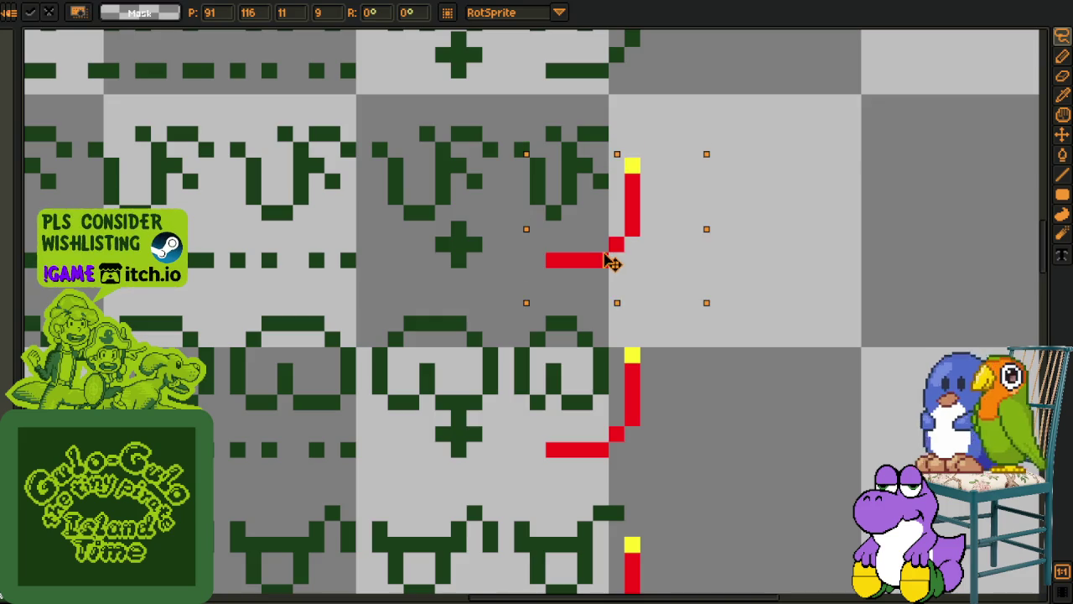
{"action": "scroll", "coordinate": [587, 336], "scroll_direction": "up", "scroll_amount": 5}
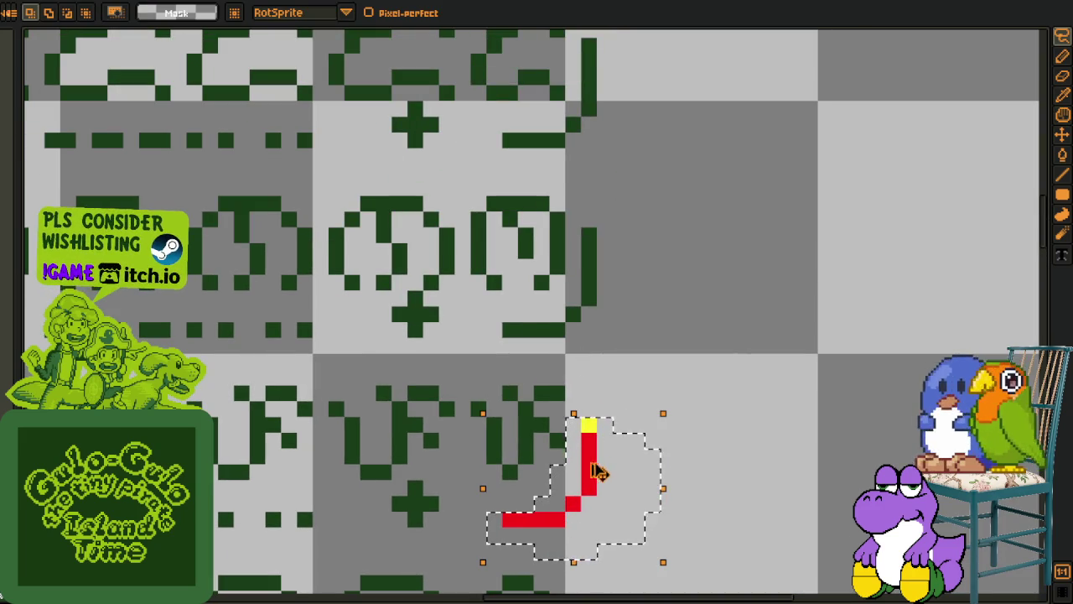
{"action": "left_click_drag", "start_coordinate": [575, 509], "coordinate": [582, 137]}
{"action": "left_click", "coordinate": [746, 232]}
{"action": "scroll", "coordinate": [662, 199], "scroll_direction": "down", "scroll_amount": 3}
{"action": "scroll", "coordinate": [633, 359], "scroll_direction": "up", "scroll_amount": 3}
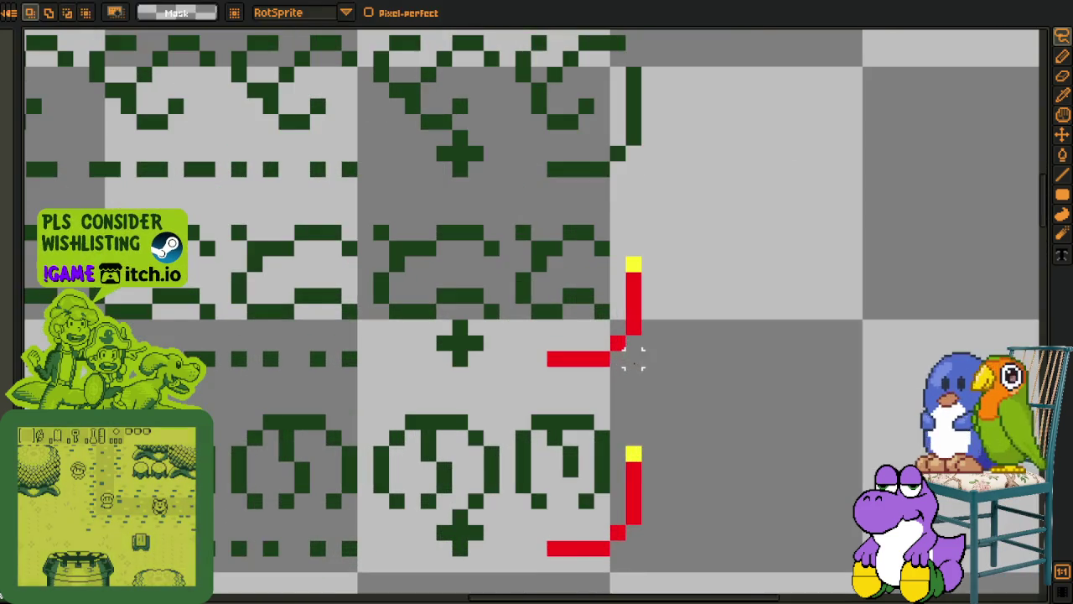
Copy the bottom red L marker up into the next row slots and drop it
{"action": "left_click_drag", "start_coordinate": [711, 440], "coordinate": [537, 579]}
{"action": "mouse_move", "coordinate": [632, 520]}
{"action": "left_mouse_down", "text": "ctrl"}
{"action": "mouse_move", "coordinate": [643, 215]}
{"action": "mouse_move", "coordinate": [632, 145]}
{"action": "left_mouse_up", "text": "ctrl"}
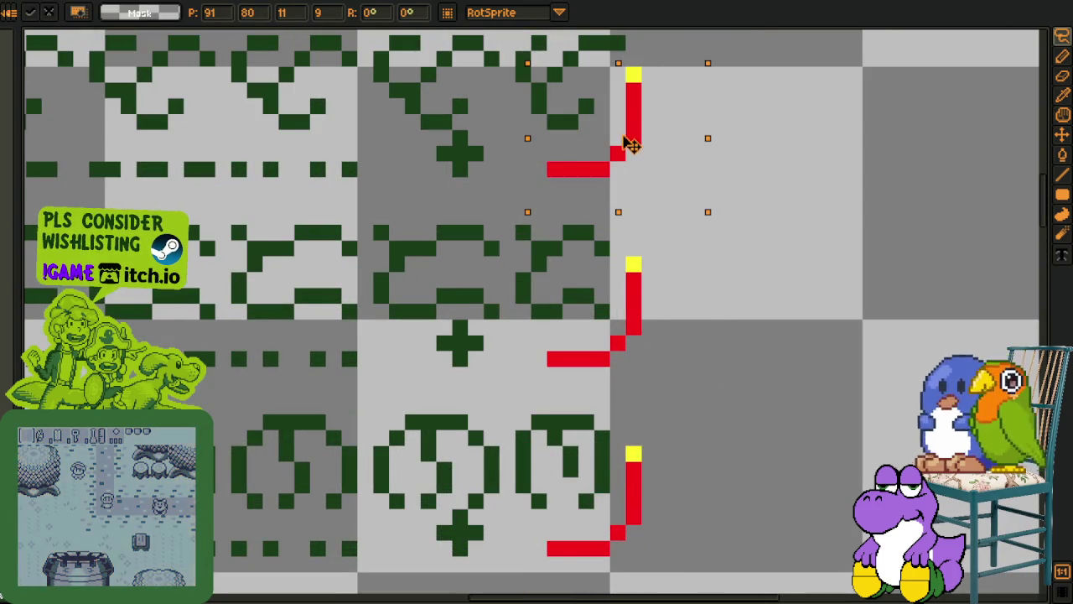
{"action": "scroll", "coordinate": [632, 144], "scroll_direction": "up", "scroll_amount": 3}
{"action": "left_click_drag", "start_coordinate": [623, 457], "coordinate": [613, 99], "text": "ctrl"}
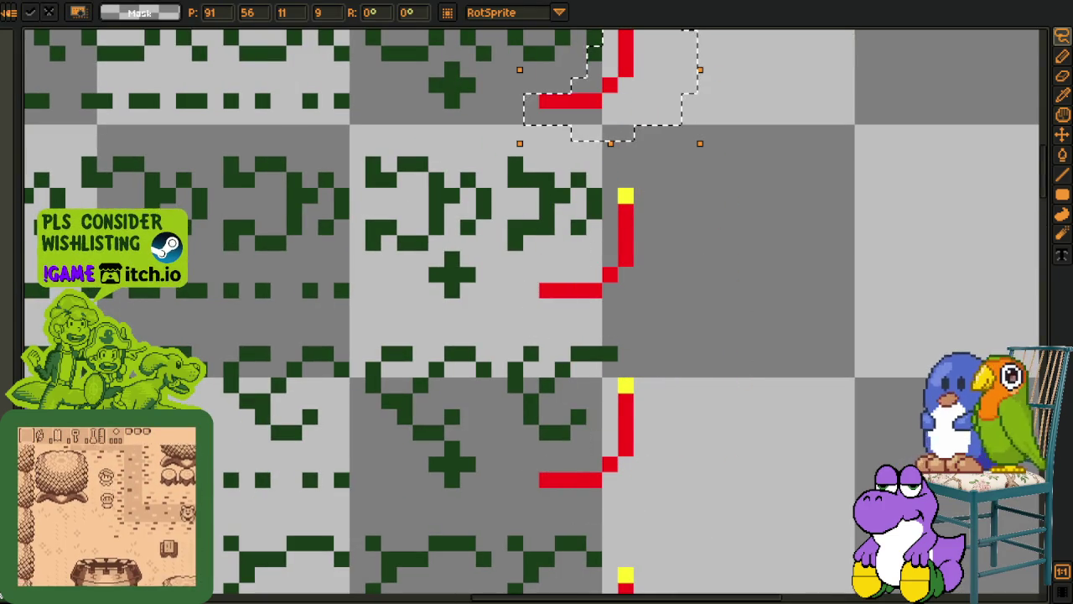
{"action": "left_click_drag", "start_coordinate": [531, 94], "coordinate": [436, 516]}
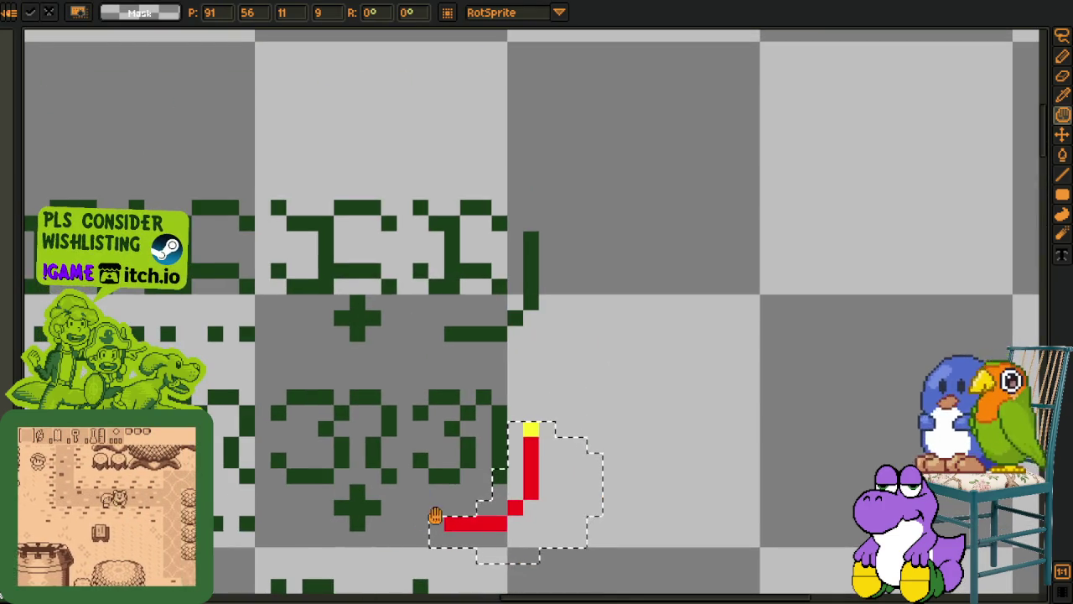
{"action": "left_click_drag", "start_coordinate": [541, 507], "coordinate": [506, 326], "text": "ctrl"}
{"action": "key", "text": "Return"}
Paste another red L marker and stamp it at the end of the next row
{"action": "scroll", "coordinate": [506, 326], "scroll_direction": "down", "scroll_amount": 3}
{"action": "key", "text": "ctrl+d"}
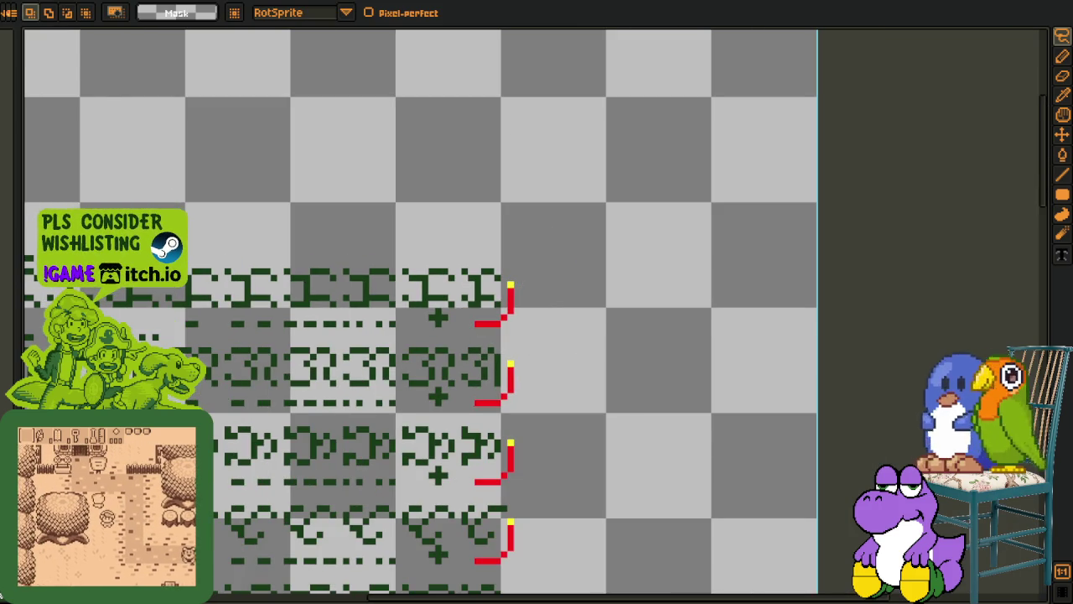
{"action": "scroll", "coordinate": [495, 314], "scroll_direction": "down", "scroll_amount": 5}
{"action": "key", "text": "h"}
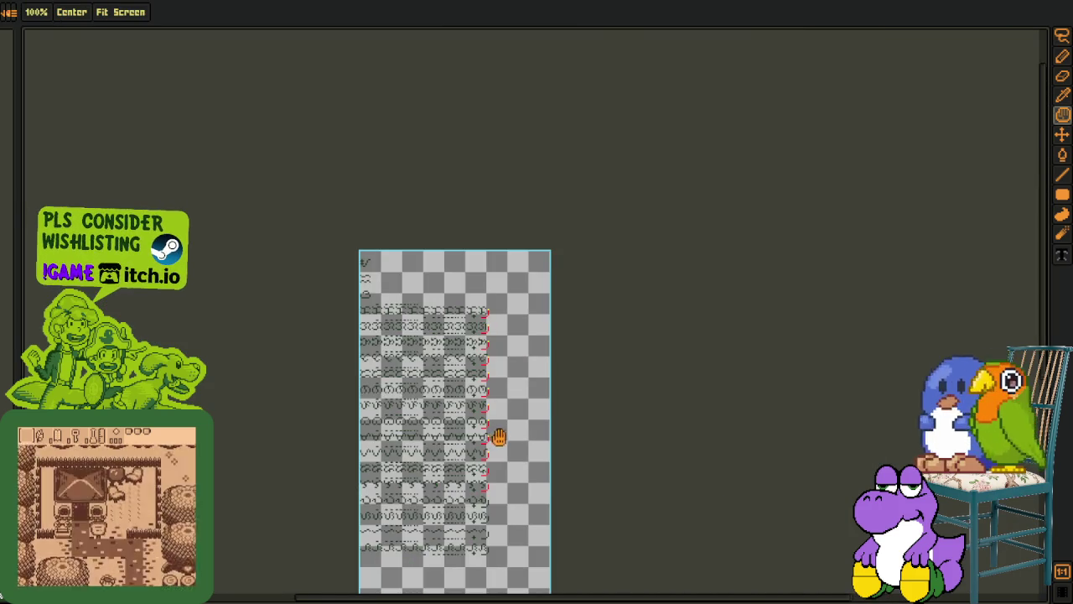
{"action": "scroll", "coordinate": [508, 407], "scroll_direction": "up", "scroll_amount": 3}
{"action": "scroll", "coordinate": [531, 355], "scroll_direction": "up", "scroll_amount": 3}
{"action": "scroll", "coordinate": [531, 355], "scroll_direction": "up", "scroll_amount": 1}
{"action": "key", "text": "ctrl+v"}
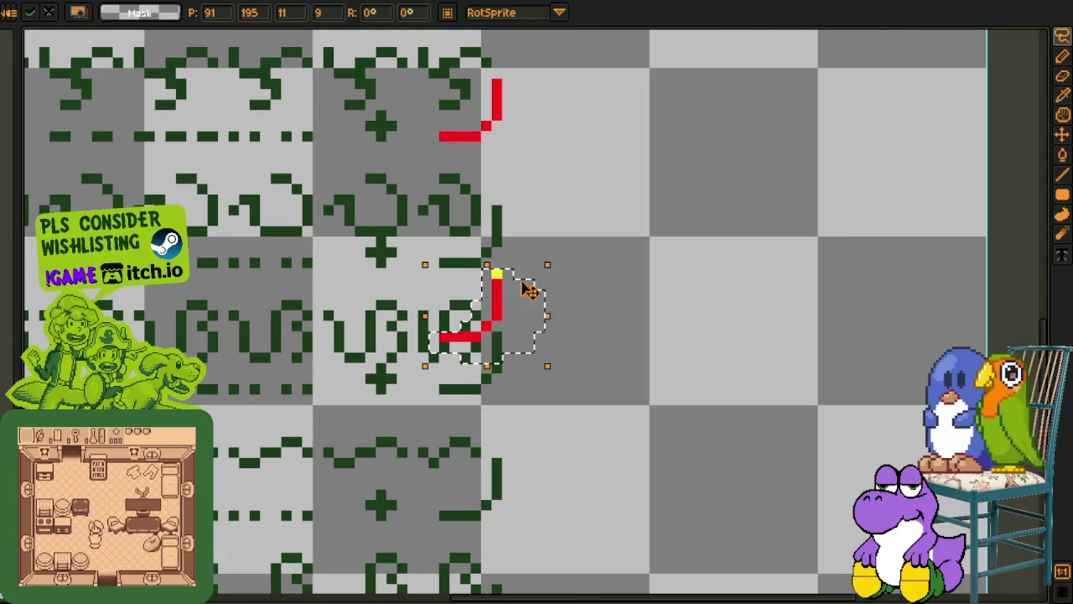
{"action": "mouse_move", "coordinate": [495, 287]}
{"action": "left_mouse_down"}
{"action": "mouse_move", "coordinate": [499, 237]}
{"action": "mouse_move", "coordinate": [511, 393]}
{"action": "mouse_move", "coordinate": [493, 390]}
{"action": "mouse_move", "coordinate": [491, 551]}
{"action": "mouse_move", "coordinate": [491, 239]}
{"action": "left_mouse_up"}
{"action": "scroll", "coordinate": [491, 551], "scroll_direction": "down", "scroll_amount": 5}
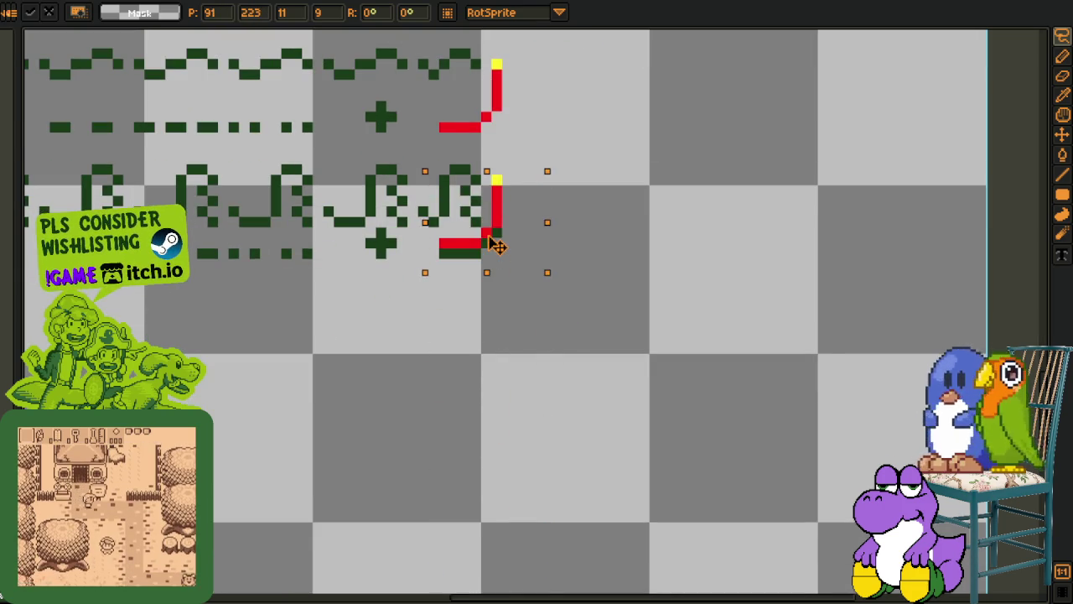
{"action": "left_click", "coordinate": [550, 234]}
Sample the yellow tip colour and remove the yellow pixels with Replace Color
{"action": "key", "text": "i"}
{"action": "scroll", "coordinate": [537, 294], "scroll_direction": "up", "scroll_amount": 2}
{"action": "scroll", "coordinate": [517, 325], "scroll_direction": "up", "scroll_amount": 2}
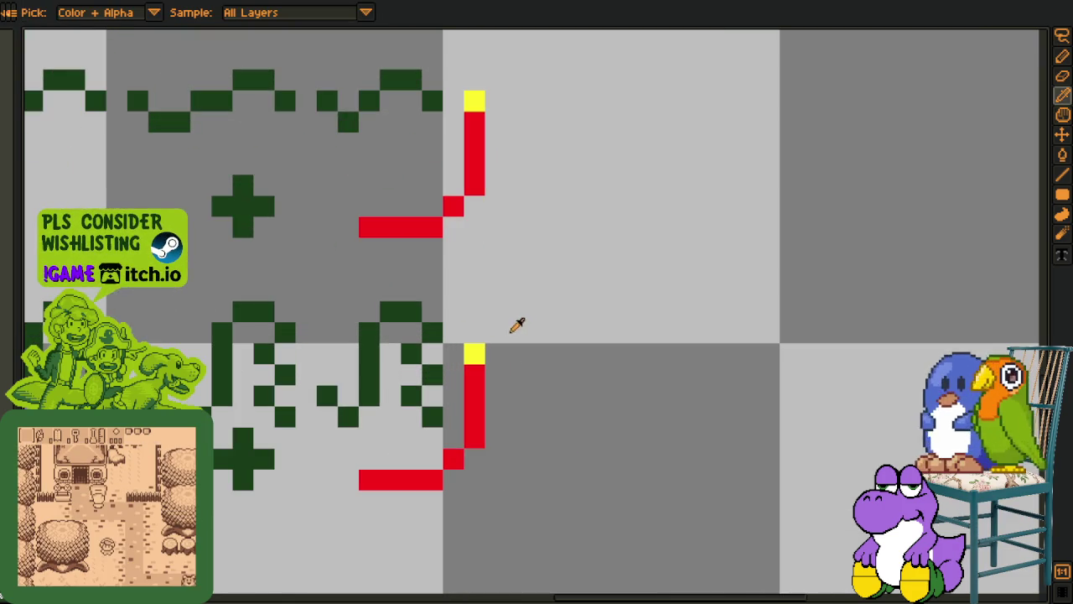
{"action": "left_click", "coordinate": [481, 355]}
{"action": "key", "text": "shift+r"}
{"action": "left_click", "coordinate": [423, 470]}
{"action": "scroll", "coordinate": [607, 323], "scroll_direction": "down", "scroll_amount": 2}
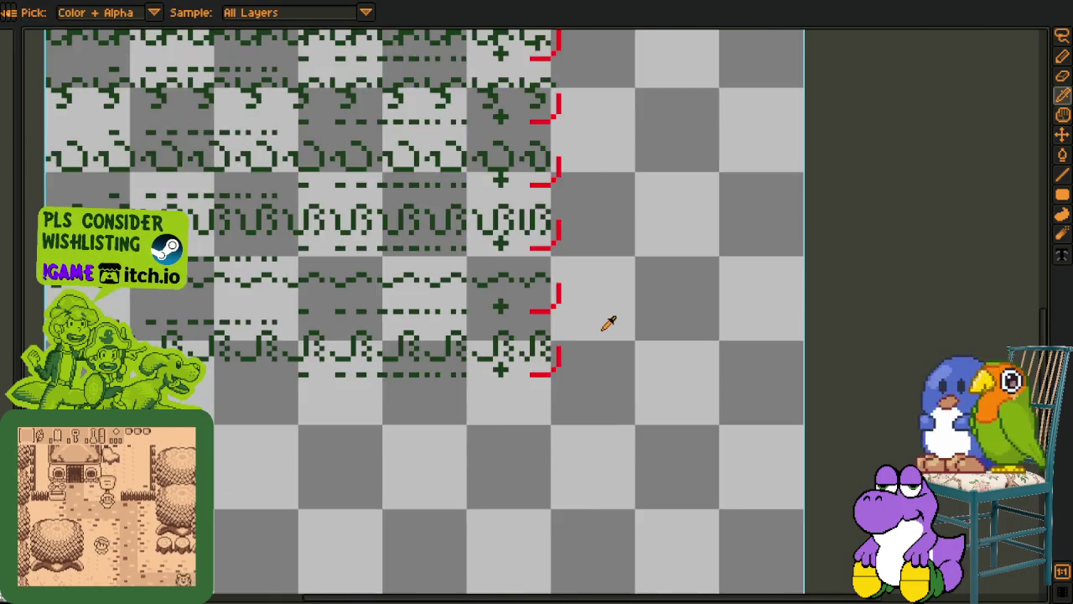
{"action": "scroll", "coordinate": [617, 312], "scroll_direction": "down", "scroll_amount": 1}
{"action": "scroll", "coordinate": [592, 244], "scroll_direction": "up", "scroll_amount": 2}
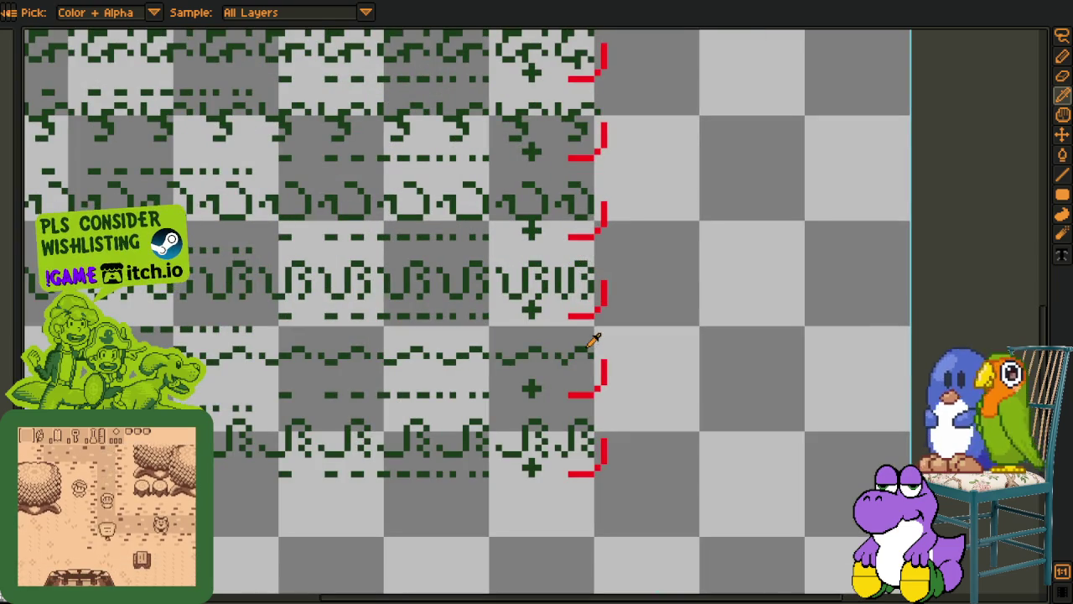
Replace the red #FF0000 markers with dark green #0F380F
{"action": "left_click", "coordinate": [606, 366]}
{"action": "key", "text": "shift+r"}
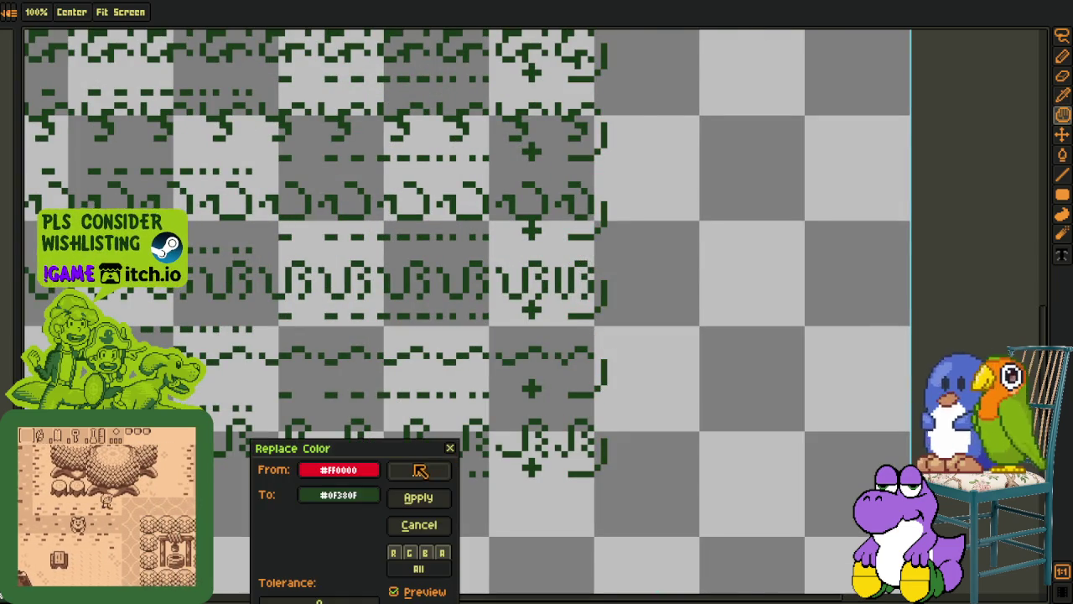
{"action": "left_click", "coordinate": [423, 470]}
{"action": "scroll", "coordinate": [719, 240], "scroll_direction": "down", "scroll_amount": 2}
{"action": "scroll", "coordinate": [721, 183], "scroll_direction": "up", "scroll_amount": 1}
Recolour the dark green #0F380F glyphs light green and show the maroon tile-grid guide
{"action": "left_click_drag", "start_coordinate": [721, 182], "coordinate": [663, 442]}
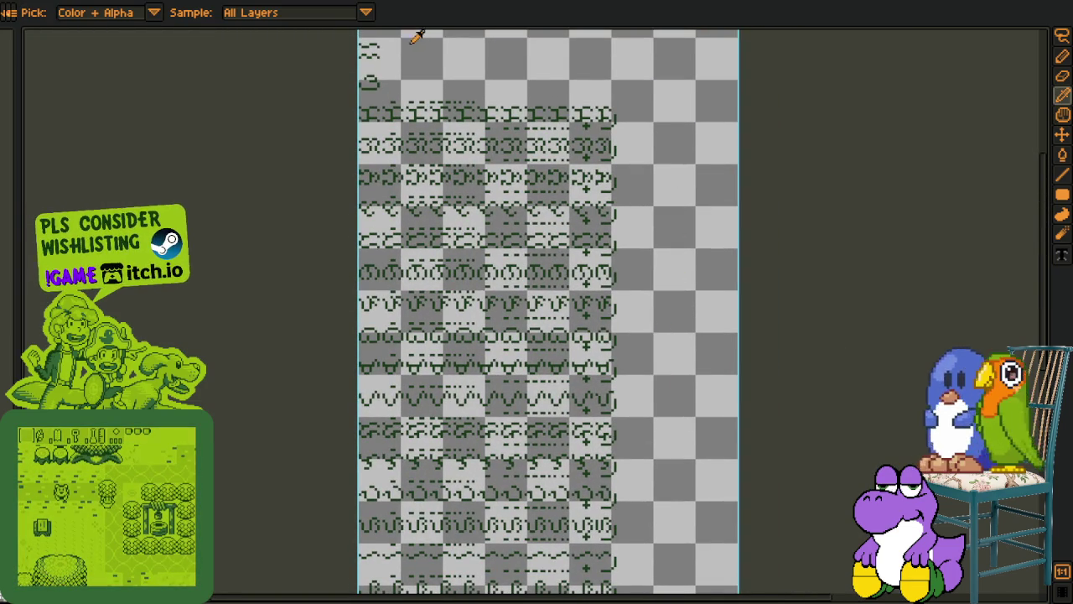
{"action": "key", "text": "h"}
{"action": "left_click_drag", "start_coordinate": [485, 260], "coordinate": [531, 391]}
{"action": "key", "text": "i"}
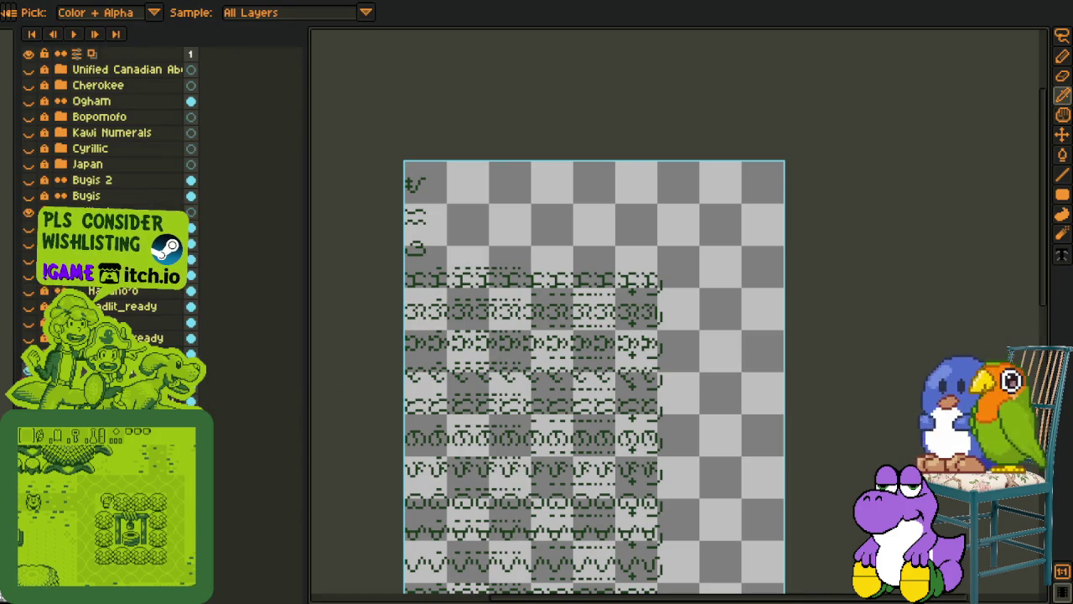
{"action": "scroll", "coordinate": [395, 216], "scroll_direction": "up", "scroll_amount": 3}
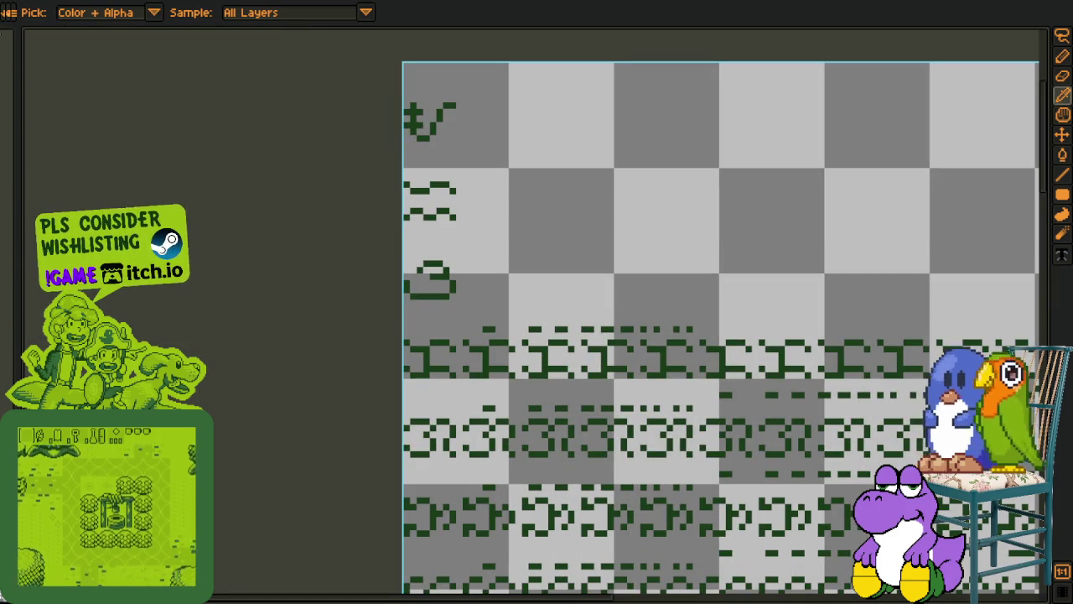
{"action": "scroll", "coordinate": [443, 287], "scroll_direction": "up", "scroll_amount": 2}
{"action": "key", "text": "shift+r"}
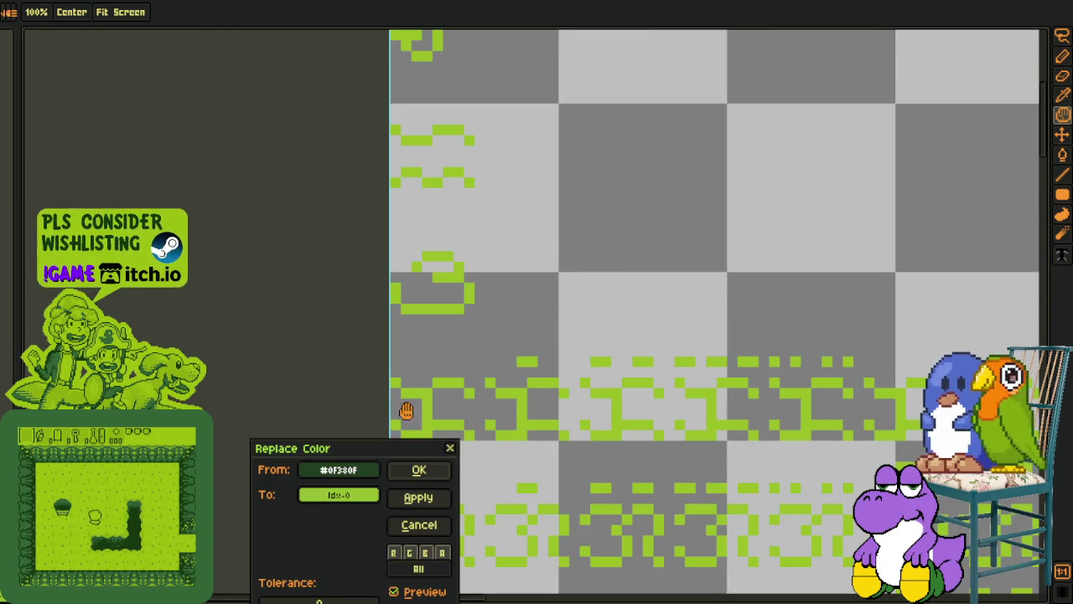
{"action": "left_click", "coordinate": [416, 472]}
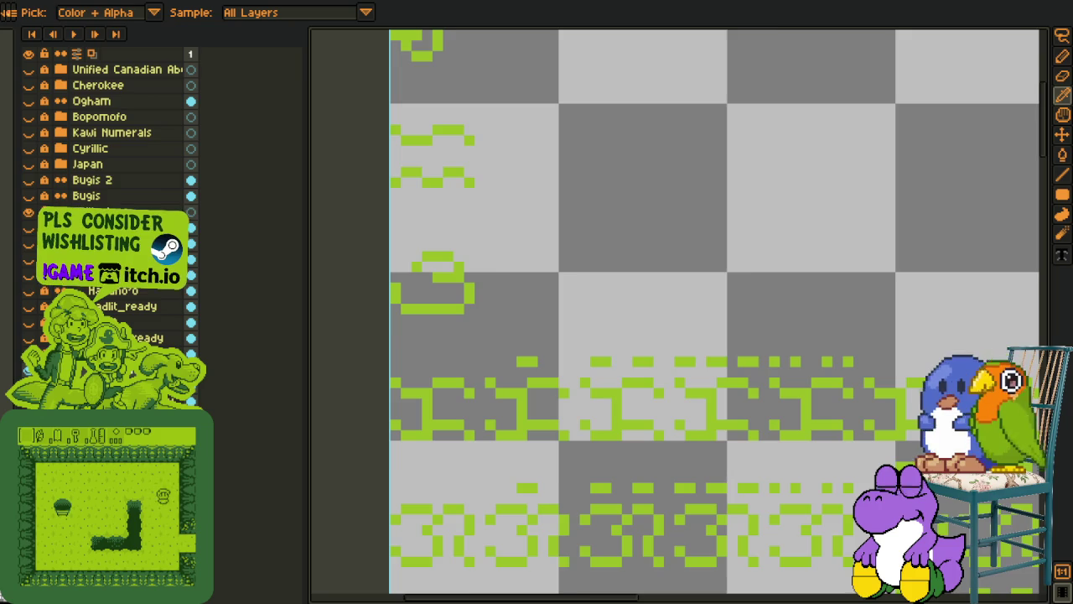
{"action": "key", "text": "Tab"}
{"action": "scroll", "coordinate": [283, 307], "scroll_direction": "down", "scroll_amount": 2}
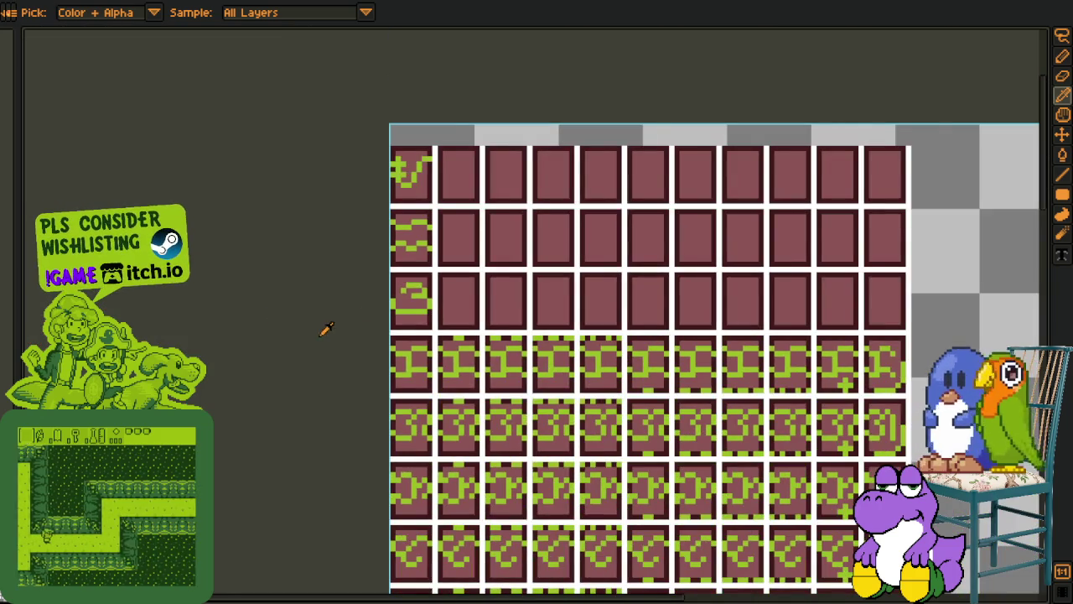
Fix the 3 glyph: shift part of it one pixel left and extend its top stroke one pixel
{"action": "scroll", "coordinate": [403, 285], "scroll_direction": "up", "scroll_amount": 1}
{"action": "scroll", "coordinate": [427, 268], "scroll_direction": "up", "scroll_amount": 1}
{"action": "scroll", "coordinate": [419, 267], "scroll_direction": "down", "scroll_amount": 1}
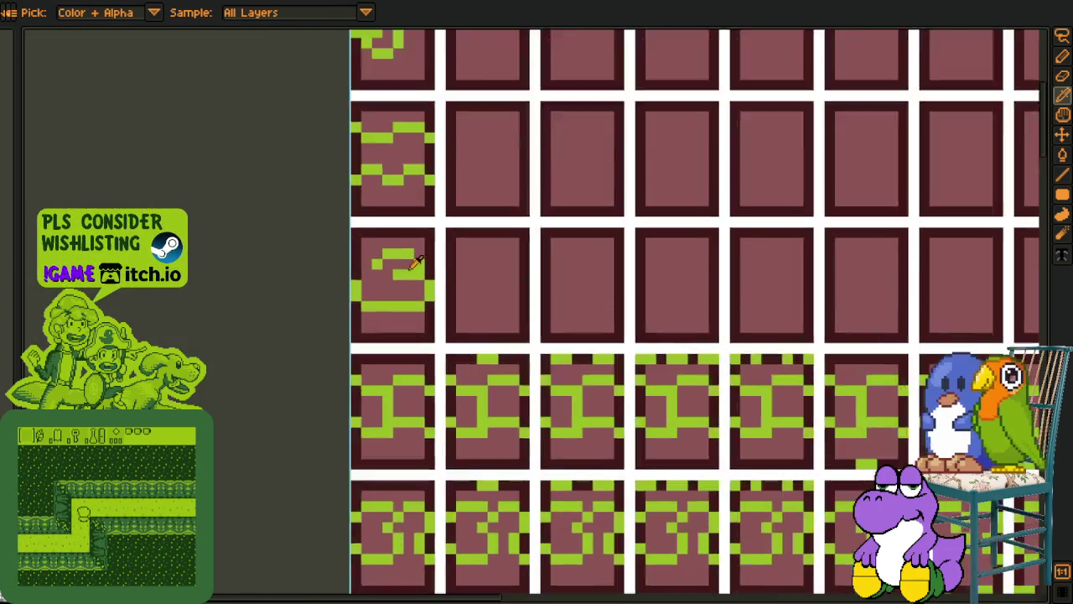
{"action": "scroll", "coordinate": [415, 263], "scroll_direction": "up", "scroll_amount": 1}
{"action": "key", "text": "m"}
{"action": "mouse_move", "coordinate": [383, 238]}
{"action": "left_mouse_down"}
{"action": "mouse_move", "coordinate": [453, 352]}
{"action": "mouse_move", "coordinate": [428, 344]}
{"action": "left_mouse_up"}
{"action": "left_click", "coordinate": [504, 324]}
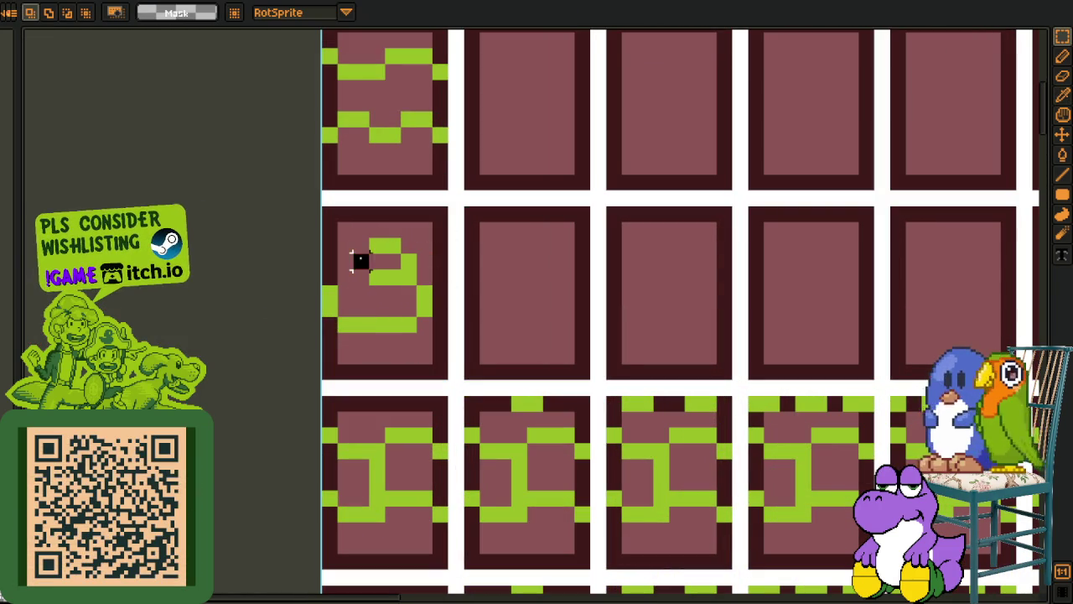
{"action": "key", "text": "b"}
{"action": "left_click", "coordinate": [360, 247]}
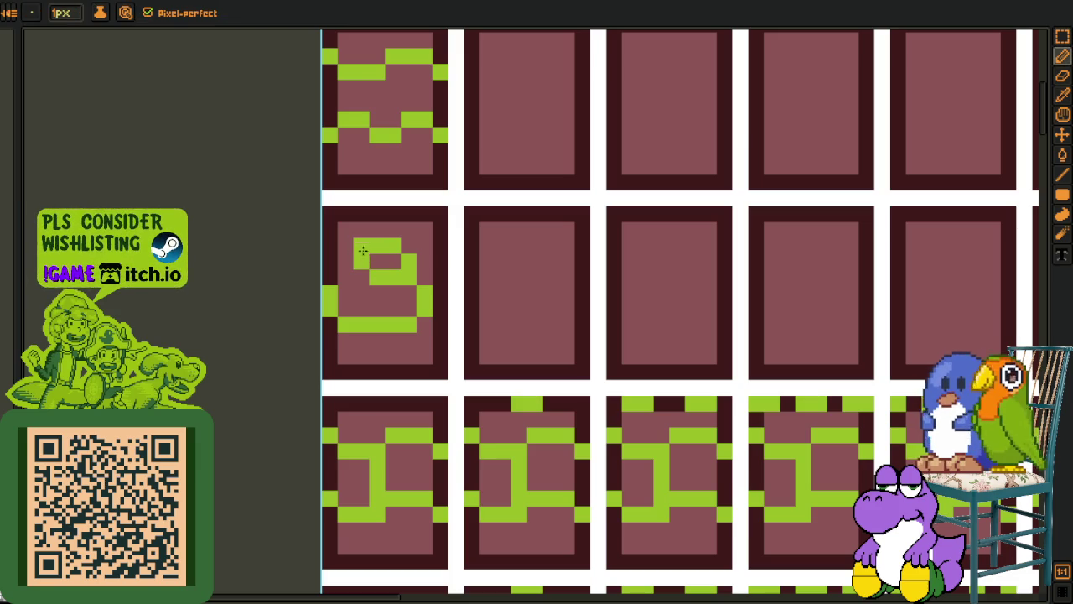
{"action": "scroll", "coordinate": [349, 257], "scroll_direction": "down", "scroll_amount": 4}
Look over the sheet and select the 3 glyph tile
{"action": "key", "text": "i"}
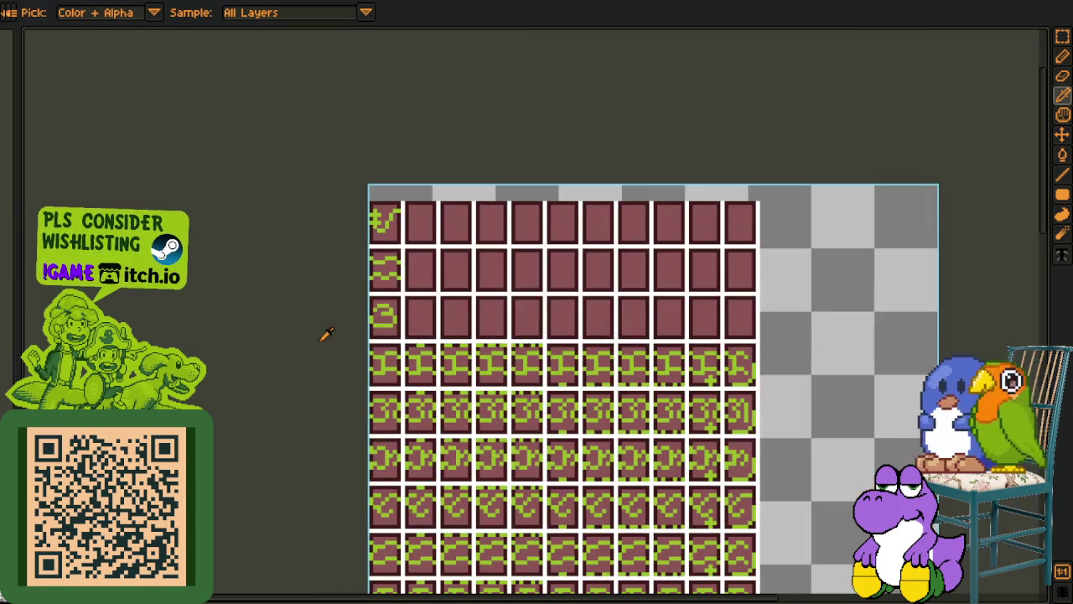
{"action": "key", "text": "h"}
{"action": "scroll", "coordinate": [317, 353], "scroll_direction": "down", "scroll_amount": 3}
{"action": "scroll", "coordinate": [277, 271], "scroll_direction": "down", "scroll_amount": 2}
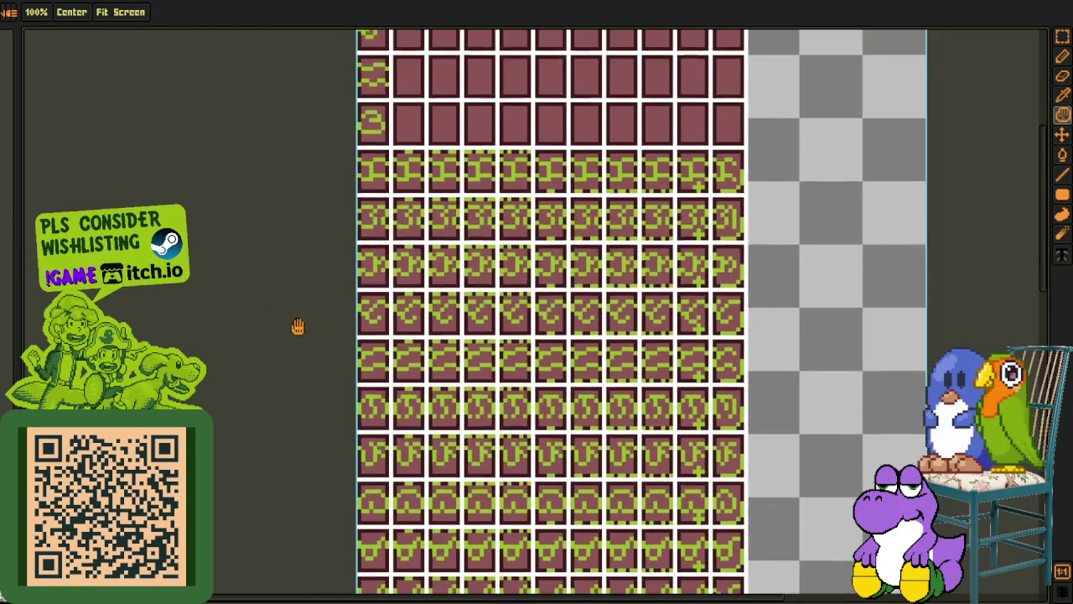
{"action": "scroll", "coordinate": [297, 327], "scroll_direction": "down", "scroll_amount": 3}
{"action": "scroll", "coordinate": [314, 344], "scroll_direction": "down", "scroll_amount": 3}
{"action": "scroll", "coordinate": [348, 353], "scroll_direction": "up", "scroll_amount": 3}
{"action": "scroll", "coordinate": [364, 304], "scroll_direction": "up", "scroll_amount": 3}
{"action": "scroll", "coordinate": [364, 239], "scroll_direction": "up", "scroll_amount": 3}
{"action": "scroll", "coordinate": [331, 251], "scroll_direction": "up", "scroll_amount": 3}
{"action": "scroll", "coordinate": [313, 377], "scroll_direction": "up", "scroll_amount": 3}
{"action": "key", "text": "o"}
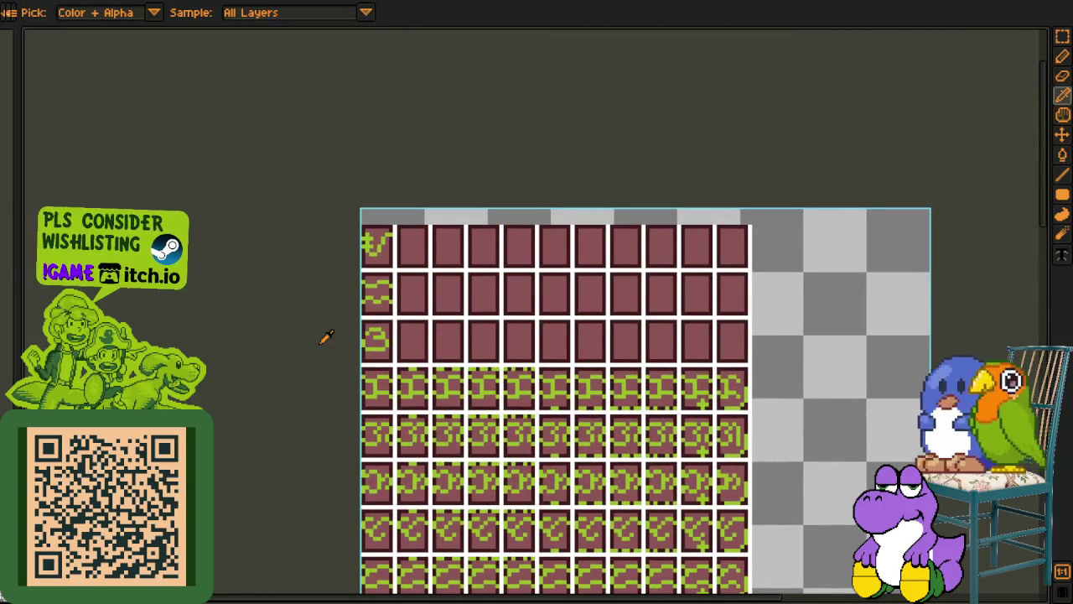
{"action": "scroll", "coordinate": [328, 344], "scroll_direction": "up", "scroll_amount": 3}
{"action": "key", "text": "e"}
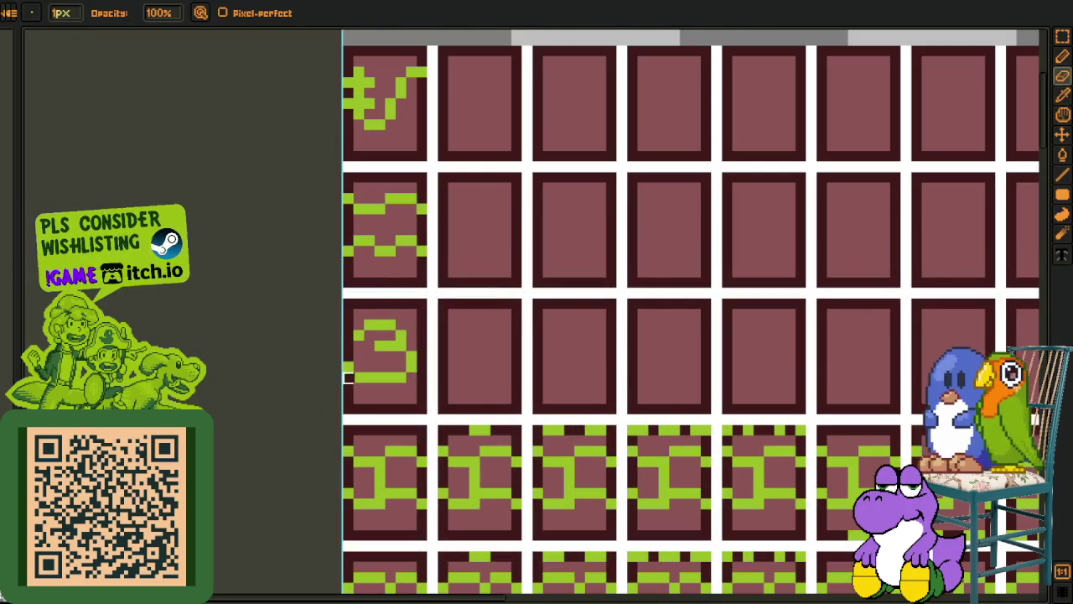
{"action": "key", "text": "m"}
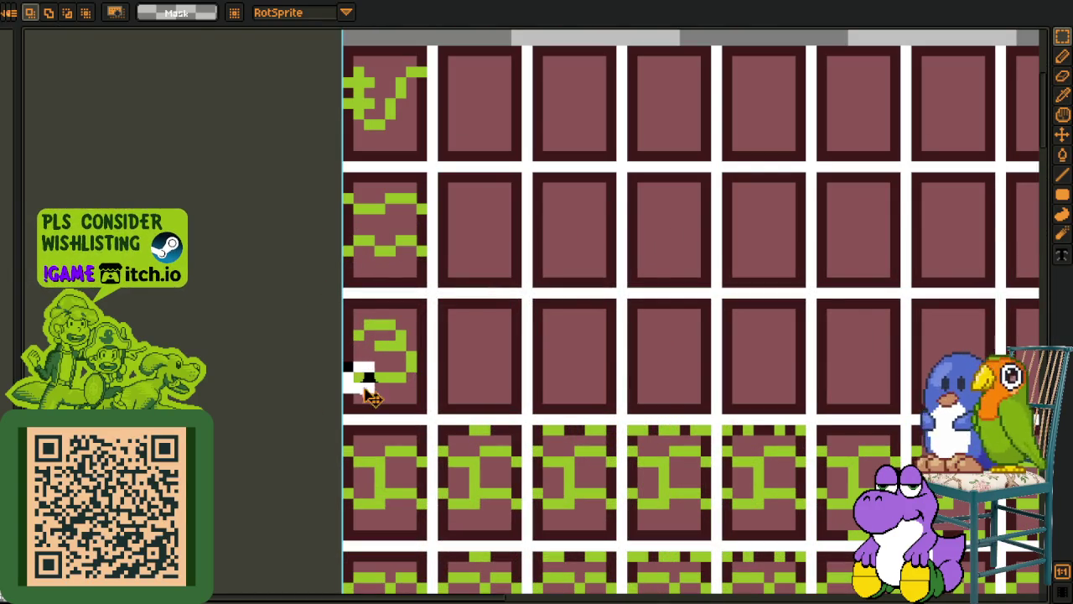
{"action": "scroll", "coordinate": [453, 343], "scroll_direction": "down", "scroll_amount": 1}
{"action": "scroll", "coordinate": [391, 314], "scroll_direction": "up", "scroll_amount": 1}
{"action": "scroll", "coordinate": [356, 323], "scroll_direction": "up", "scroll_amount": 1}
{"action": "left_click_drag", "start_coordinate": [347, 336], "coordinate": [443, 395]}
{"action": "scroll", "coordinate": [479, 364], "scroll_direction": "down", "scroll_amount": 1}
{"action": "scroll", "coordinate": [490, 362], "scroll_direction": "down", "scroll_amount": 1}
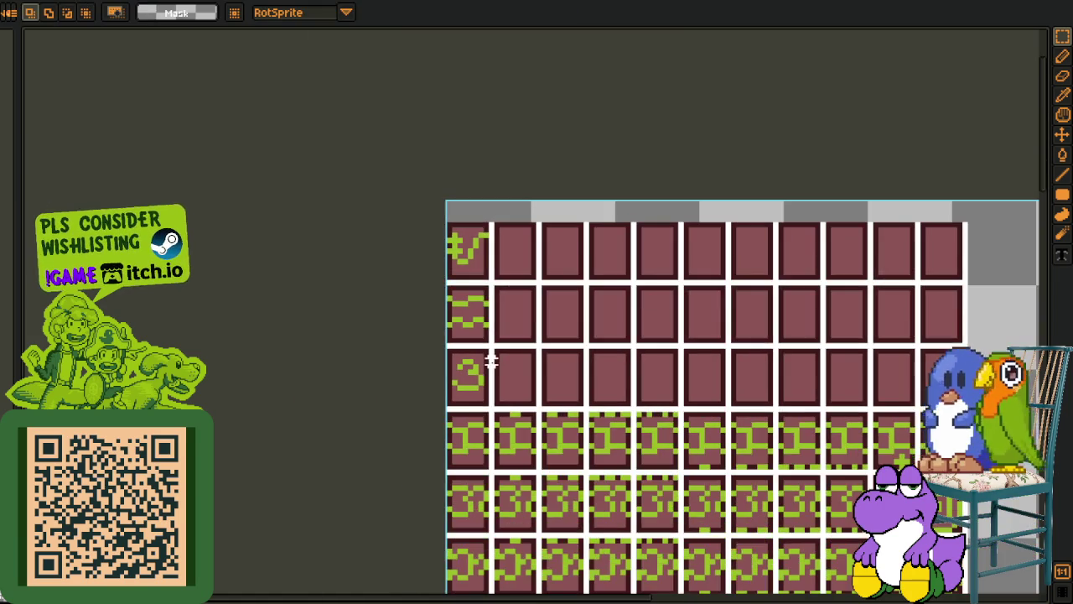
{"action": "scroll", "coordinate": [496, 361], "scroll_direction": "down", "scroll_amount": 1}
Replace light green #9bbc0f with the dark green index across the sheet
{"action": "key", "text": "o"}
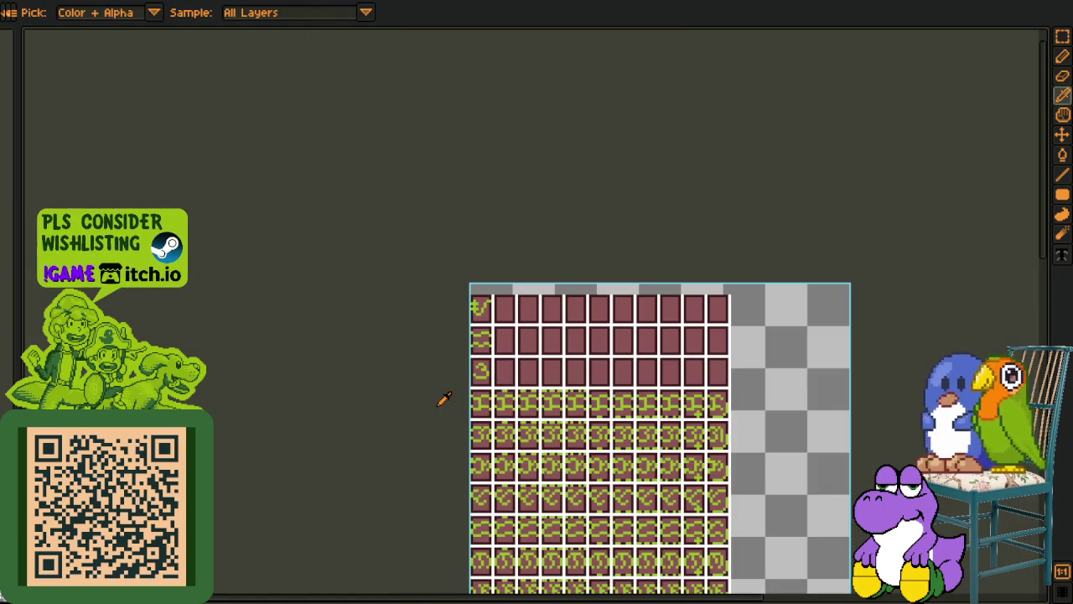
{"action": "scroll", "coordinate": [466, 385], "scroll_direction": "up", "scroll_amount": 1}
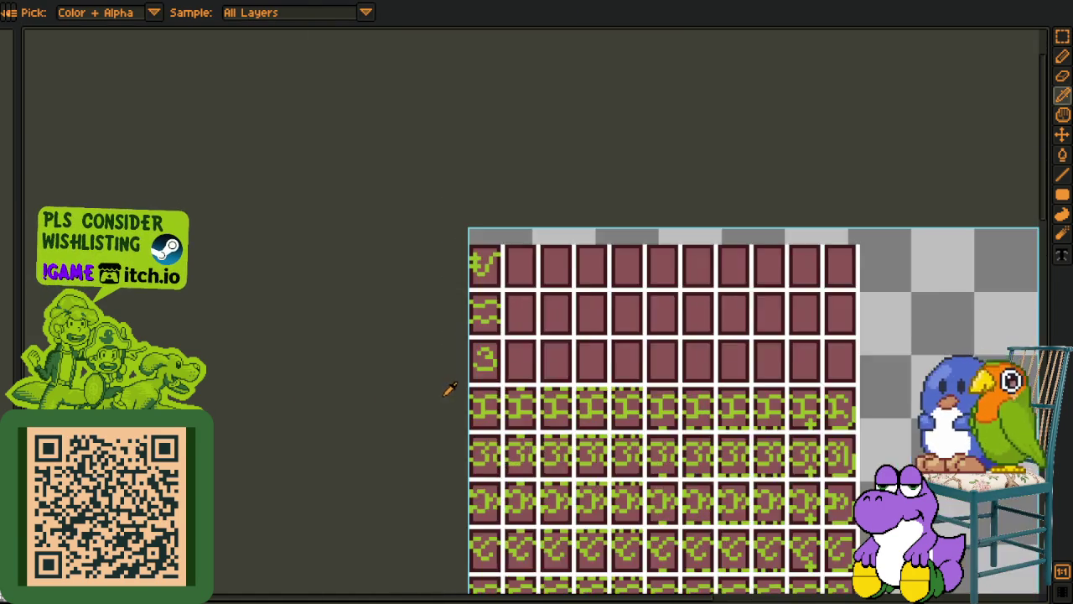
{"action": "scroll", "coordinate": [470, 383], "scroll_direction": "up", "scroll_amount": 1}
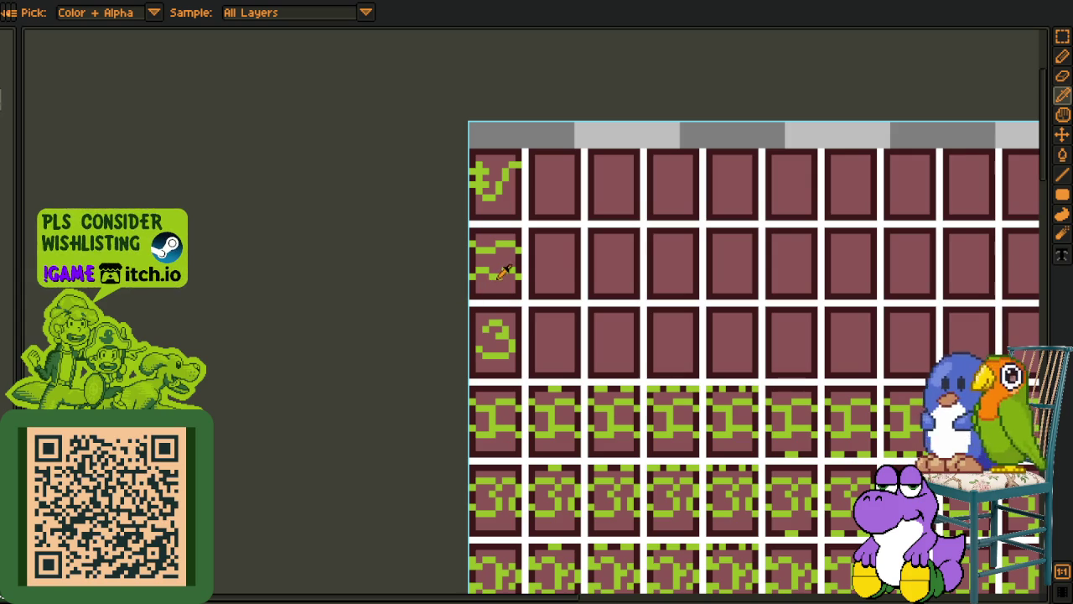
{"action": "key", "text": "shift+r"}
{"action": "left_click", "coordinate": [419, 471]}
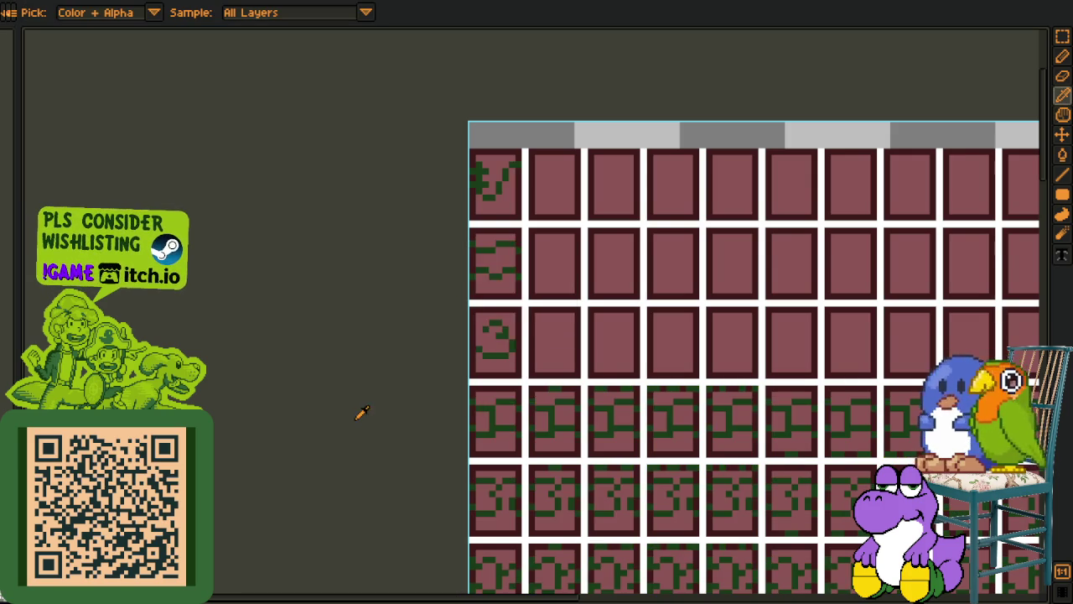
Show the layer list and add a new layer group
{"action": "scroll", "coordinate": [361, 411], "scroll_direction": "down", "scroll_amount": 3}
{"action": "left_click_drag", "start_coordinate": [325, 349], "coordinate": [287, 80]}
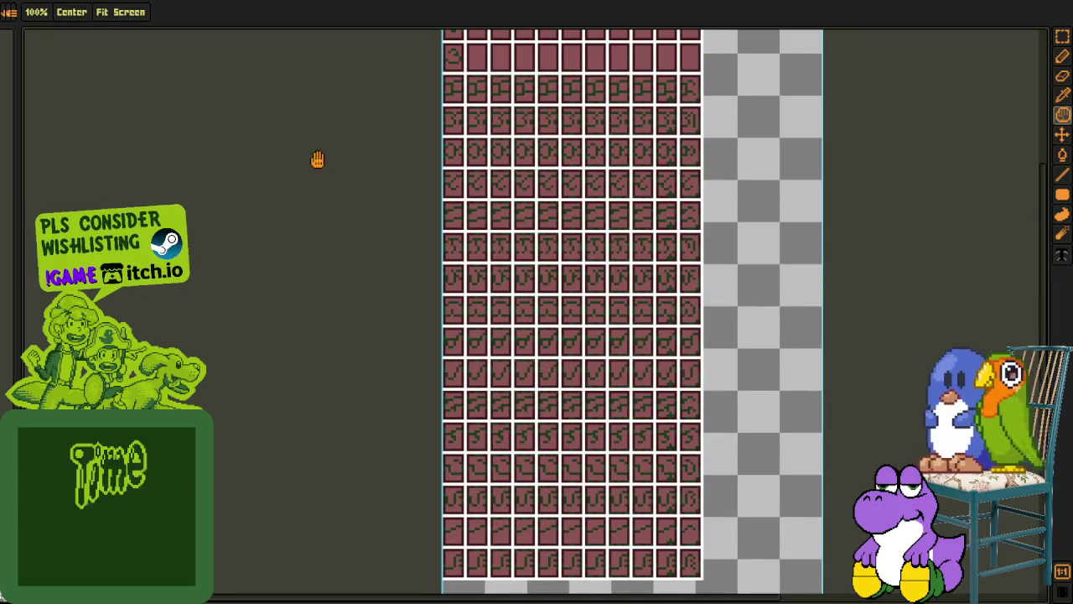
{"action": "key", "text": "Tab"}
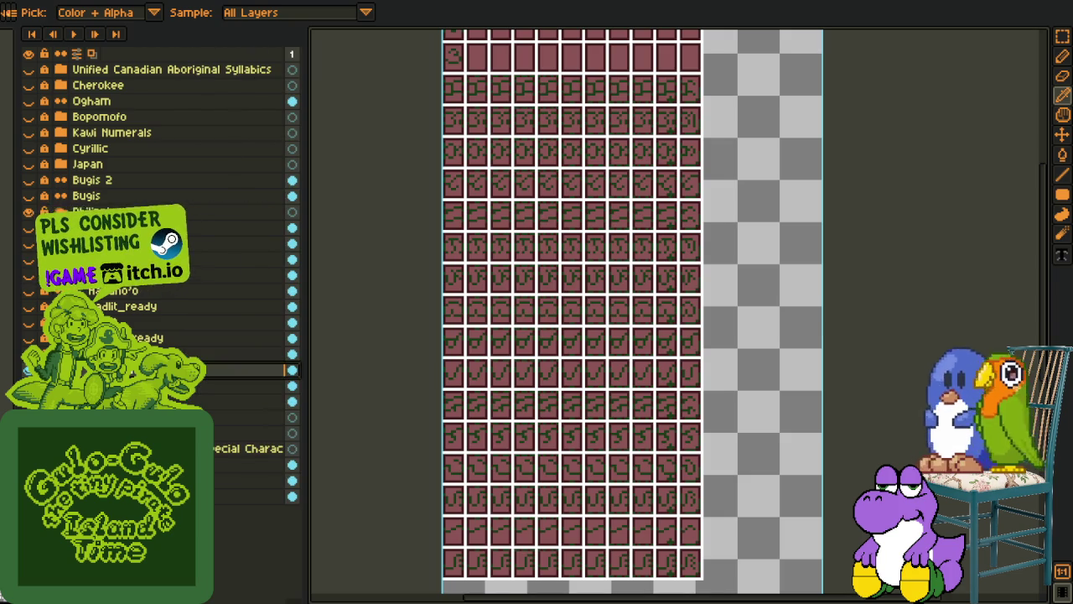
{"action": "left_click", "coordinate": [243, 385]}
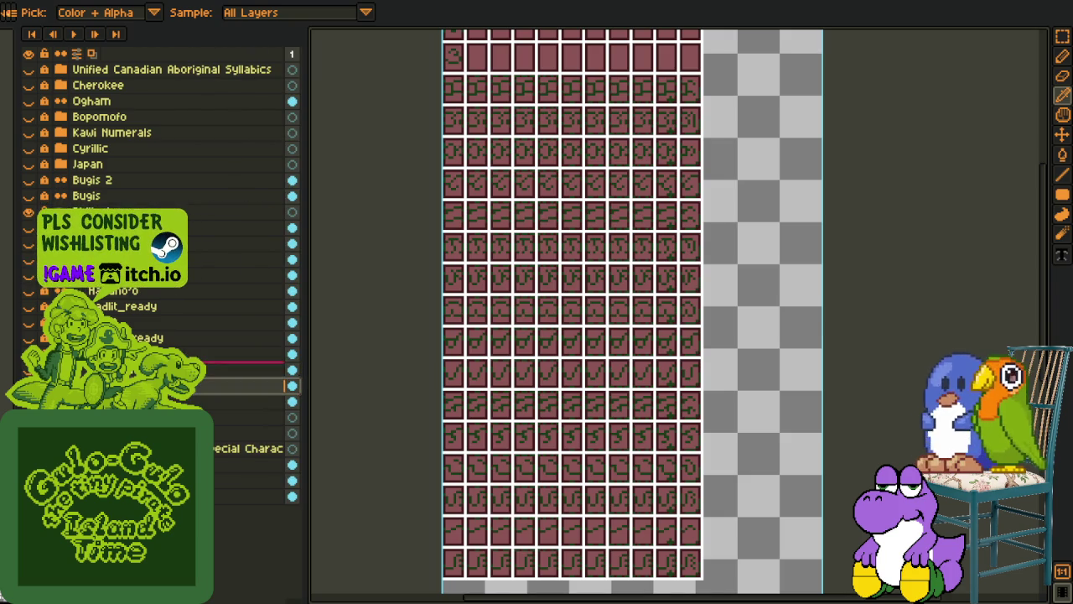
{"action": "left_click", "coordinate": [243, 370]}
{"action": "left_click", "coordinate": [251, 411]}
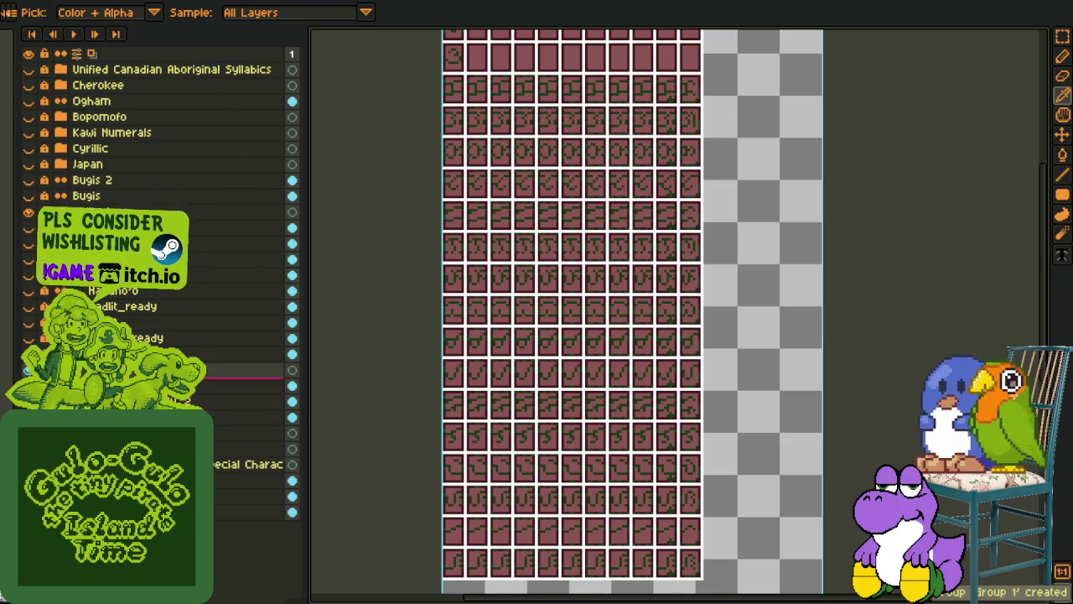
Rename the group 'unused' and move a layer into it
{"action": "double_click", "coordinate": [243, 370]}
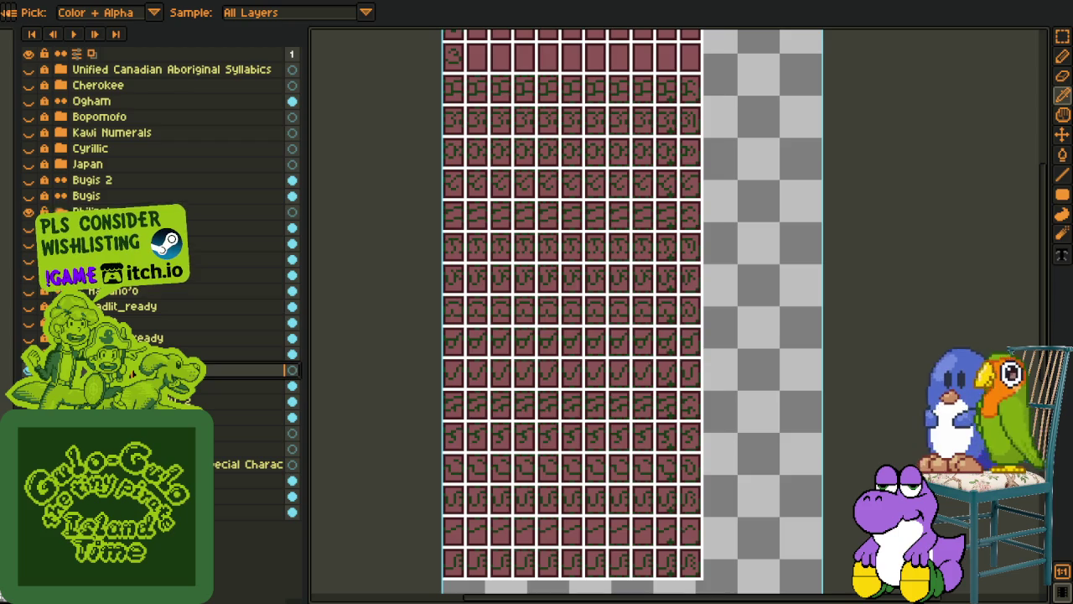
{"action": "double_click", "coordinate": [243, 370]}
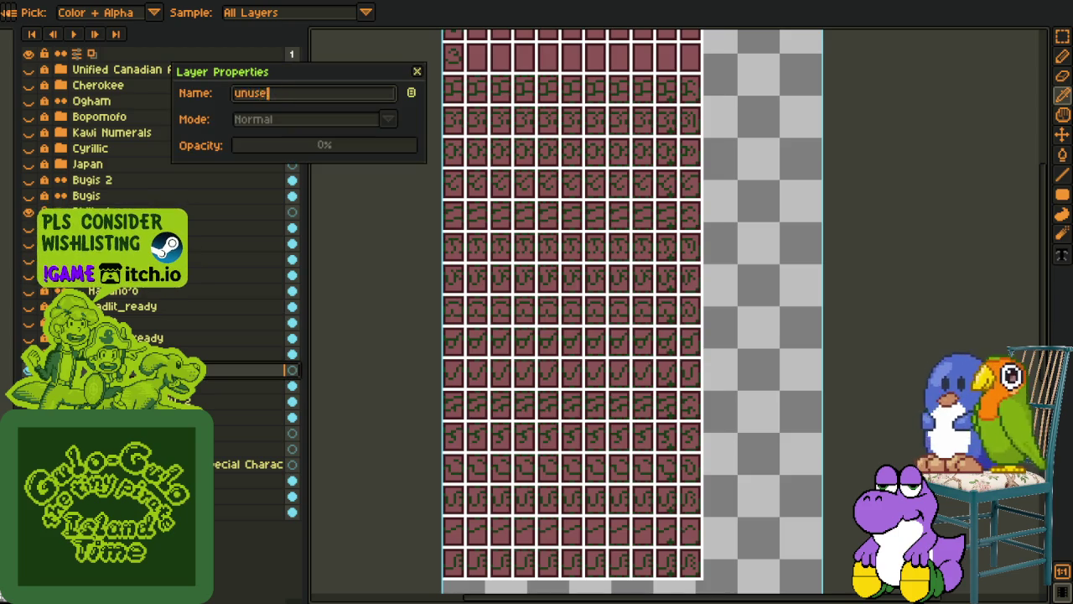
{"action": "type", "text": "d"}
{"action": "key", "text": "Return"}
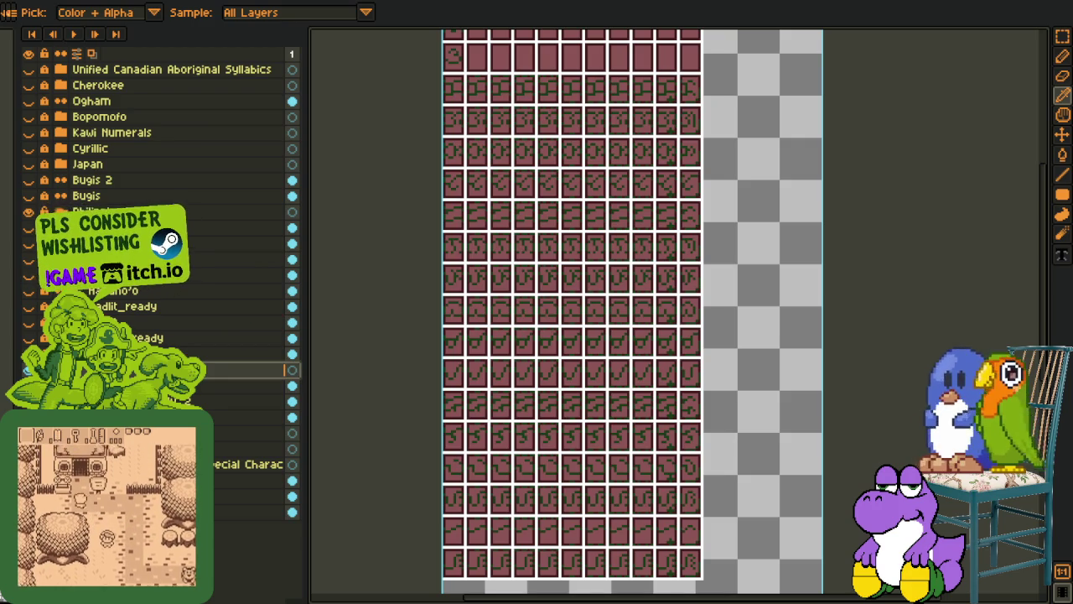
{"action": "left_click_drag", "start_coordinate": [125, 370], "coordinate": [126, 388]}
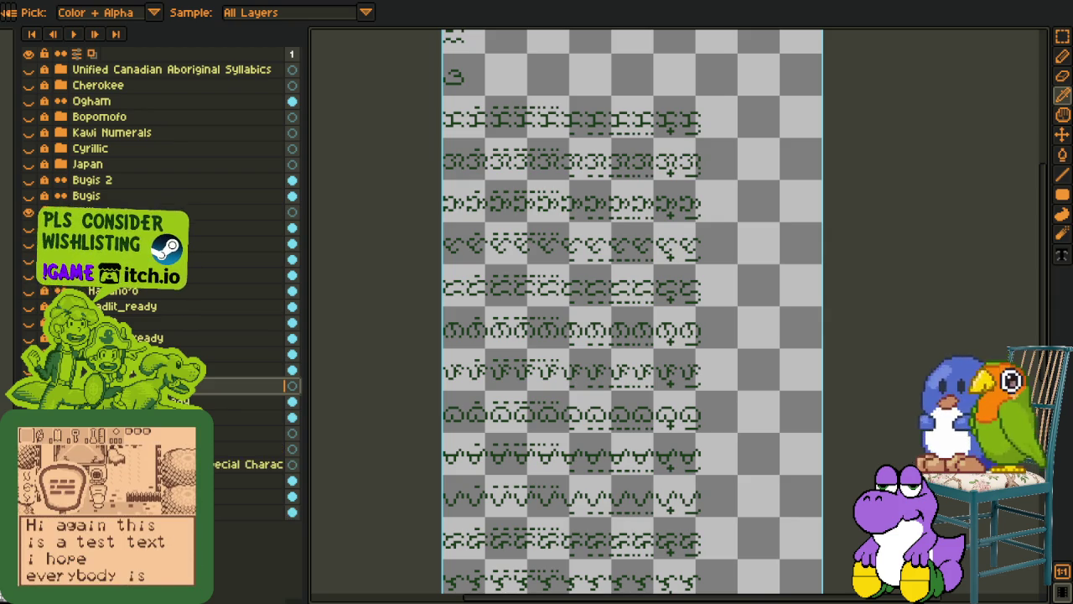
{"action": "left_click", "coordinate": [243, 417]}
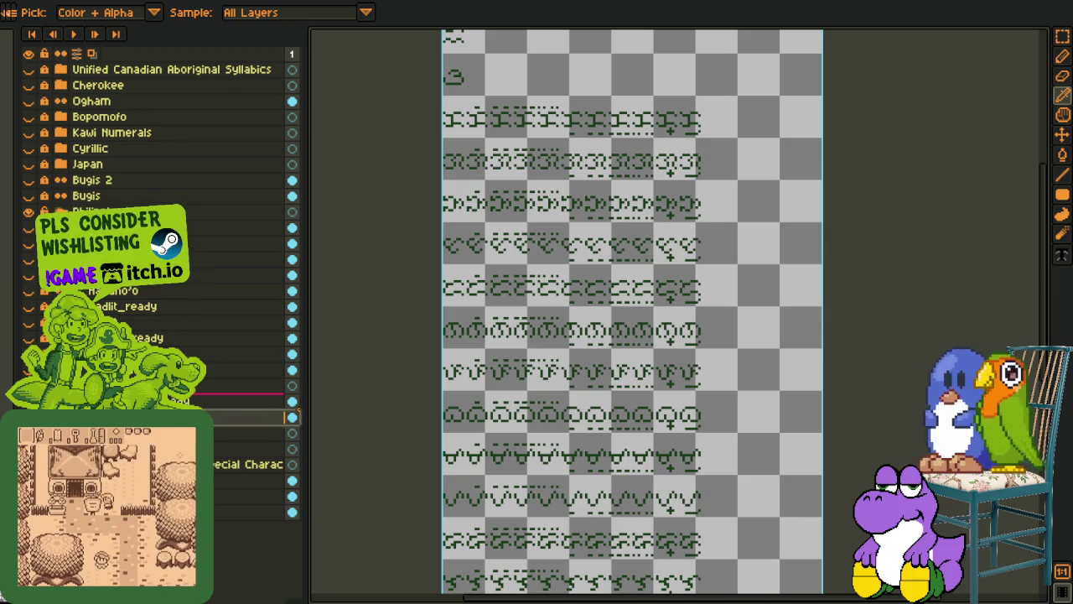
Restore the maroon grid under the glyphs and inspect the tiles up close
{"action": "key", "text": "Delete"}
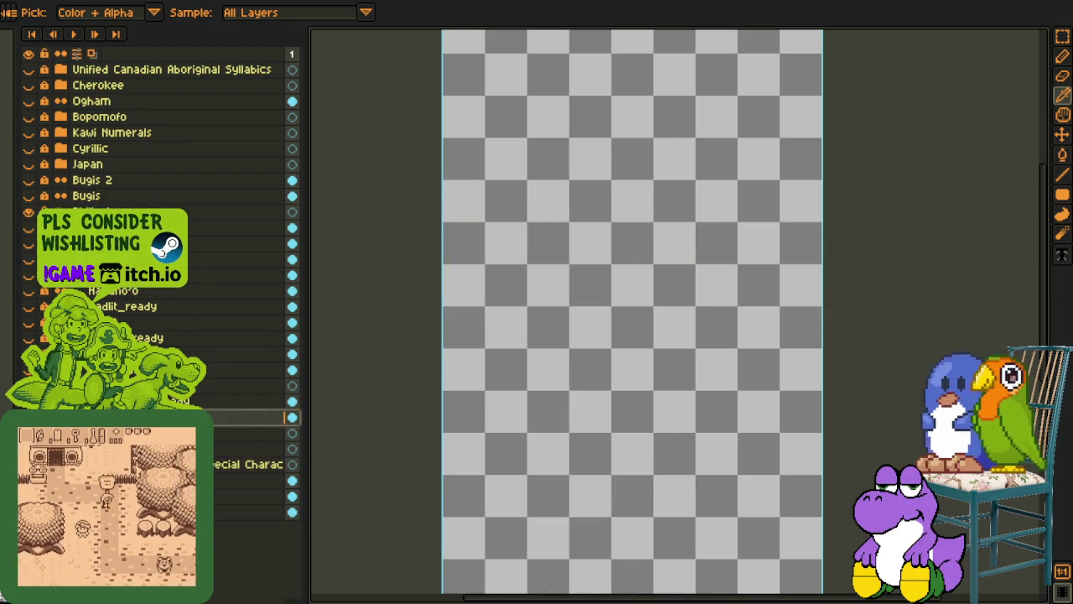
{"action": "key", "text": "ctrl+v"}
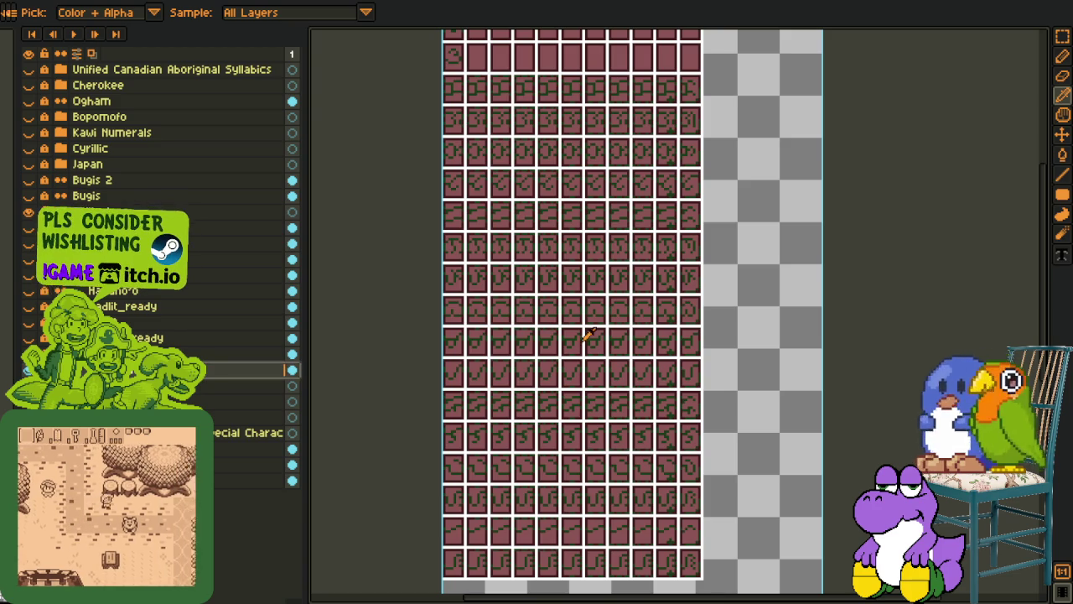
{"action": "key", "text": "m"}
{"action": "scroll", "coordinate": [566, 326], "scroll_direction": "up", "scroll_amount": 4}
{"action": "left_click_drag", "start_coordinate": [566, 326], "coordinate": [593, 222]}
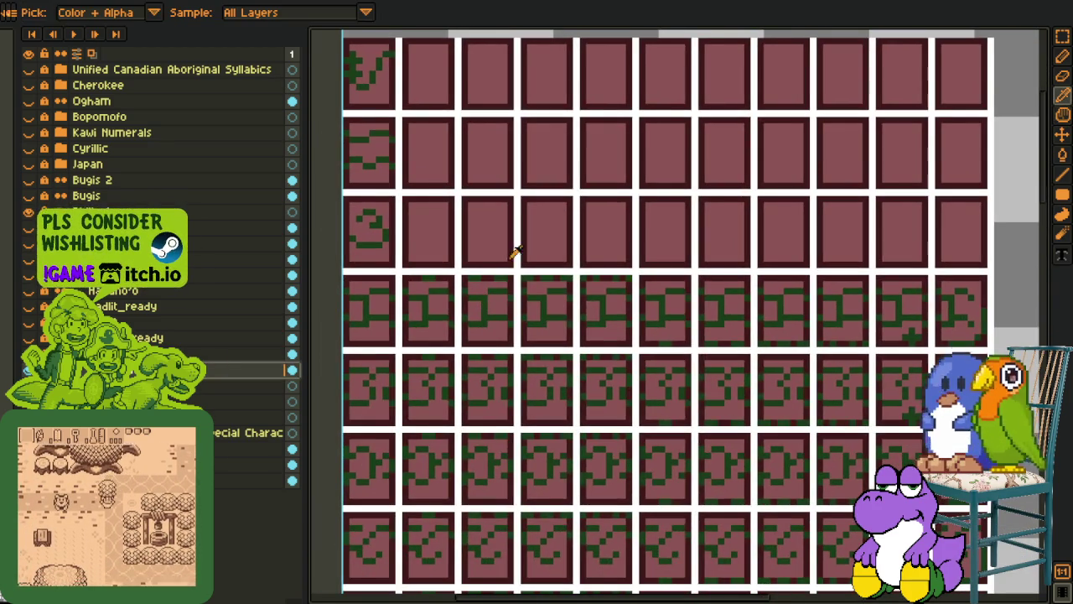
{"action": "scroll", "coordinate": [515, 247], "scroll_direction": "up", "scroll_amount": 3}
{"action": "left_click_drag", "start_coordinate": [674, 297], "coordinate": [545, 268]}
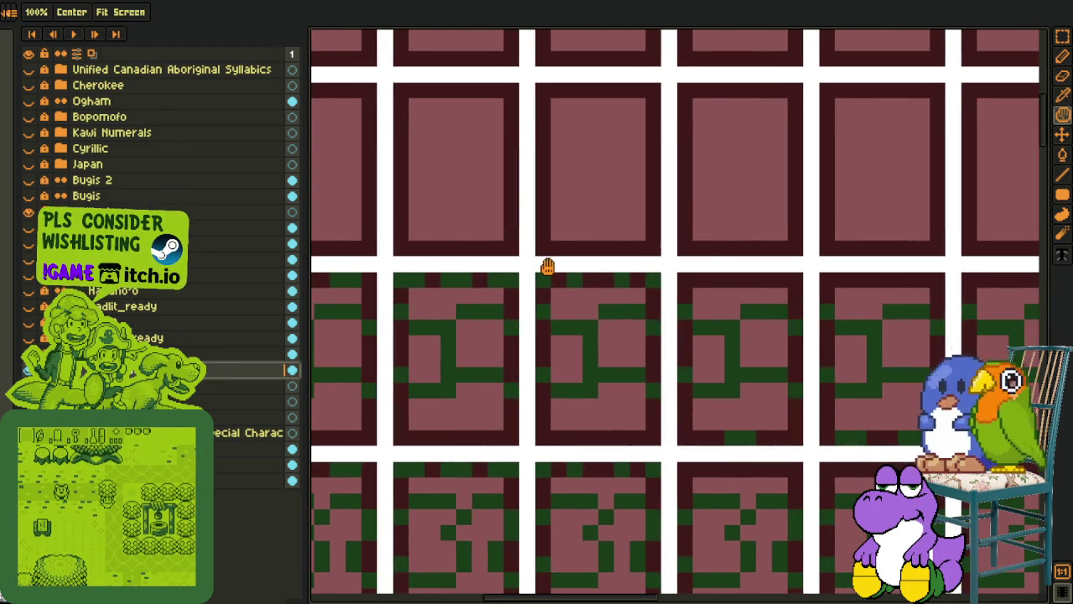
{"action": "scroll", "coordinate": [546, 266], "scroll_direction": "down", "scroll_amount": 2}
{"action": "scroll", "coordinate": [579, 286], "scroll_direction": "up", "scroll_amount": 1}
{"action": "key", "text": "o"}
{"action": "scroll", "coordinate": [566, 266], "scroll_direction": "down", "scroll_amount": 1}
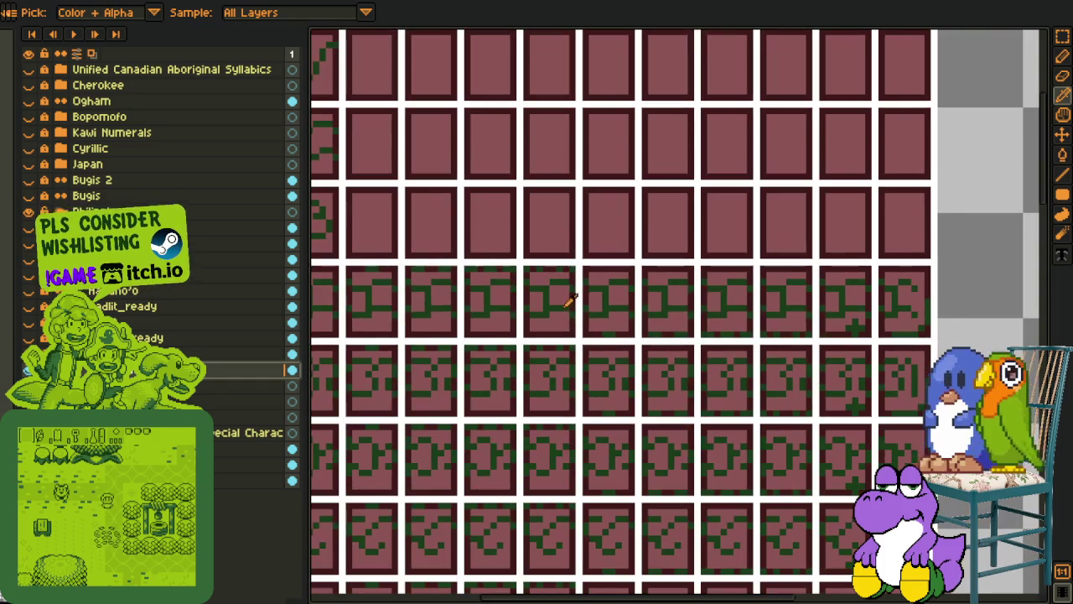
{"action": "key", "text": "h"}
{"action": "left_click_drag", "start_coordinate": [961, 321], "coordinate": [872, 314]}
{"action": "key", "text": "i"}
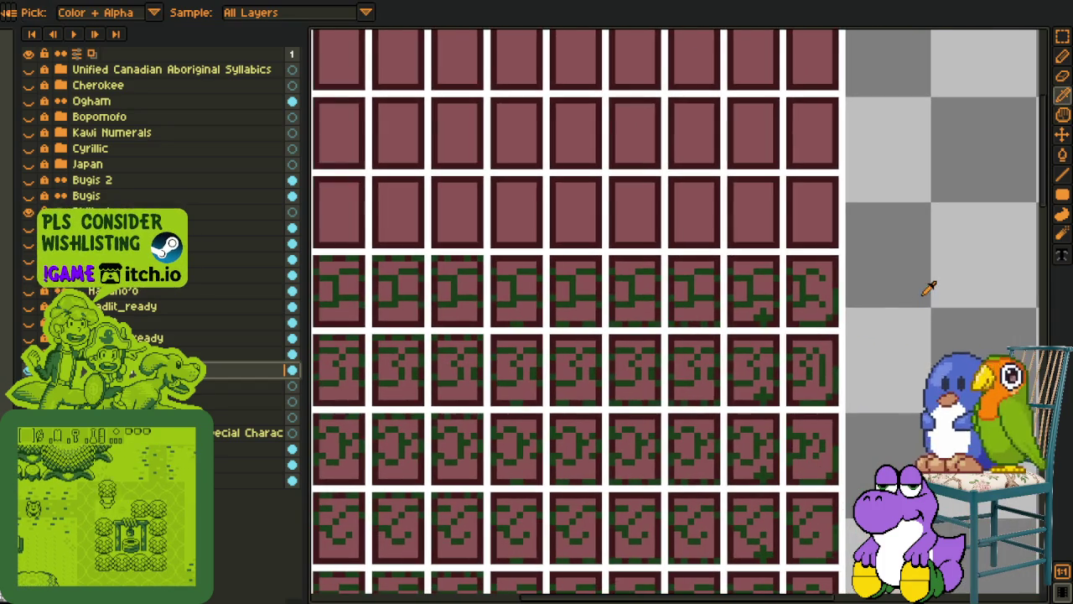
{"action": "scroll", "coordinate": [706, 252], "scroll_direction": "down", "scroll_amount": 1}
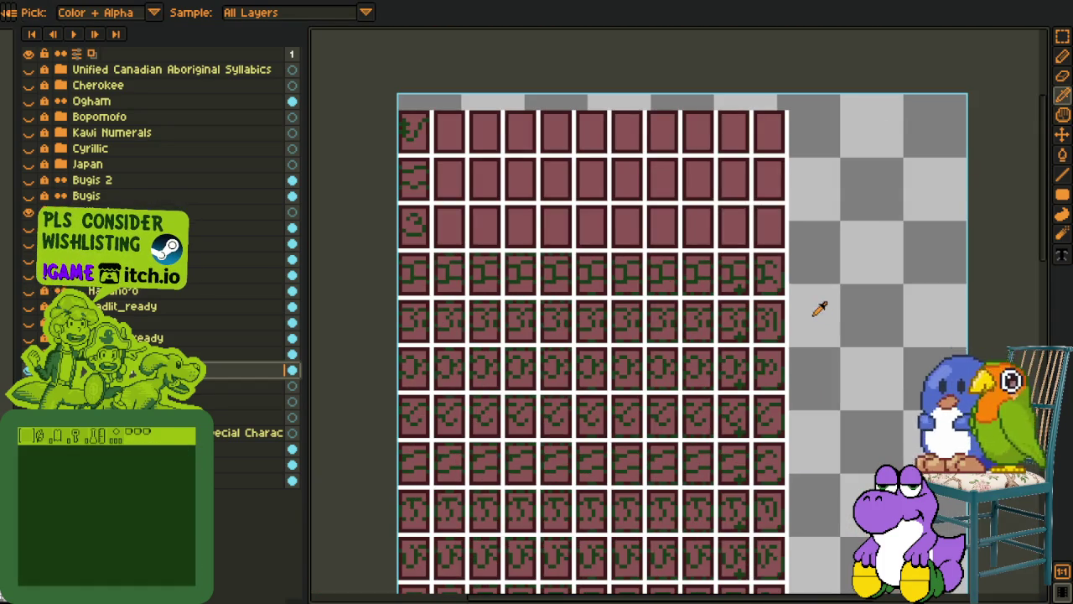
Trim the canvas down to the tile area with Sprite > Trim
{"action": "key", "text": "alt+s"}
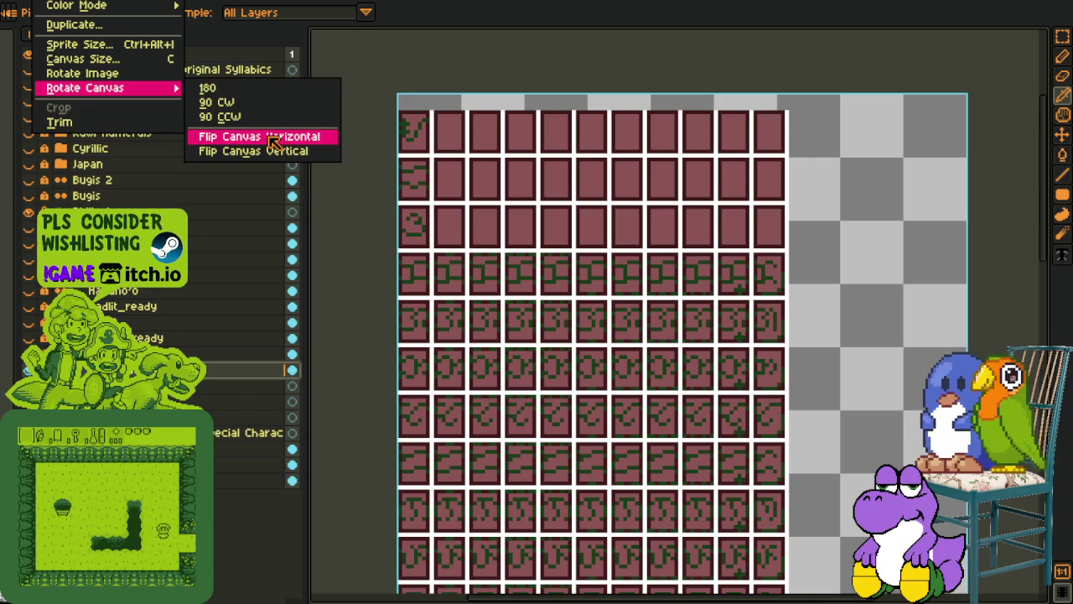
{"action": "left_click", "coordinate": [84, 122]}
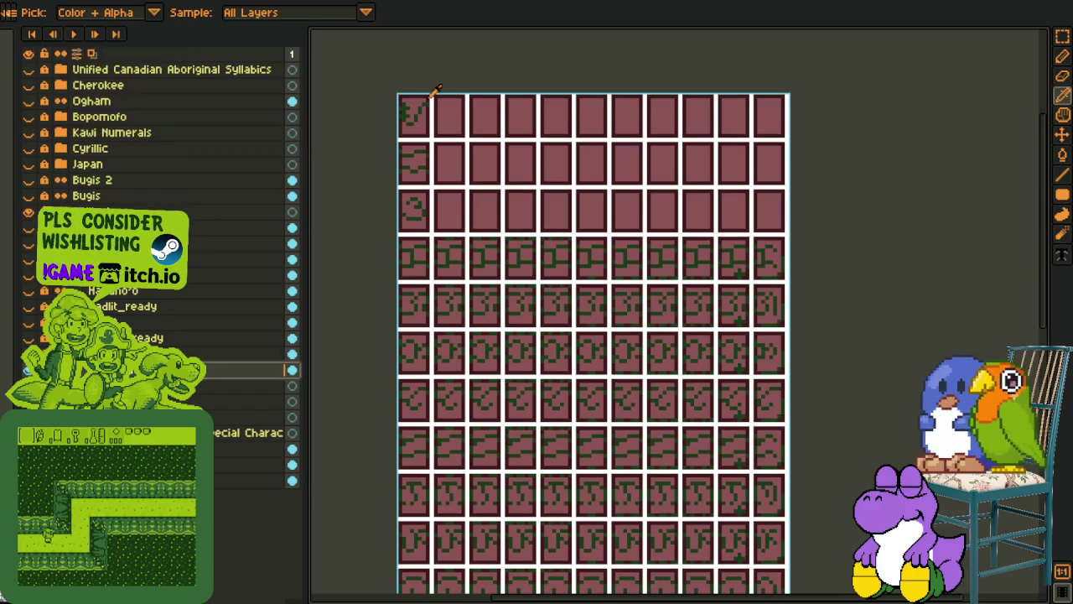
{"action": "key", "text": "alt+f"}
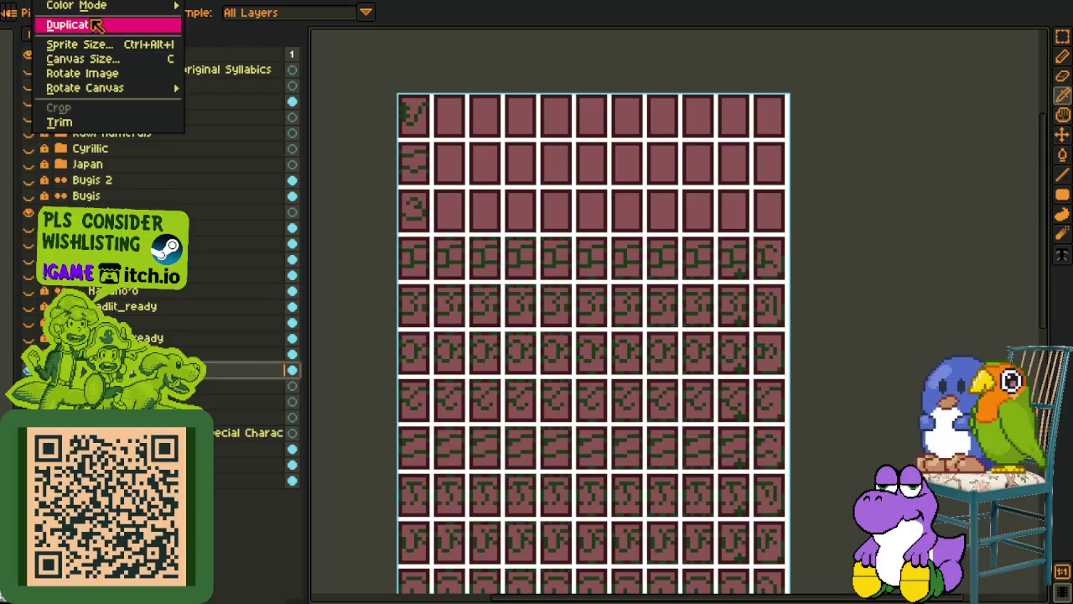
{"action": "key", "text": "Escape"}
Export the glyph sheet through Export As to ff-tagalog.png, accepting the format warning
{"action": "key", "text": "alt+f"}
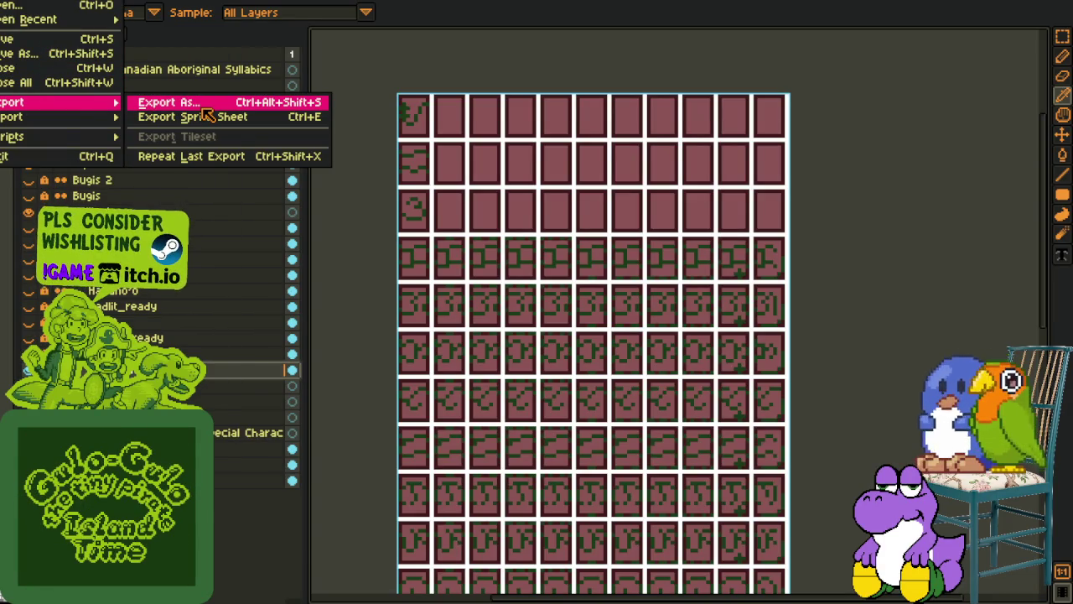
{"action": "left_click", "coordinate": [201, 107]}
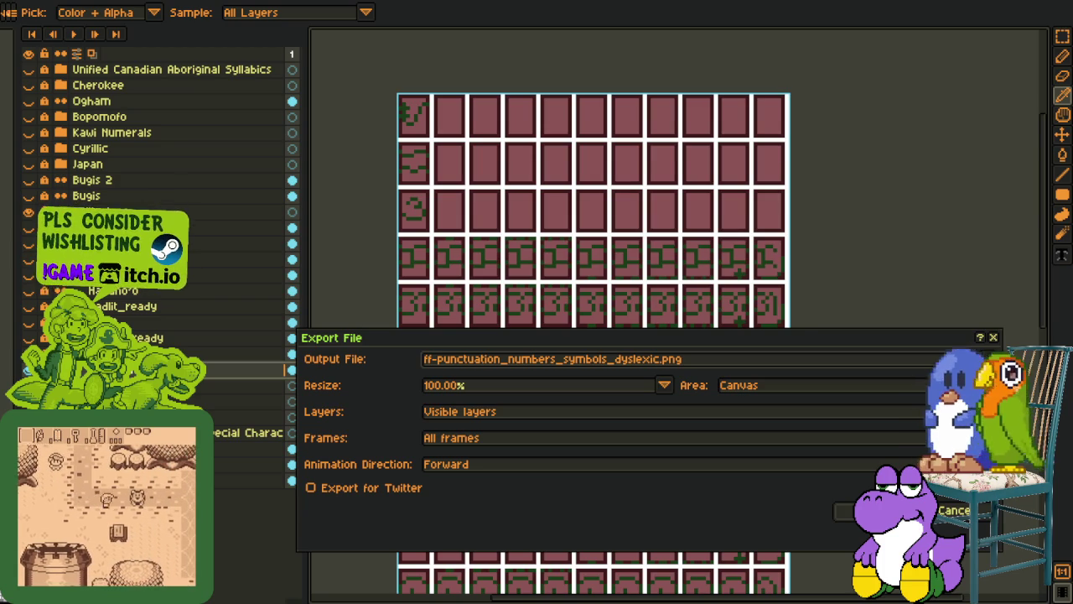
{"action": "left_click", "coordinate": [655, 359]}
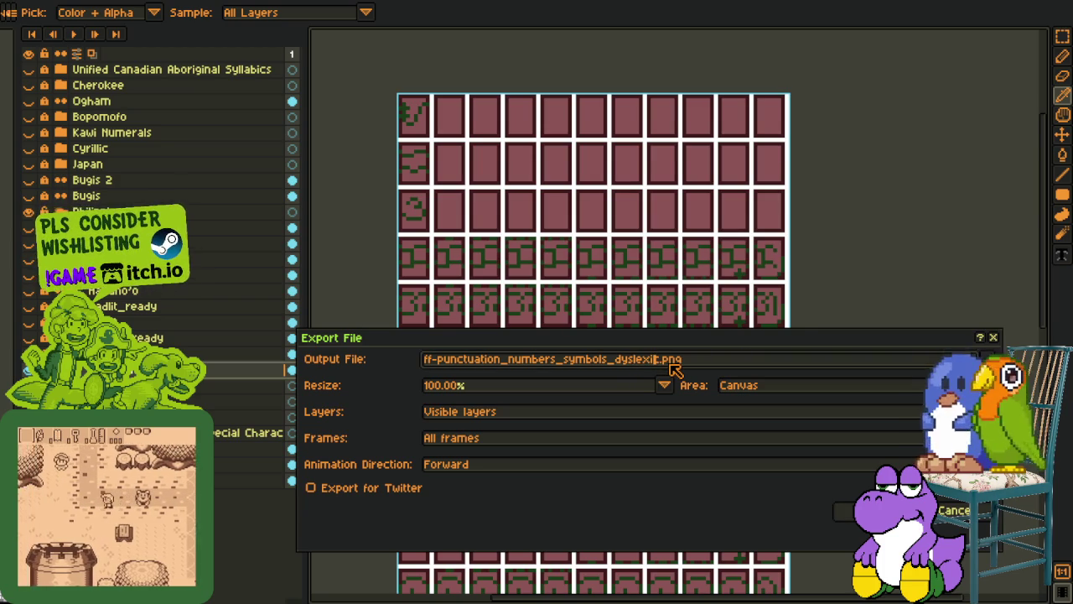
{"action": "key", "text": "shift+Home"}
{"action": "type", "text": "ff-tagalog"}
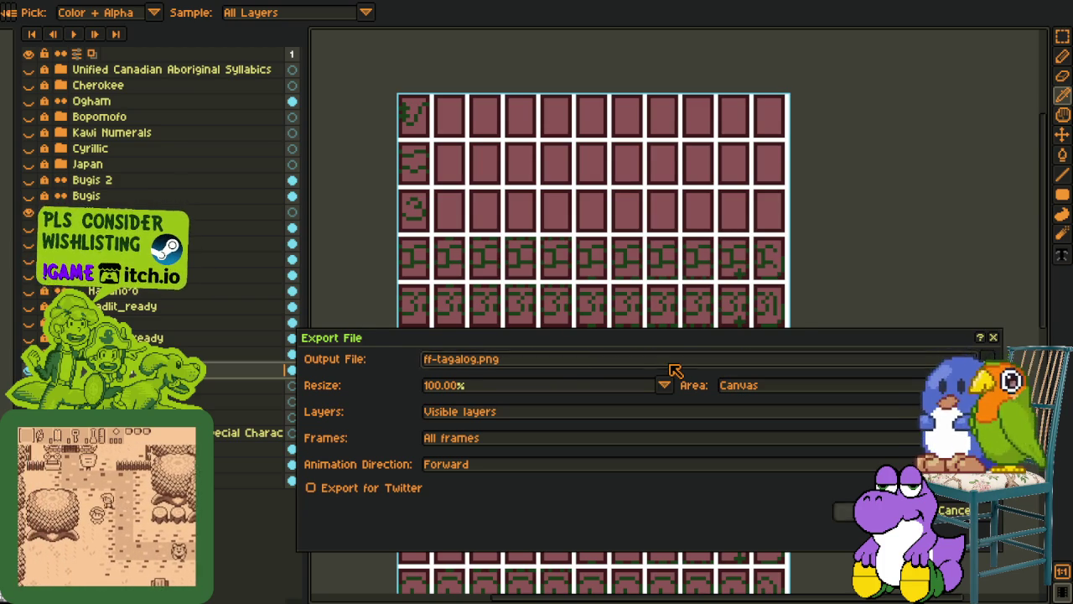
{"action": "key", "text": "Return"}
{"action": "left_click", "coordinate": [475, 373]}
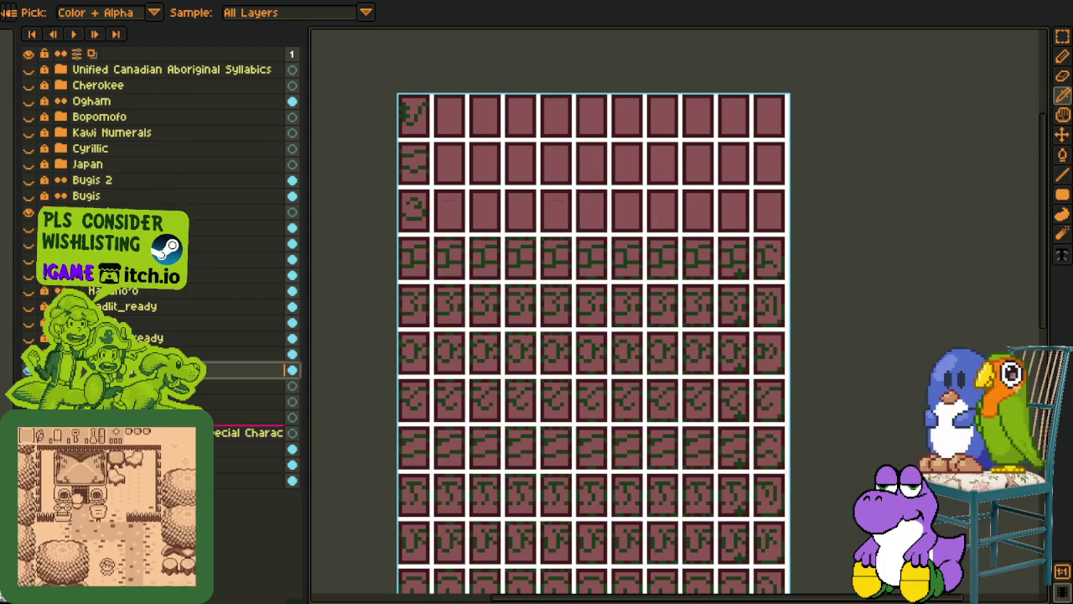
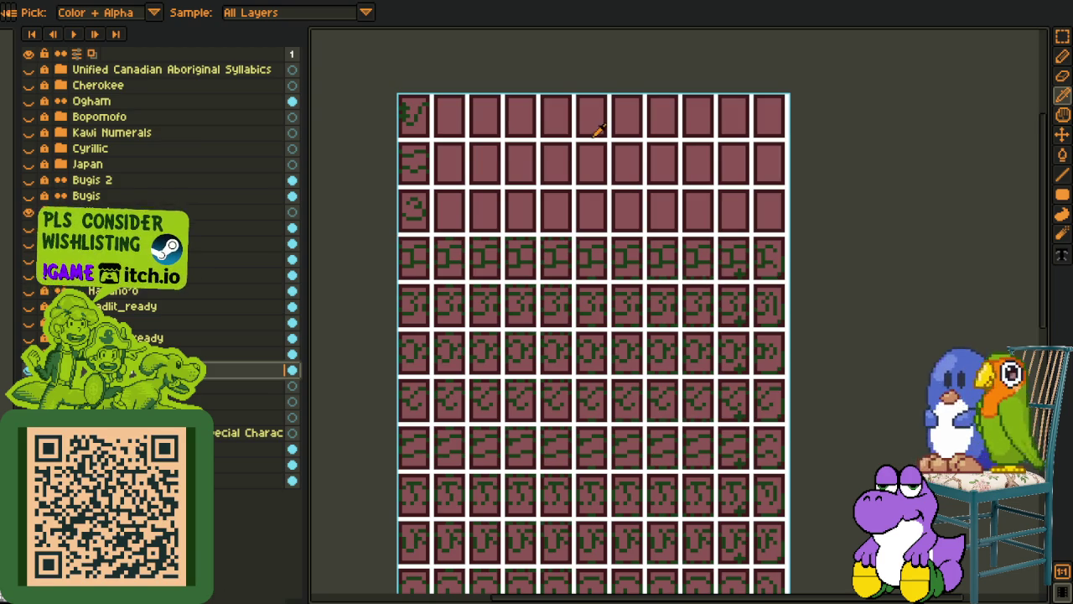
Flip through the open sprite tabs, from the Korean glyph sprite to the dialog mock-up sprite
{"action": "scroll", "coordinate": [559, 60], "scroll_direction": "down", "scroll_amount": 1}
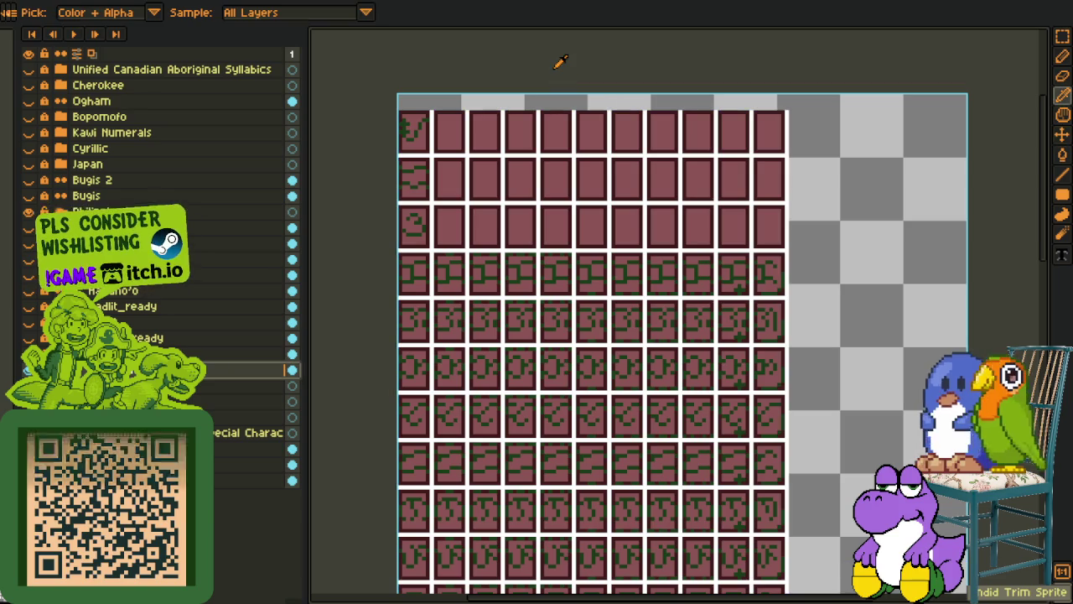
{"action": "scroll", "coordinate": [578, 80], "scroll_direction": "down", "scroll_amount": 1}
{"action": "scroll", "coordinate": [579, 81], "scroll_direction": "down", "scroll_amount": 1}
{"action": "scroll", "coordinate": [571, 109], "scroll_direction": "up", "scroll_amount": 2}
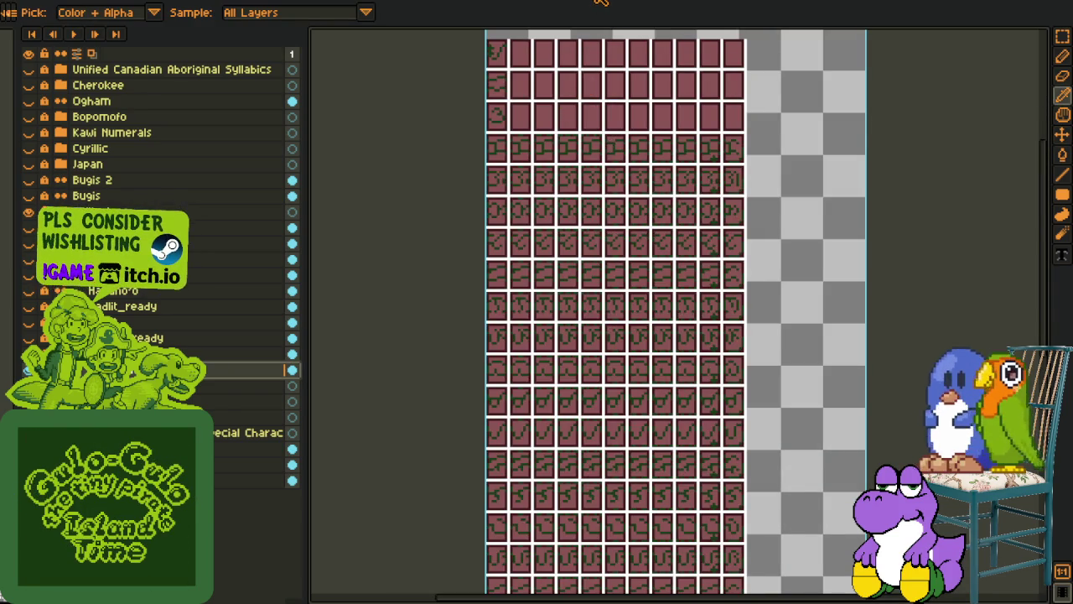
{"action": "left_click", "coordinate": [600, 2]}
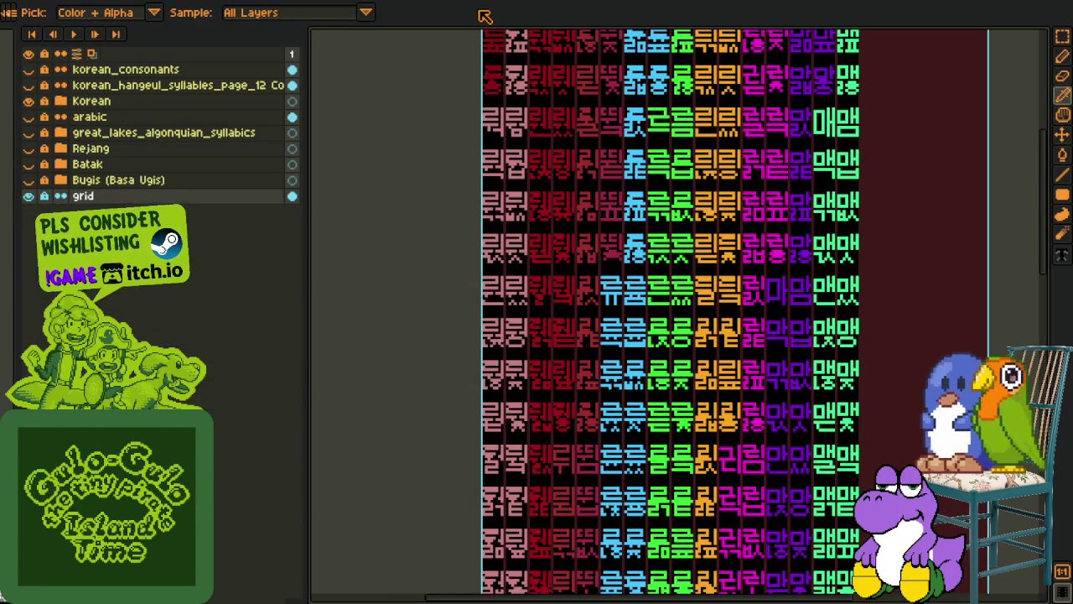
{"action": "scroll", "coordinate": [492, 369], "scroll_direction": "down", "scroll_amount": 1}
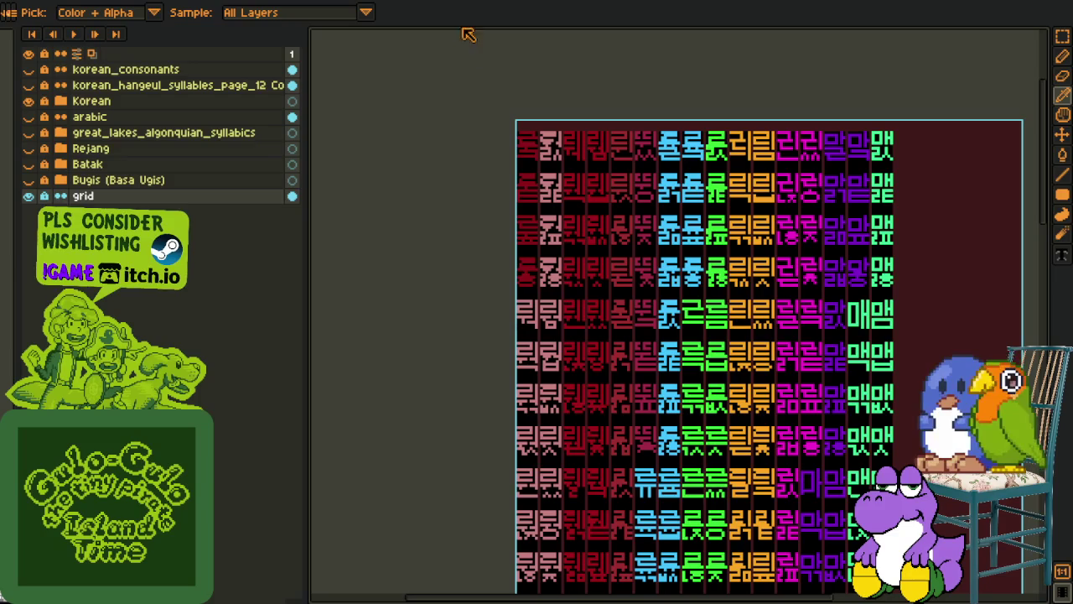
{"action": "left_click", "coordinate": [498, 3]}
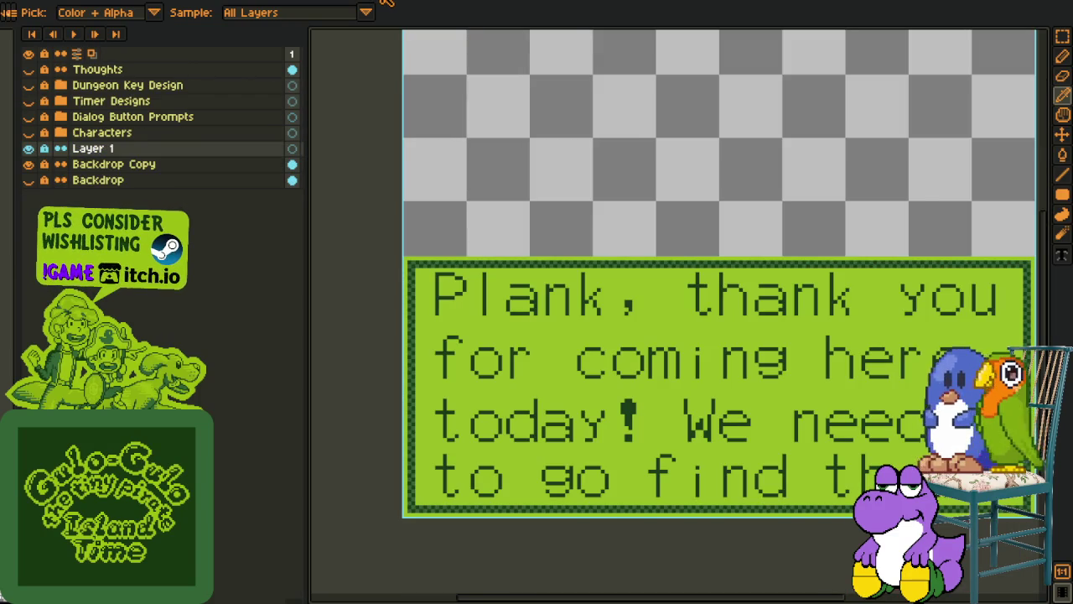
Close the dialog mock-up and vertical dialog buttons sprites, discarding their unsaved changes
{"action": "left_click", "coordinate": [386, 2]}
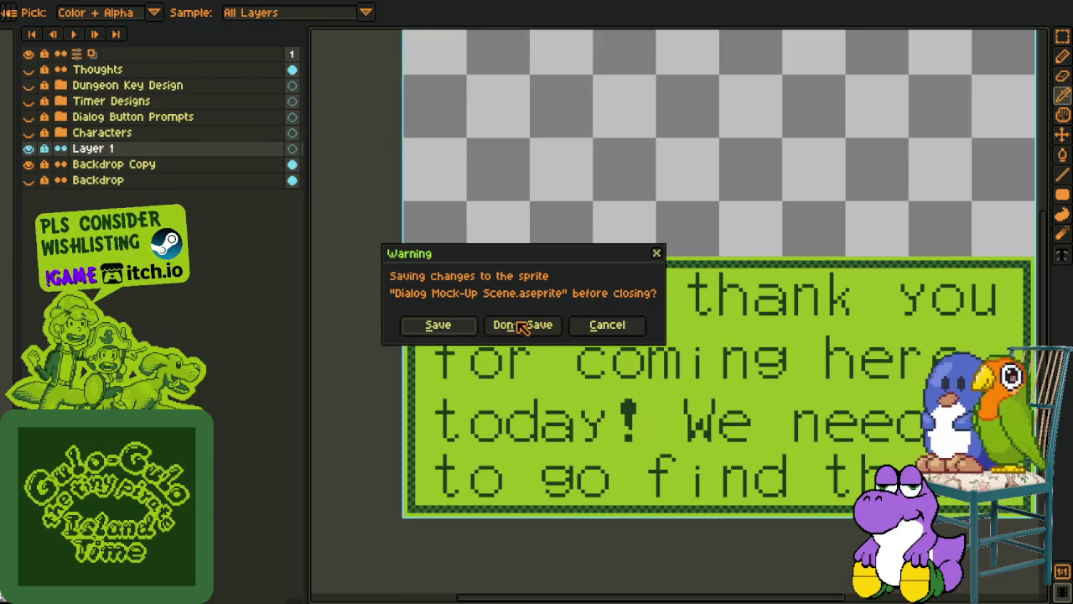
{"action": "left_click", "coordinate": [591, 327]}
{"action": "key", "text": "ctrl+w"}
{"action": "left_click", "coordinate": [509, 327]}
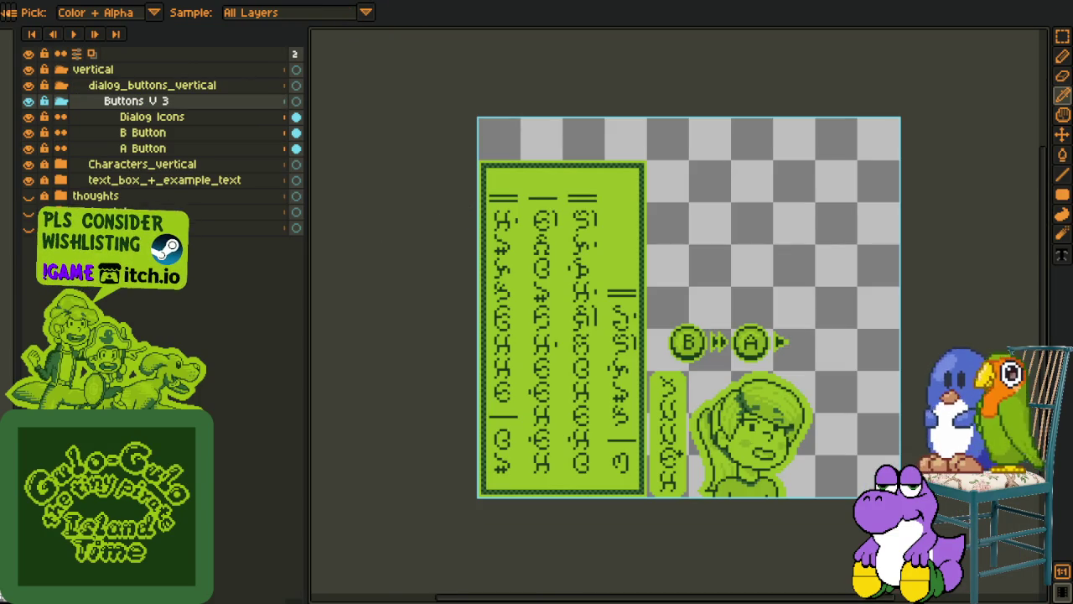
{"action": "left_click", "coordinate": [288, 2]}
{"action": "left_click", "coordinate": [521, 326]}
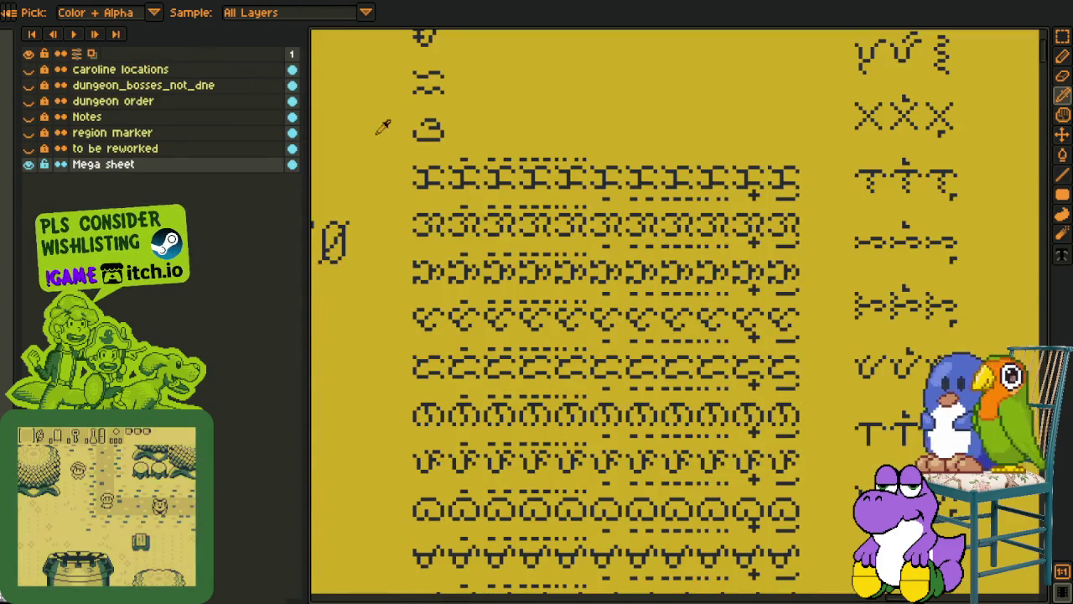
Add a new layer above Mega sheet and merge Layer 1 down into it
{"action": "left_click_drag", "start_coordinate": [407, 130], "coordinate": [489, 149]}
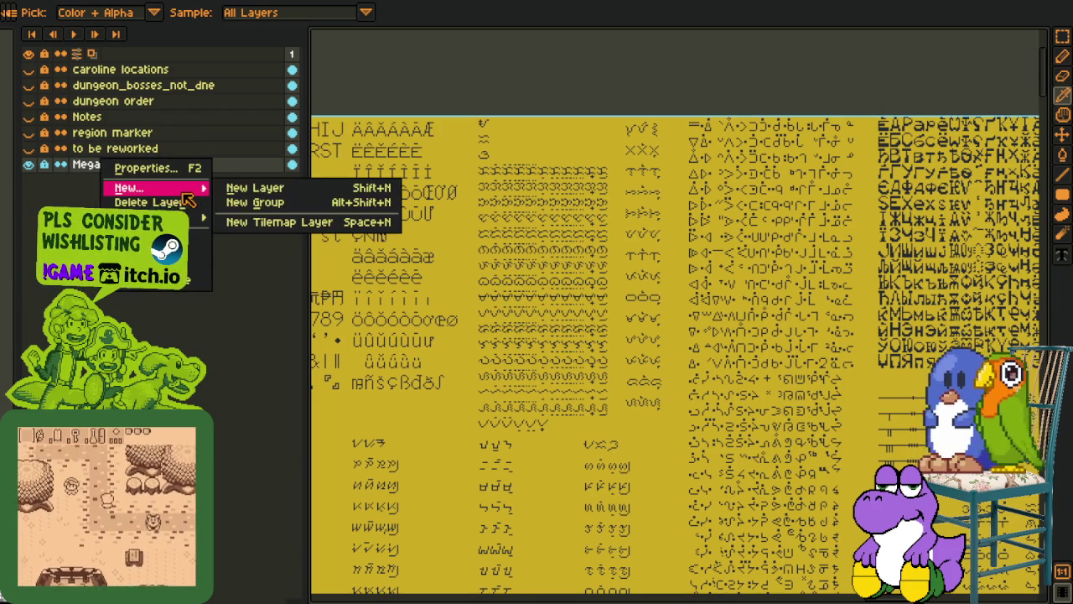
{"action": "left_click", "coordinate": [256, 187]}
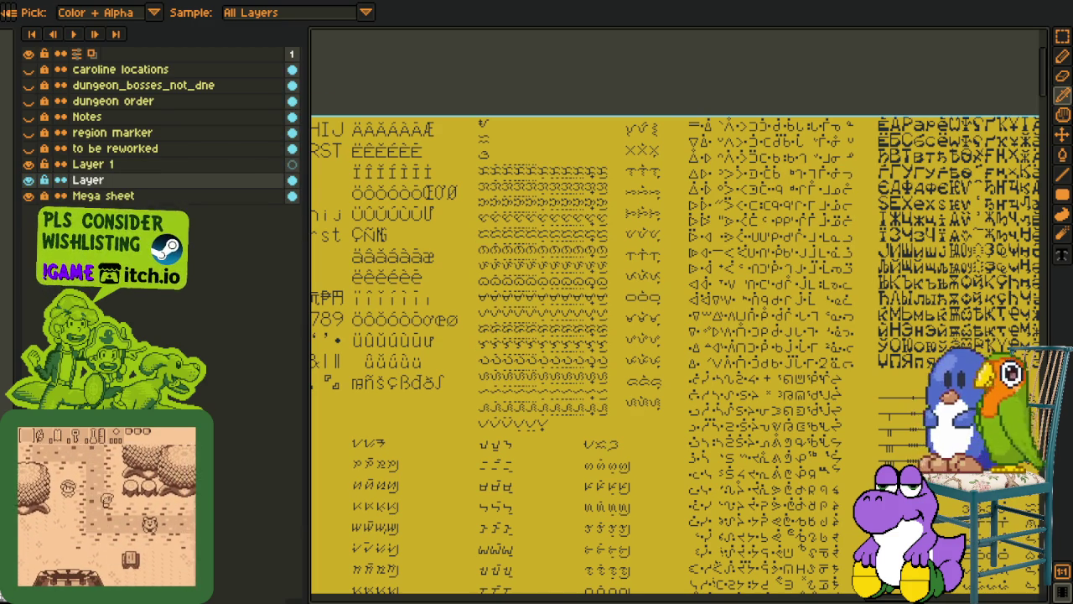
{"action": "right_click", "coordinate": [214, 164]}
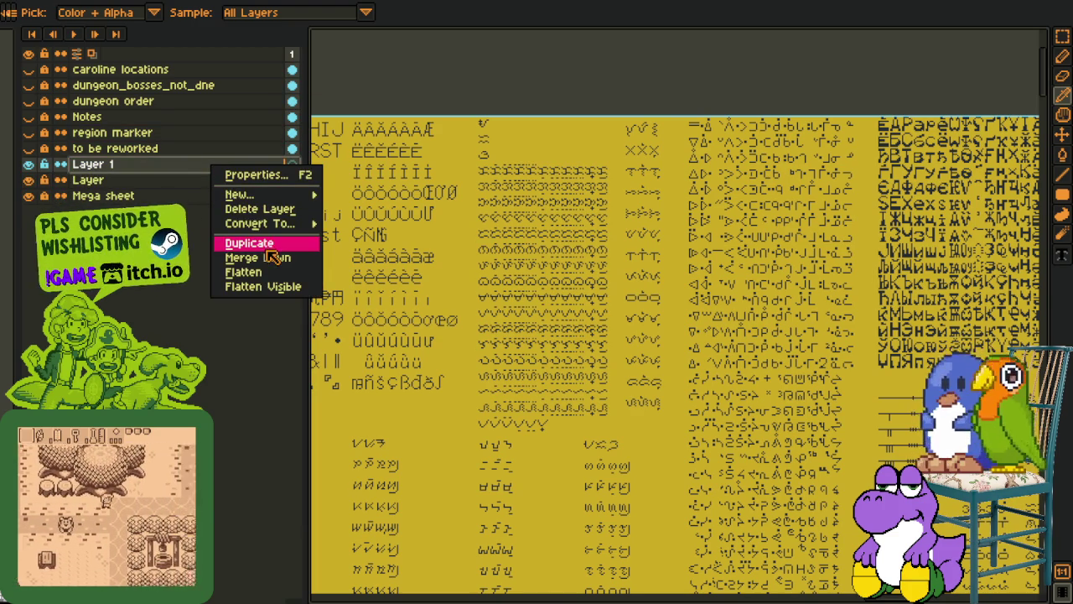
{"action": "left_click", "coordinate": [276, 258]}
{"action": "scroll", "coordinate": [499, 269], "scroll_direction": "down", "scroll_amount": 2}
{"action": "scroll", "coordinate": [499, 269], "scroll_direction": "down", "scroll_amount": 2}
{"action": "scroll", "coordinate": [499, 270], "scroll_direction": "down", "scroll_amount": 2}
{"action": "scroll", "coordinate": [499, 269], "scroll_direction": "up", "scroll_amount": 2}
{"action": "scroll", "coordinate": [499, 269], "scroll_direction": "up", "scroll_amount": 2}
{"action": "scroll", "coordinate": [499, 270], "scroll_direction": "up", "scroll_amount": 1}
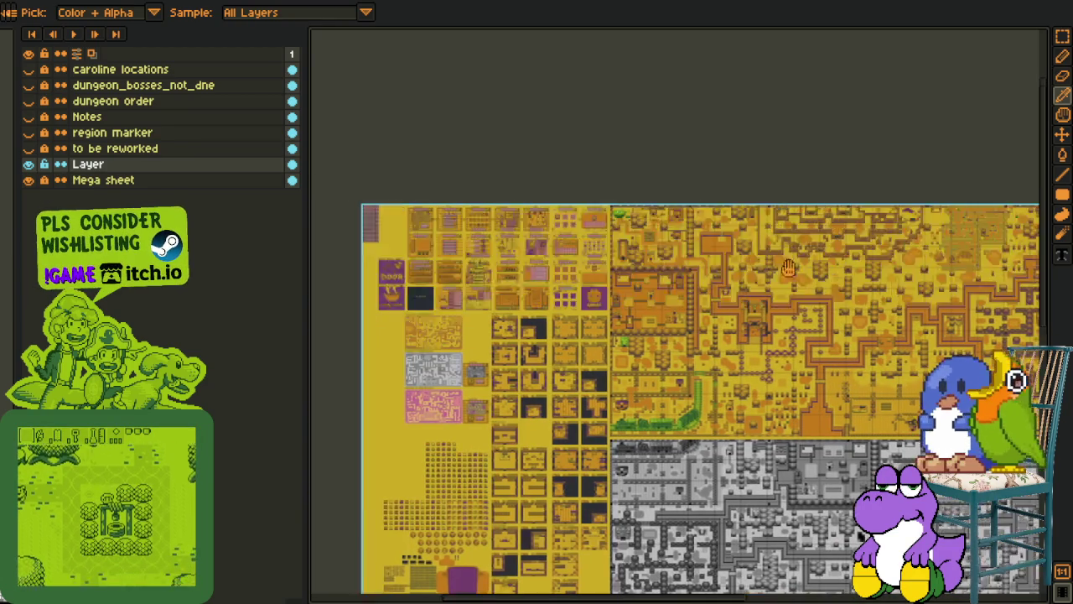
{"action": "left_click_drag", "start_coordinate": [319, 278], "coordinate": [607, 322]}
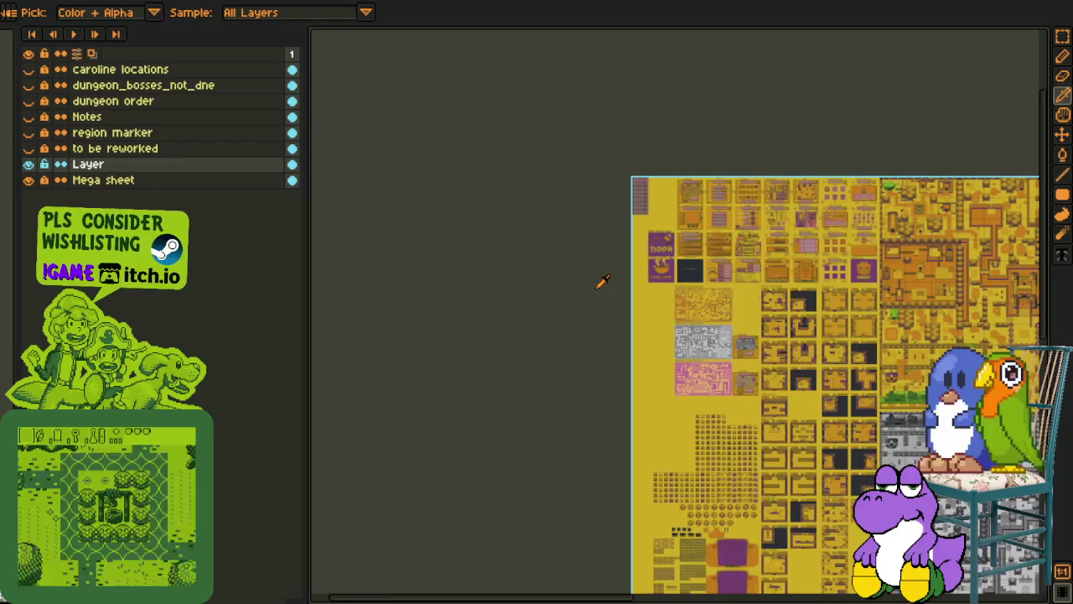
Marquee the 219×316 pink tile grid and move it to position 4912, 0 on the sheet's top edge
{"action": "scroll", "coordinate": [625, 264], "scroll_direction": "up", "scroll_amount": 4}
{"action": "key", "text": "m"}
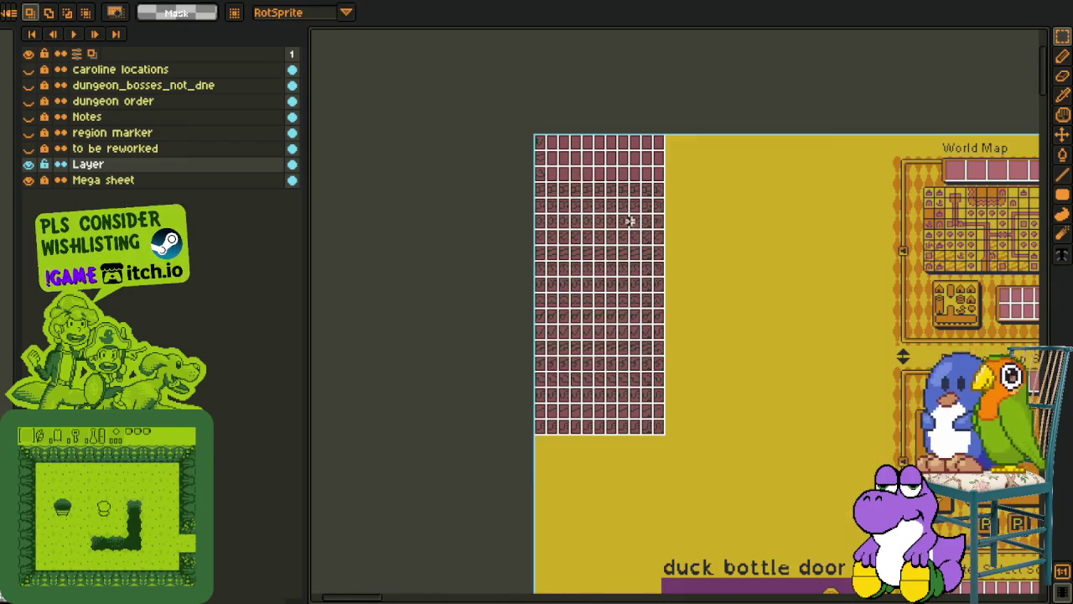
{"action": "left_click_drag", "start_coordinate": [504, 95], "coordinate": [827, 554]}
{"action": "scroll", "coordinate": [763, 522], "scroll_direction": "down", "scroll_amount": 3}
{"action": "left_click_drag", "start_coordinate": [713, 369], "coordinate": [738, 386]}
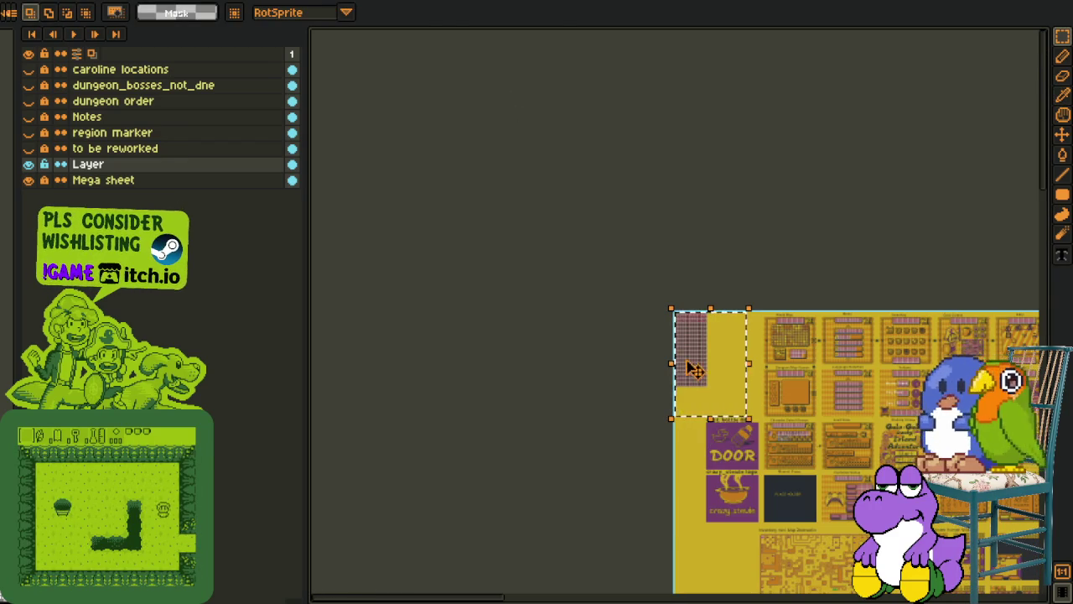
{"action": "left_click_drag", "start_coordinate": [827, 464], "coordinate": [946, 463]}
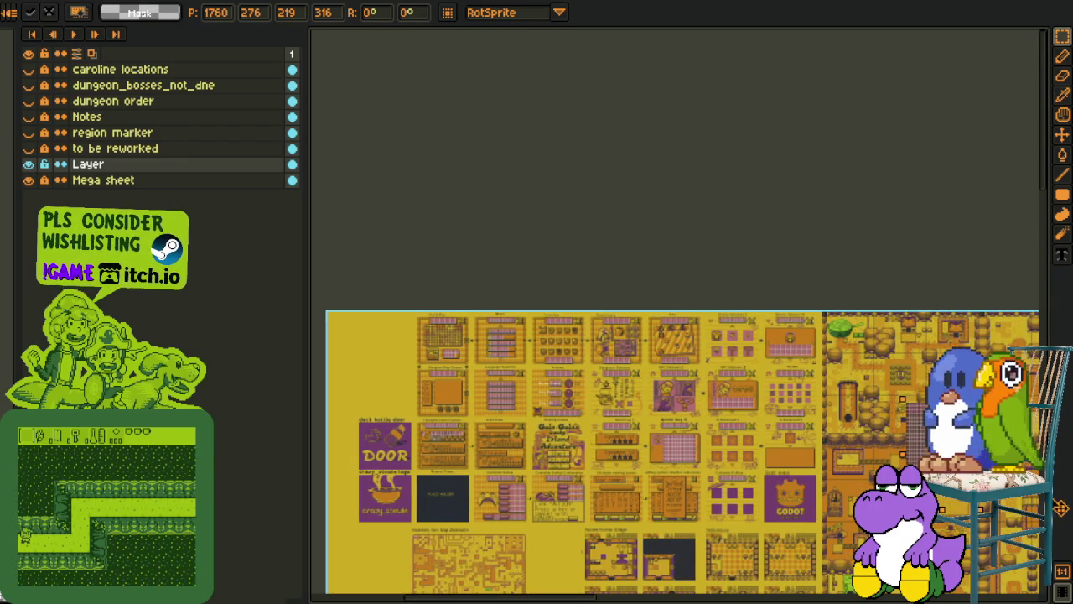
{"action": "mouse_move", "coordinate": [1030, 503]}
{"action": "left_mouse_down"}
{"action": "mouse_move", "coordinate": [1027, 521]}
{"action": "mouse_move", "coordinate": [1063, 465]}
{"action": "left_mouse_up"}
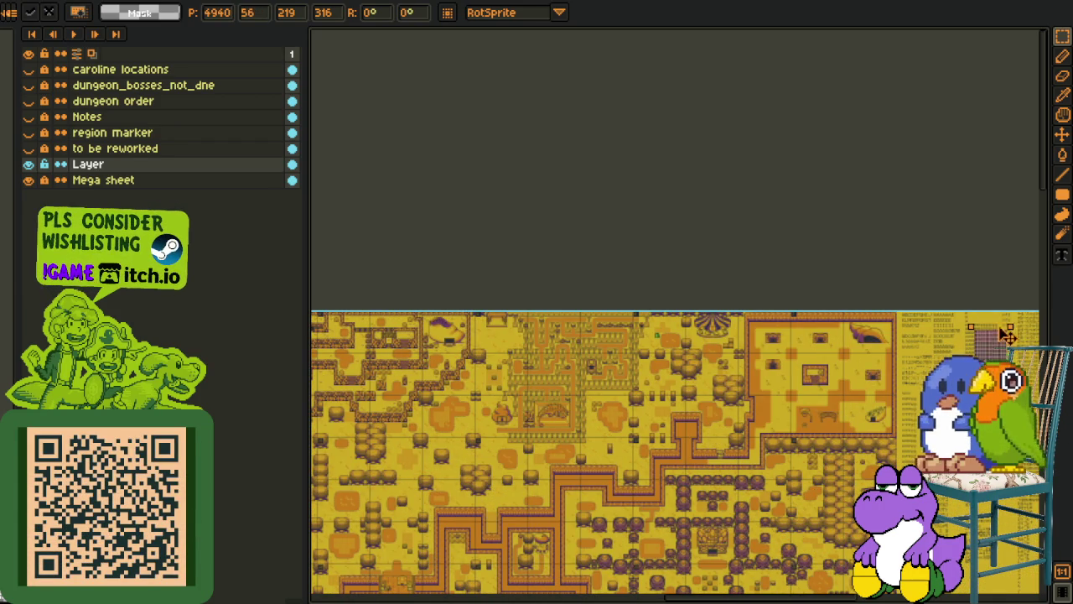
{"action": "scroll", "coordinate": [779, 478], "scroll_direction": "up", "scroll_amount": 3}
{"action": "mouse_move", "coordinate": [778, 478]}
{"action": "left_mouse_down"}
{"action": "mouse_move", "coordinate": [671, 311]}
{"action": "mouse_move", "coordinate": [634, 243]}
{"action": "mouse_move", "coordinate": [633, 203]}
{"action": "left_mouse_up"}
{"action": "key", "text": "Up"}
{"action": "key", "text": "Up"}
{"action": "key", "text": "Up"}
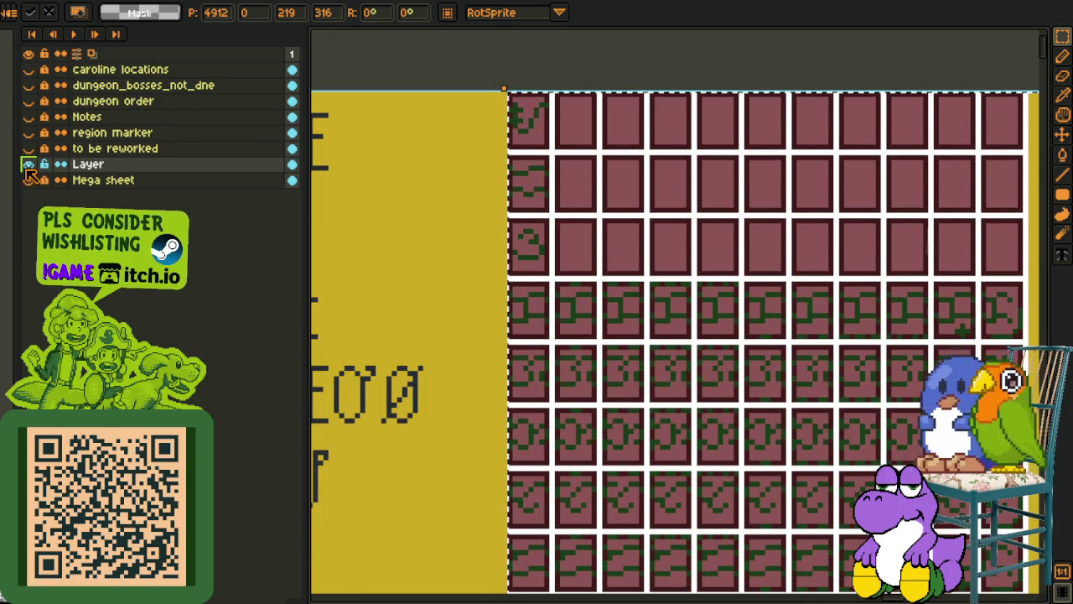
Compare the tile grid layer on and off, then replace its white grid lines with yellow
{"action": "left_click", "coordinate": [29, 164]}
{"action": "left_click", "coordinate": [29, 164]}
{"action": "left_click", "coordinate": [28, 164]}
{"action": "left_click", "coordinate": [28, 165]}
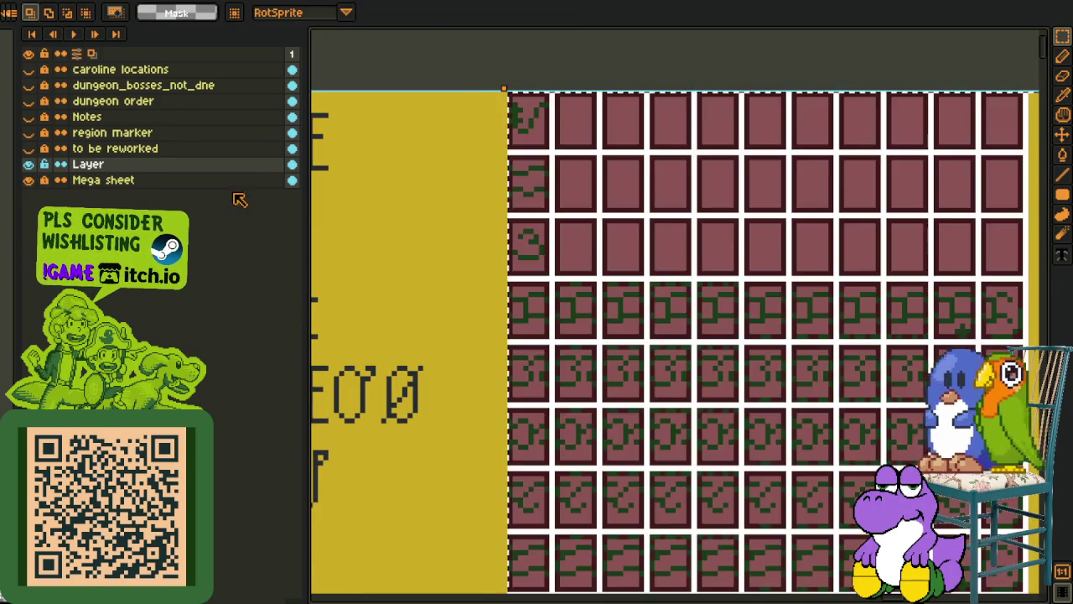
{"action": "scroll", "coordinate": [456, 276], "scroll_direction": "down", "scroll_amount": 2}
{"action": "key", "text": "i"}
{"action": "scroll", "coordinate": [681, 185], "scroll_direction": "up", "scroll_amount": 2}
{"action": "scroll", "coordinate": [695, 182], "scroll_direction": "up", "scroll_amount": 1}
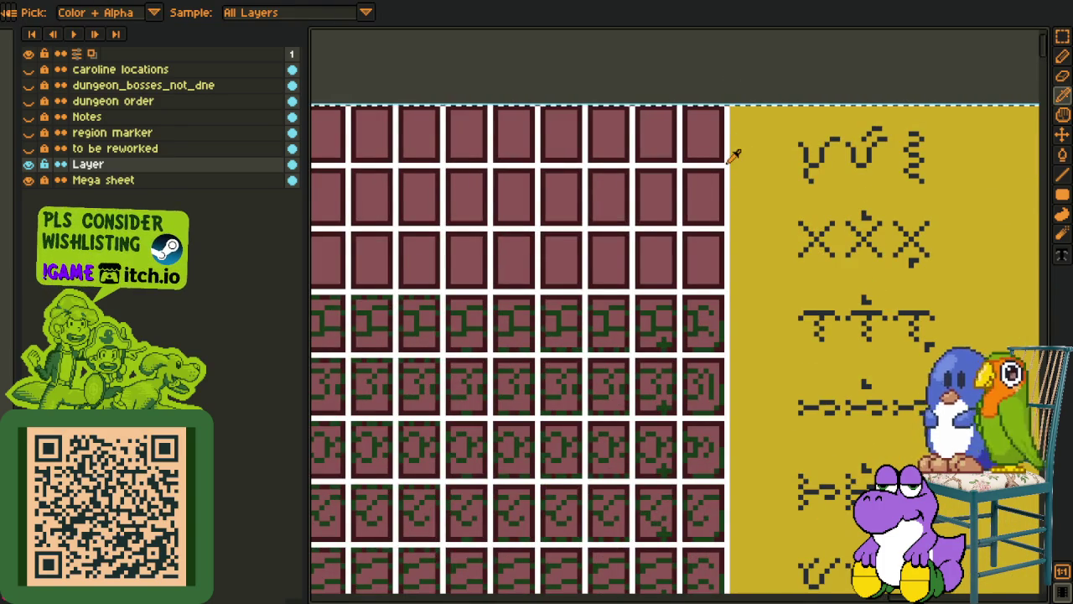
{"action": "key", "text": "shift+r"}
{"action": "left_click", "coordinate": [414, 475]}
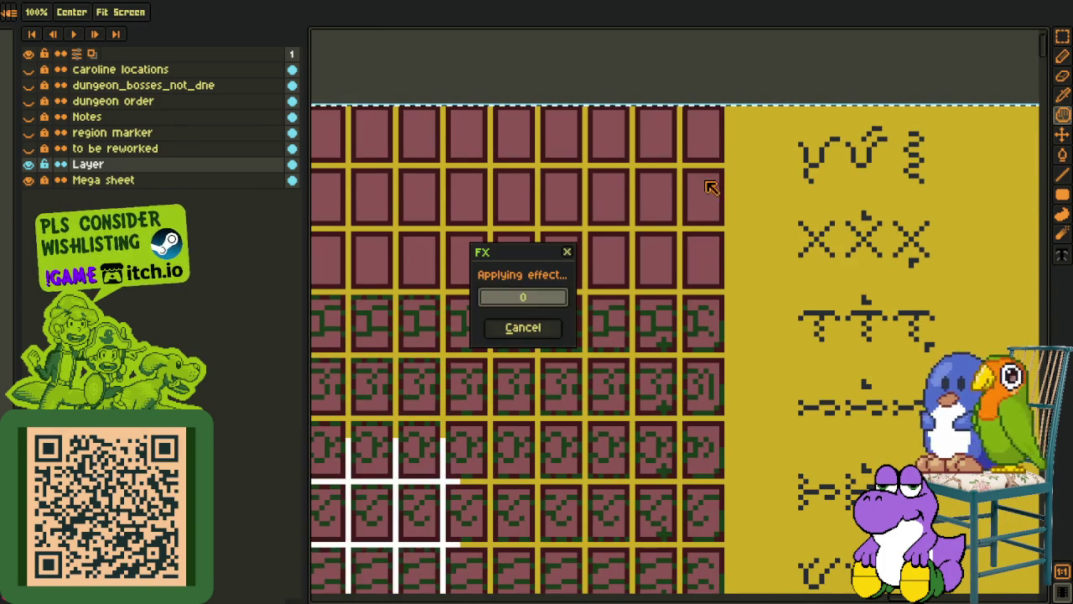
Replace the pink tile colour and dark-red border colour with yellow
{"action": "left_click", "coordinate": [652, 242]}
{"action": "key", "text": "shift+r"}
{"action": "key", "text": "Return"}
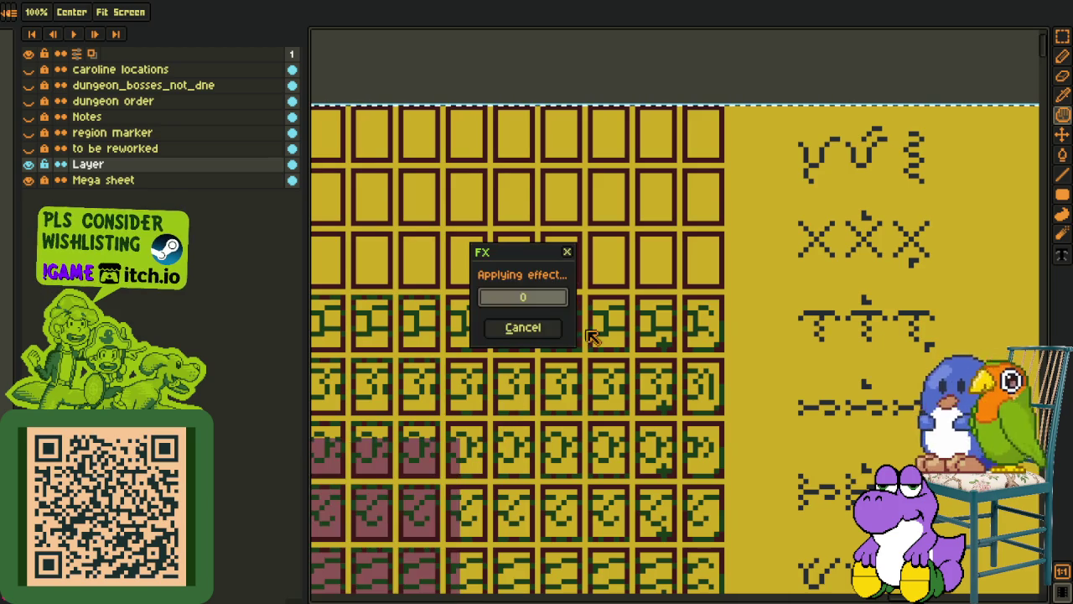
{"action": "left_click", "coordinate": [723, 151]}
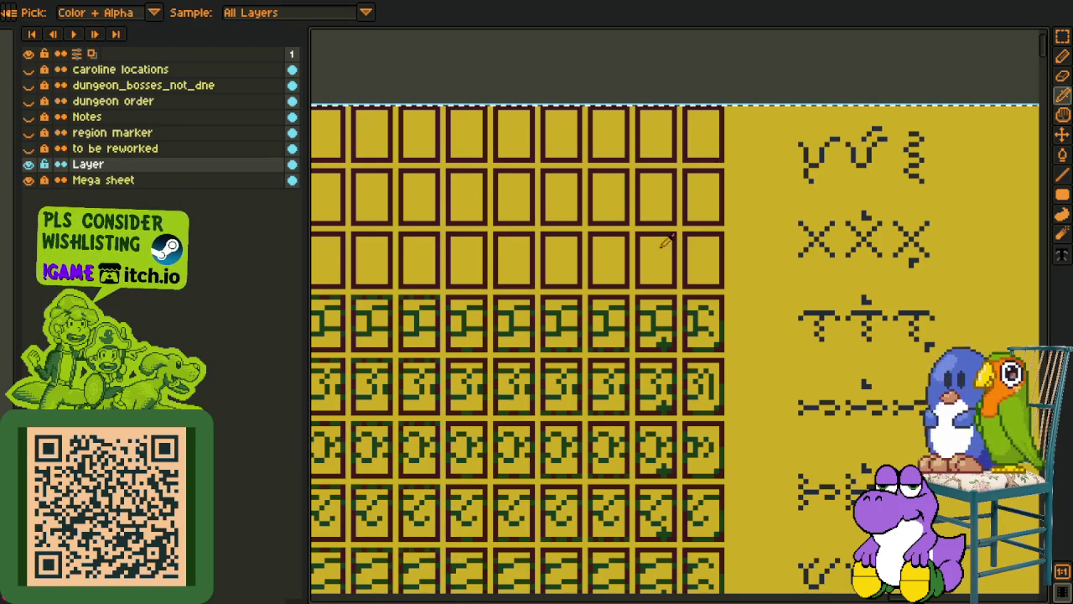
{"action": "key", "text": "shift+r"}
{"action": "key", "text": "Return"}
Replace the dark-green glyph colour with black
{"action": "key", "text": "i"}
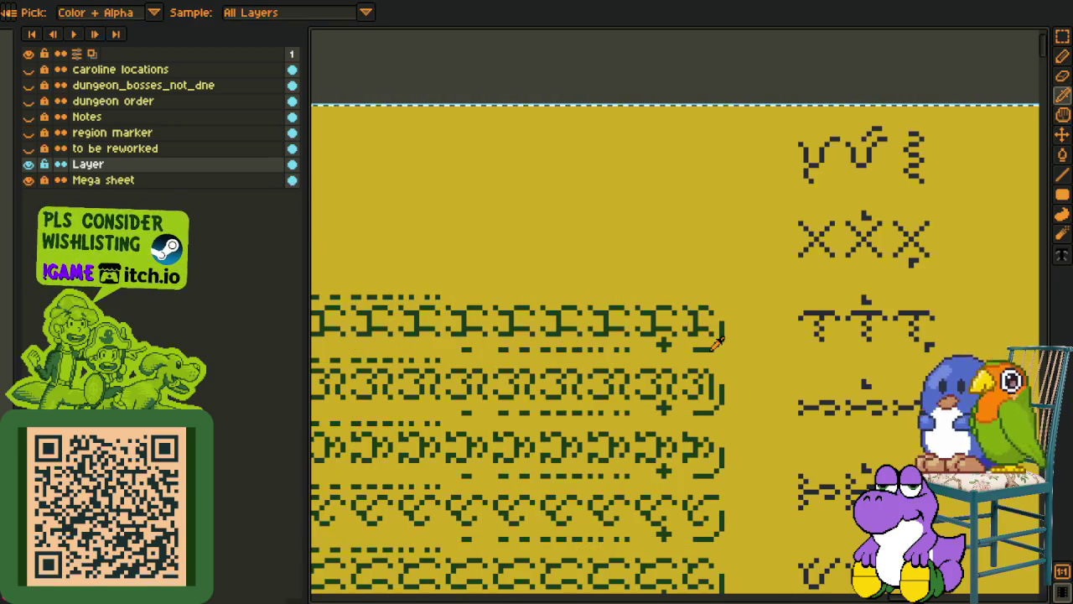
{"action": "left_click", "coordinate": [712, 347]}
{"action": "key", "text": "shift+r"}
{"action": "left_click", "coordinate": [442, 471]}
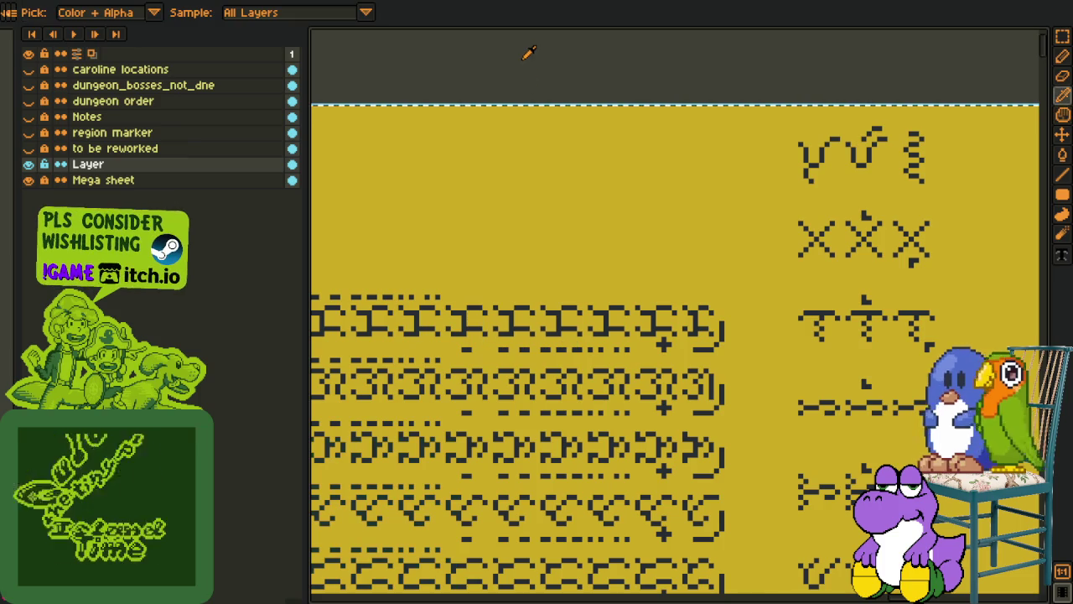
{"action": "key", "text": "r"}
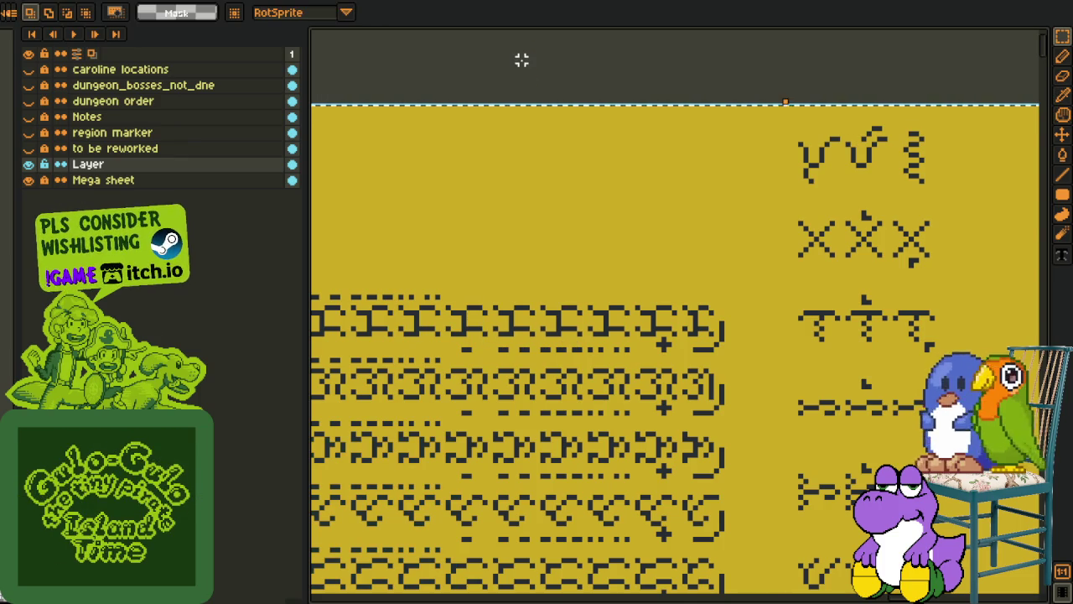
{"action": "scroll", "coordinate": [504, 101], "scroll_direction": "down", "scroll_amount": 2}
{"action": "scroll", "coordinate": [470, 134], "scroll_direction": "down", "scroll_amount": 2}
{"action": "scroll", "coordinate": [451, 147], "scroll_direction": "up", "scroll_amount": 2}
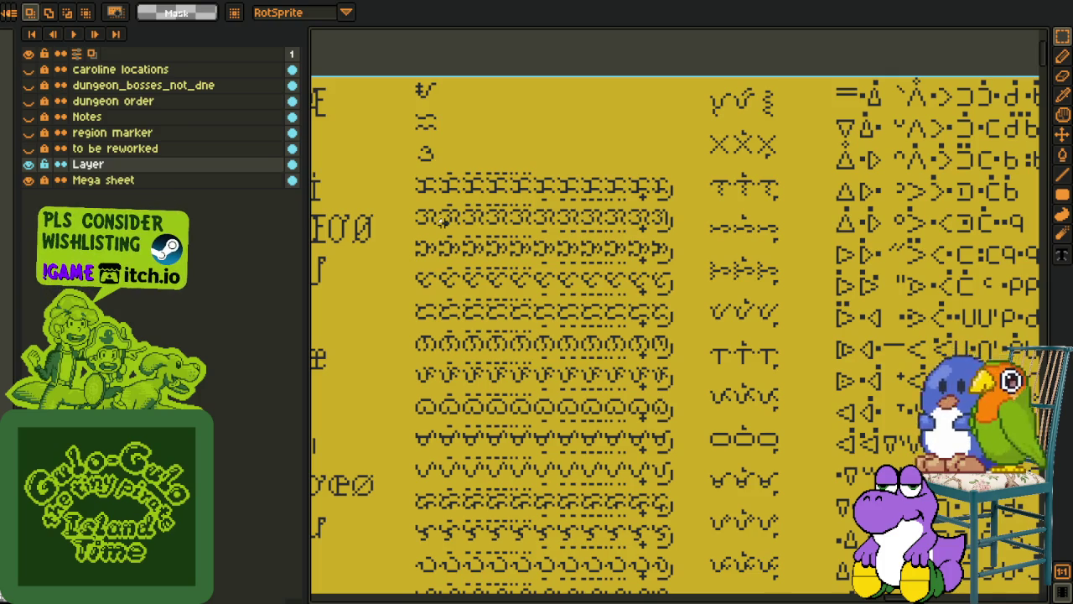
{"action": "scroll", "coordinate": [507, 285], "scroll_direction": "down", "scroll_amount": 2}
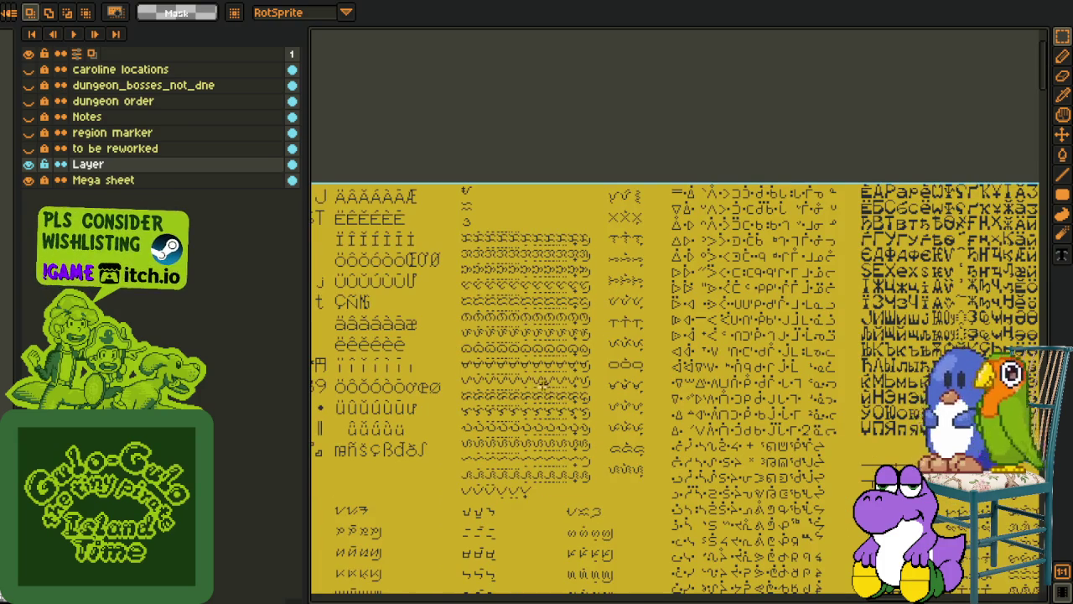
{"action": "scroll", "coordinate": [541, 381], "scroll_direction": "up", "scroll_amount": 1}
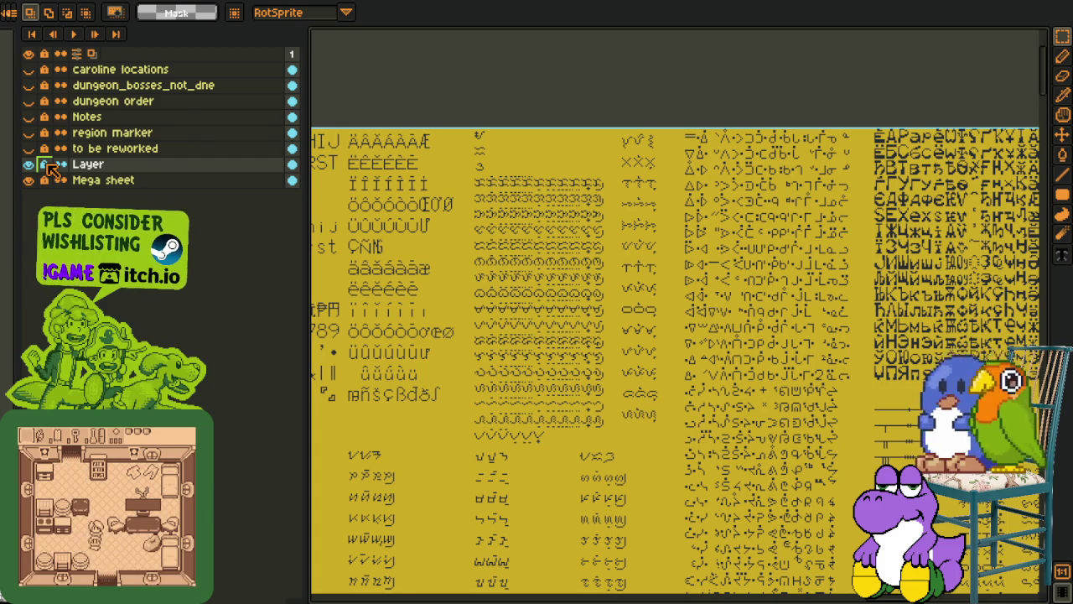
{"action": "scroll", "coordinate": [557, 130], "scroll_direction": "up", "scroll_amount": 1}
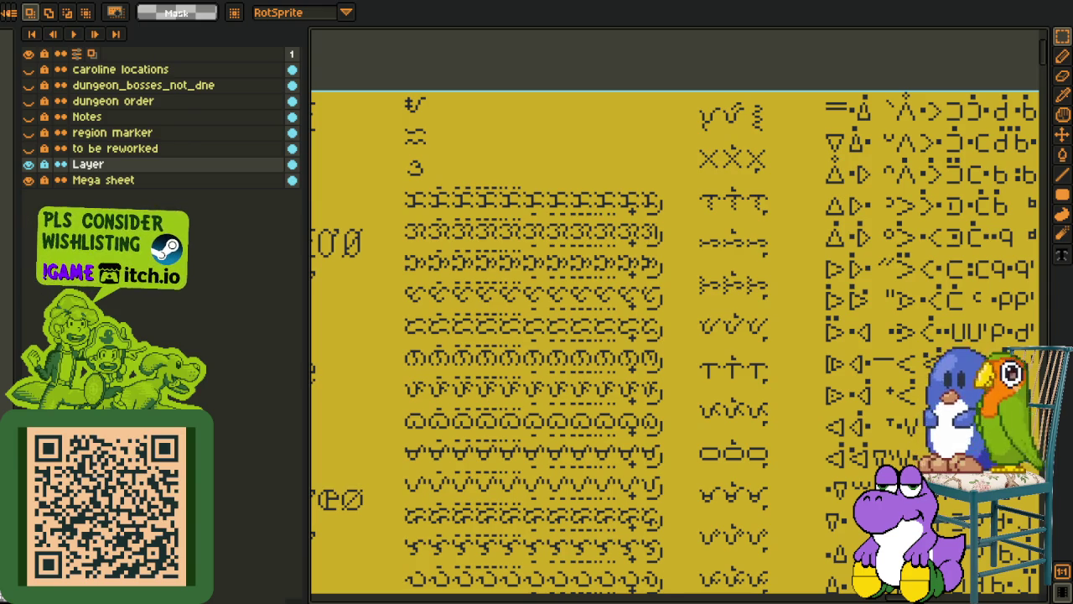
{"action": "left_click", "coordinate": [29, 164]}
Toggle the Layer overlay's visibility repeatedly to compare it against the sheet
{"action": "left_click", "coordinate": [28, 165]}
{"action": "left_click", "coordinate": [28, 165]}
{"action": "left_click", "coordinate": [29, 165]}
{"action": "left_click", "coordinate": [29, 165]}
{"action": "left_click", "coordinate": [28, 166]}
{"action": "left_click", "coordinate": [28, 165]}
{"action": "left_click", "coordinate": [29, 165]}
{"action": "scroll", "coordinate": [556, 272], "scroll_direction": "down", "scroll_amount": 5}
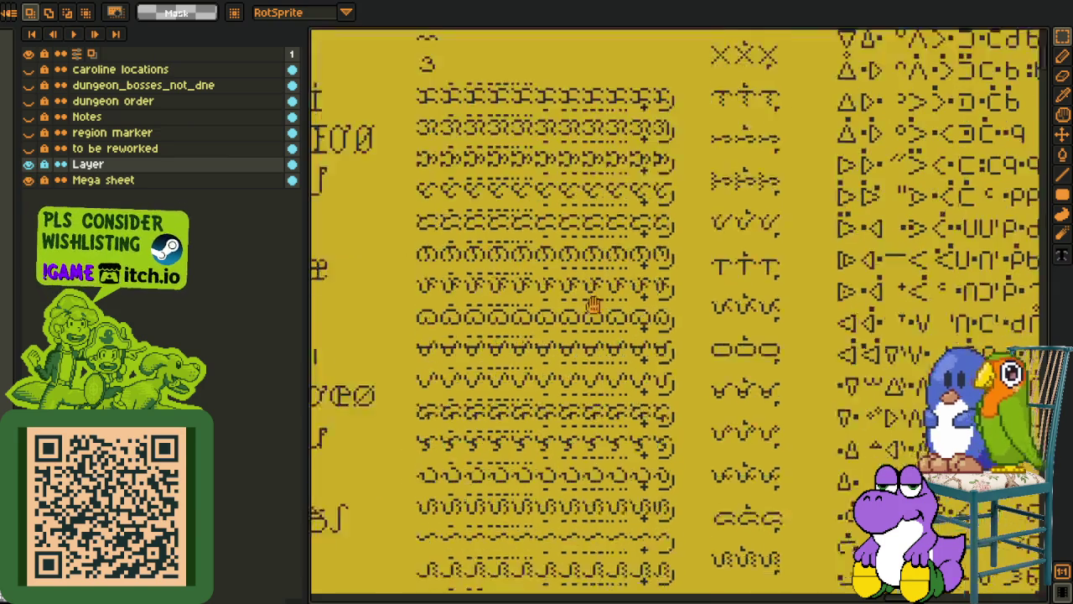
{"action": "scroll", "coordinate": [556, 272], "scroll_direction": "up", "scroll_amount": 1}
{"action": "left_click", "coordinate": [29, 166]}
{"action": "left_click", "coordinate": [29, 166]}
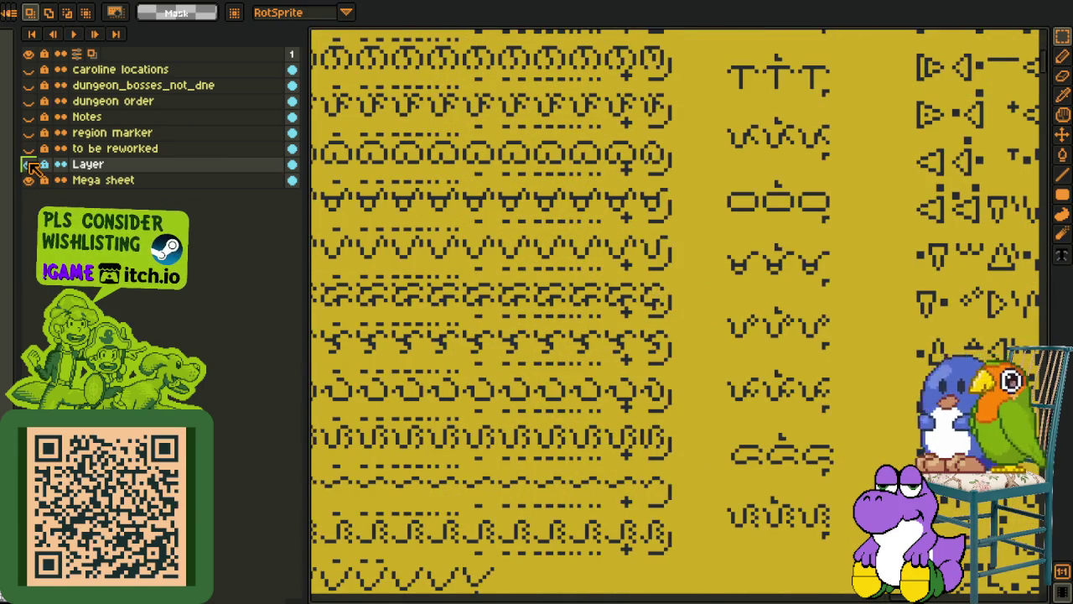
Delete the layer named Layer, save the glyph sheet, and move to the Cutscene 27 sprite
{"action": "right_click", "coordinate": [98, 164]}
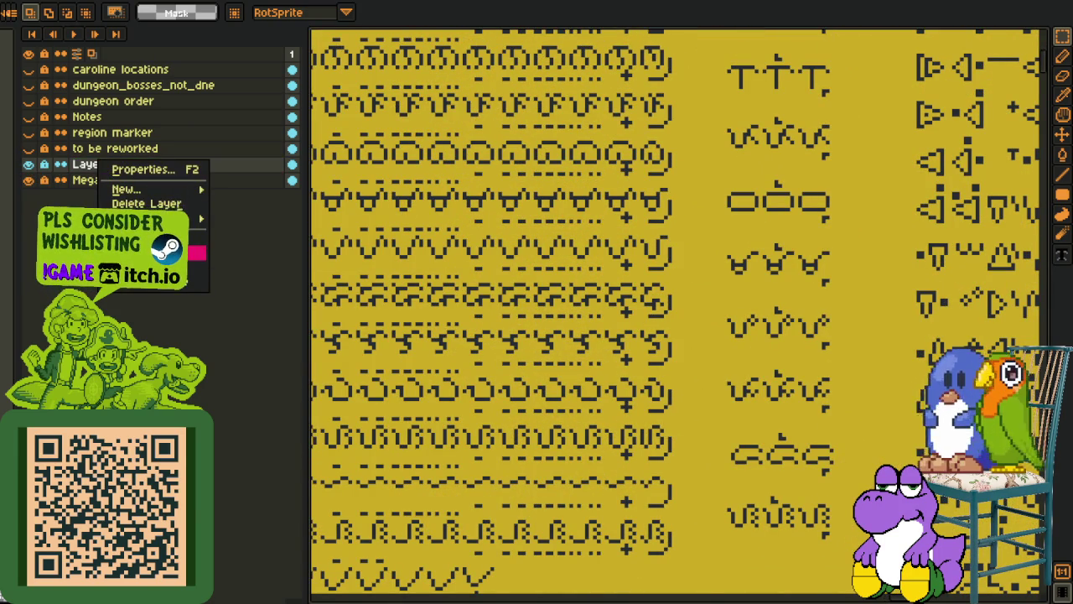
{"action": "left_click", "coordinate": [147, 203]}
{"action": "scroll", "coordinate": [507, 287], "scroll_direction": "down", "scroll_amount": 1}
{"action": "scroll", "coordinate": [508, 288], "scroll_direction": "down", "scroll_amount": 1}
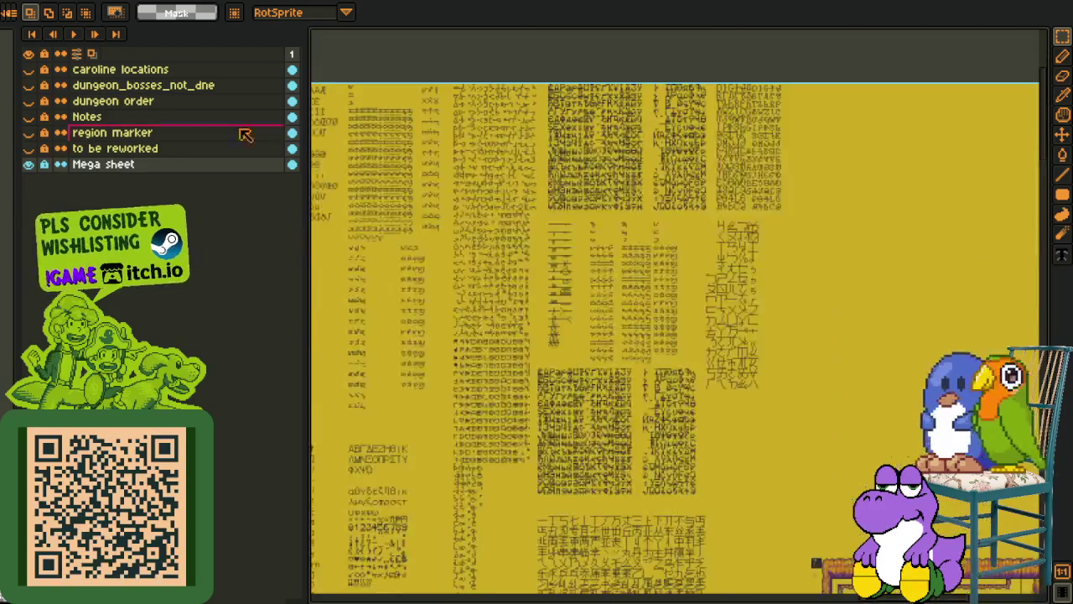
{"action": "key", "text": "ctrl+s"}
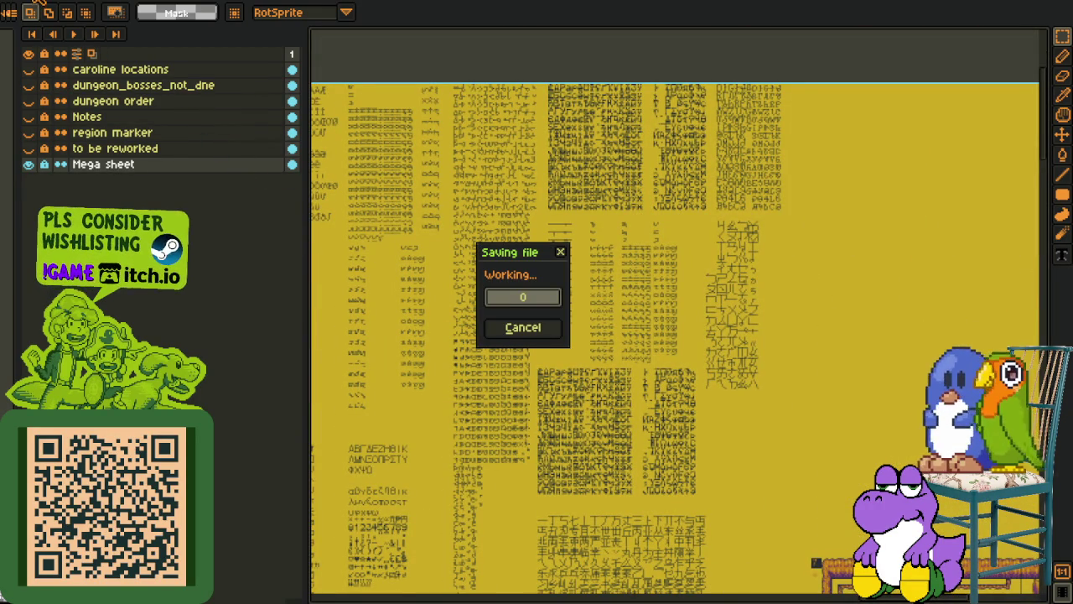
{"action": "key", "text": "ctrl+w"}
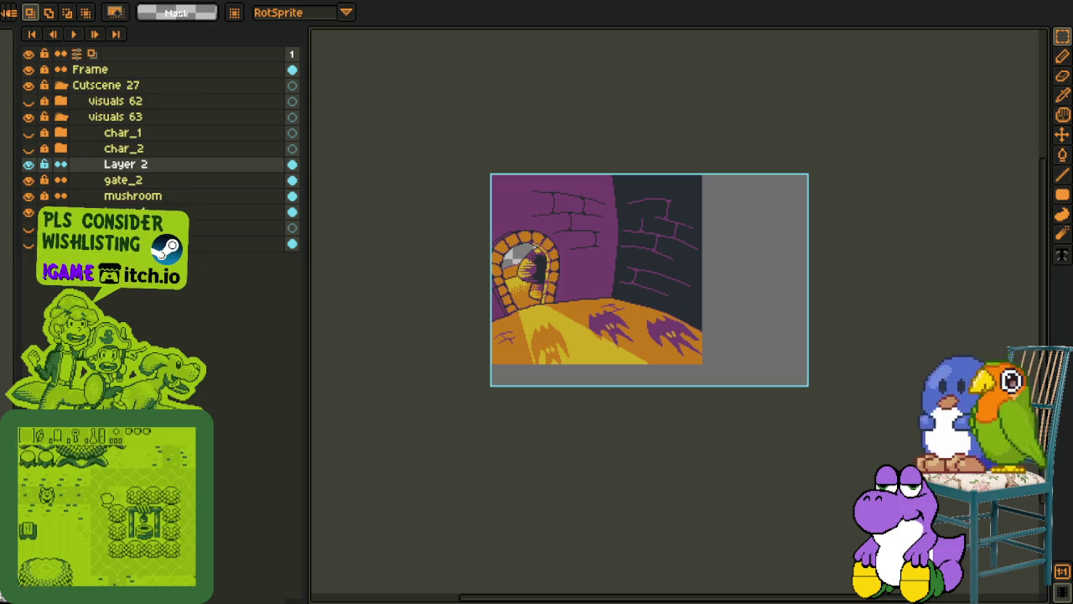
Check the checkerboard sprite's Canvas Size dialog and cancel without changes
{"action": "scroll", "coordinate": [697, 328], "scroll_direction": "up", "scroll_amount": 2}
{"action": "scroll", "coordinate": [646, 289], "scroll_direction": "up", "scroll_amount": 3}
{"action": "scroll", "coordinate": [635, 198], "scroll_direction": "up", "scroll_amount": 2}
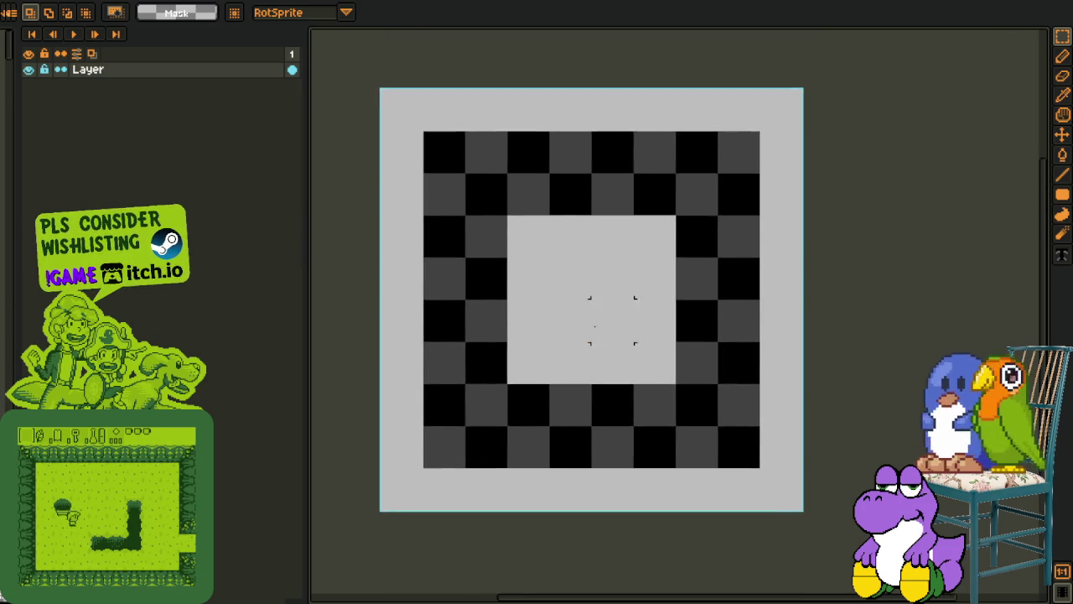
{"action": "scroll", "coordinate": [611, 319], "scroll_direction": "up", "scroll_amount": 1}
{"action": "scroll", "coordinate": [520, 277], "scroll_direction": "down", "scroll_amount": 2}
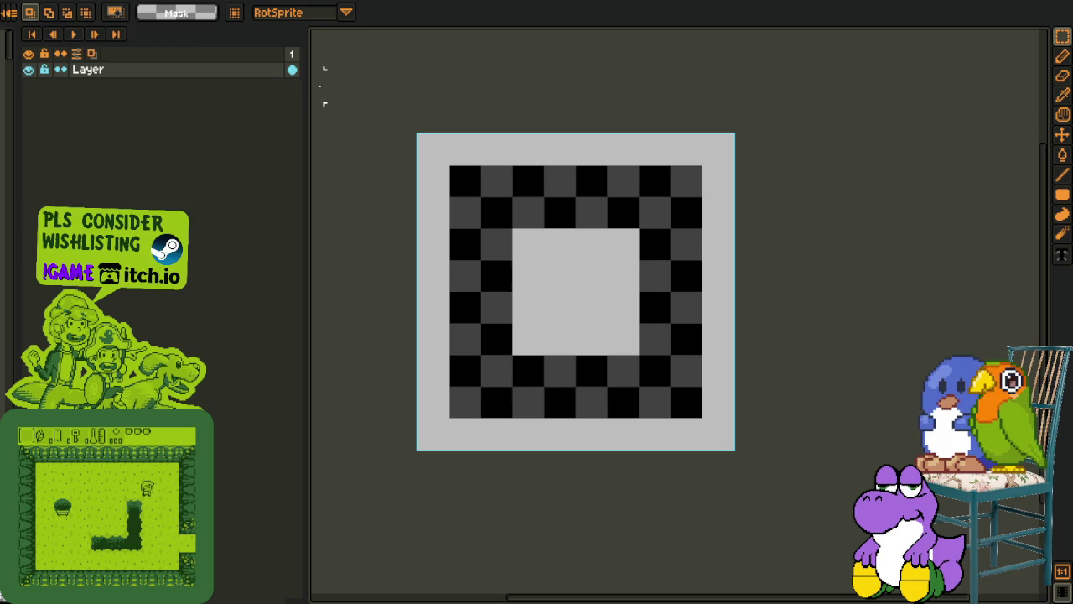
{"action": "left_click", "coordinate": [51, 0]}
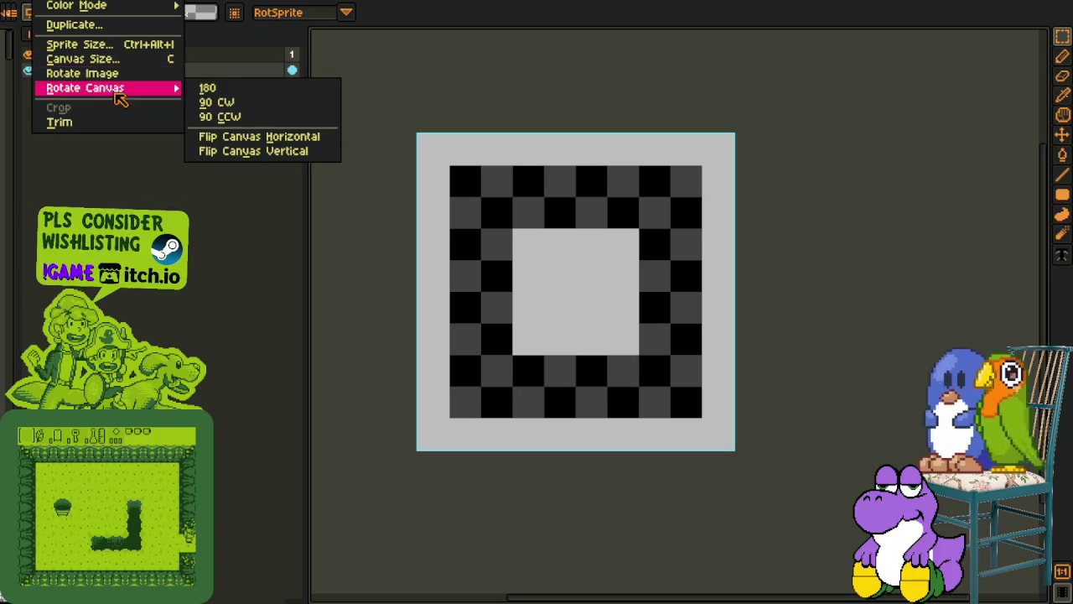
{"action": "left_click", "coordinate": [88, 58]}
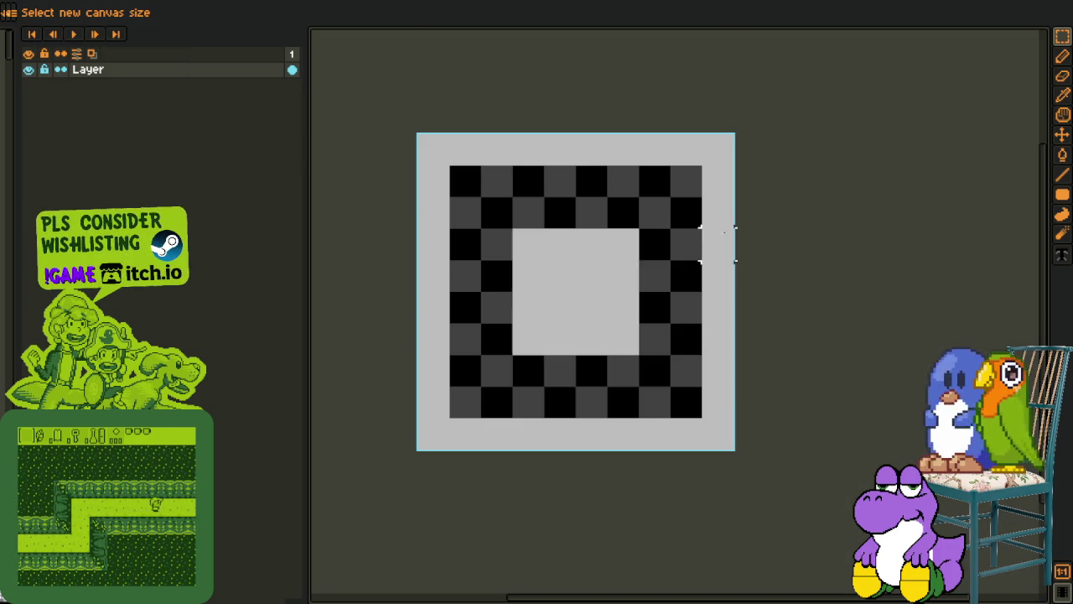
{"action": "left_click", "coordinate": [728, 231]}
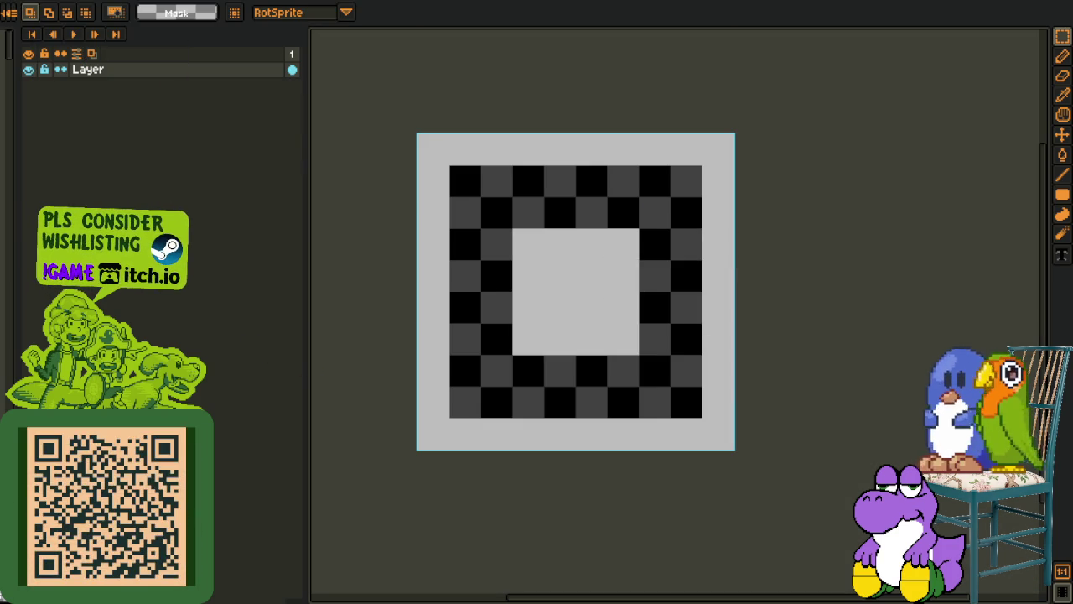
Marquee-select the checkerboard's top-left quarter
{"action": "left_click_drag", "start_coordinate": [402, 86], "coordinate": [814, 491]}
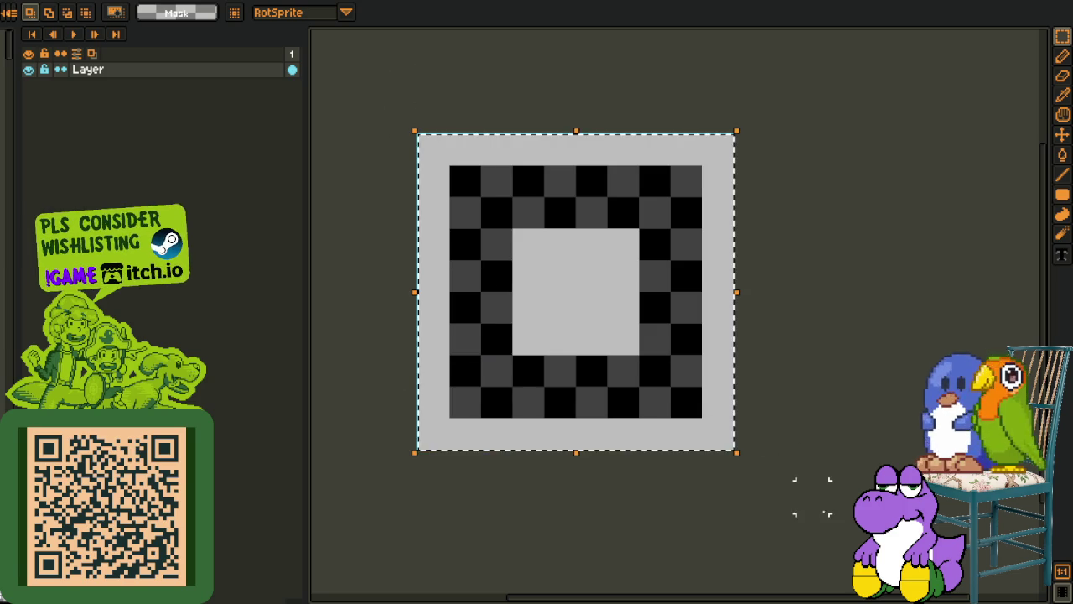
{"action": "scroll", "coordinate": [754, 394], "scroll_direction": "down", "scroll_amount": 3}
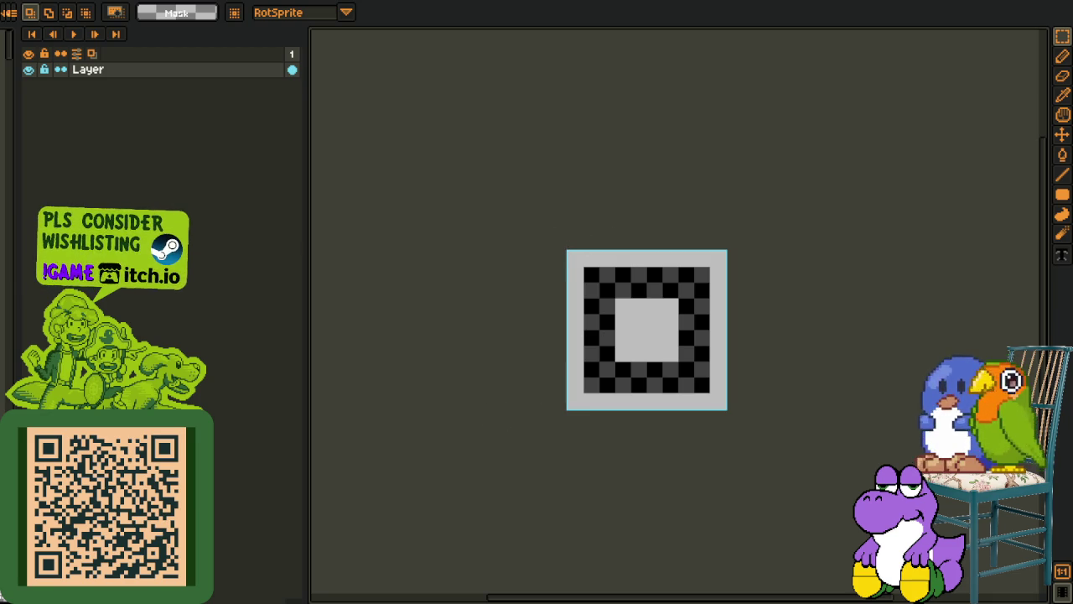
{"action": "scroll", "coordinate": [597, 335], "scroll_direction": "up", "scroll_amount": 1}
{"action": "mouse_move", "coordinate": [532, 160]}
{"action": "left_mouse_down"}
{"action": "mouse_move", "coordinate": [694, 323]}
{"action": "mouse_move", "coordinate": [637, 295]}
{"action": "left_mouse_up"}
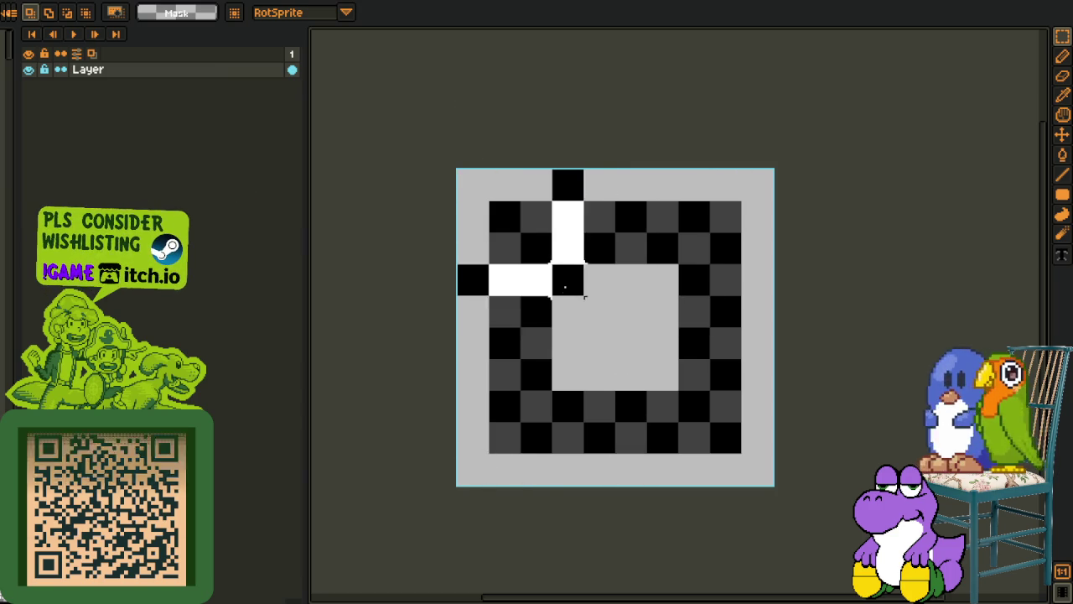
Deselect on the checkerboard sprite and return to the Mega sheet, panning the view
{"action": "key", "text": "ctrl+d"}
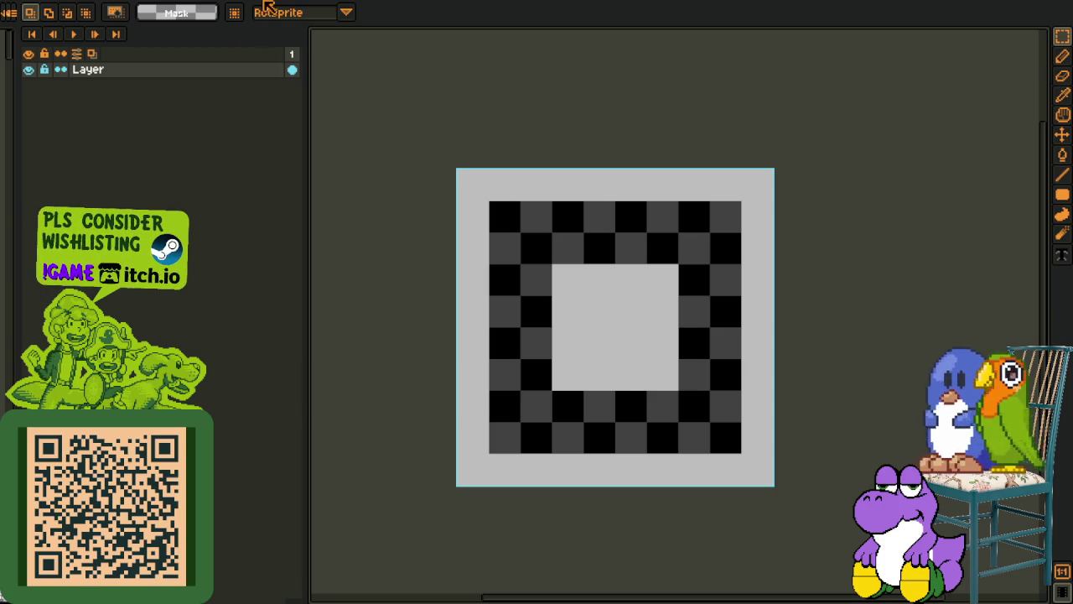
{"action": "key", "text": "ctrl+Tab"}
{"action": "mouse_move", "coordinate": [546, 211]}
{"action": "left_mouse_down"}
{"action": "mouse_move", "coordinate": [652, 307]}
{"action": "mouse_move", "coordinate": [630, 291]}
{"action": "left_mouse_up"}
{"action": "left_click_drag", "start_coordinate": [599, 335], "coordinate": [581, 355]}
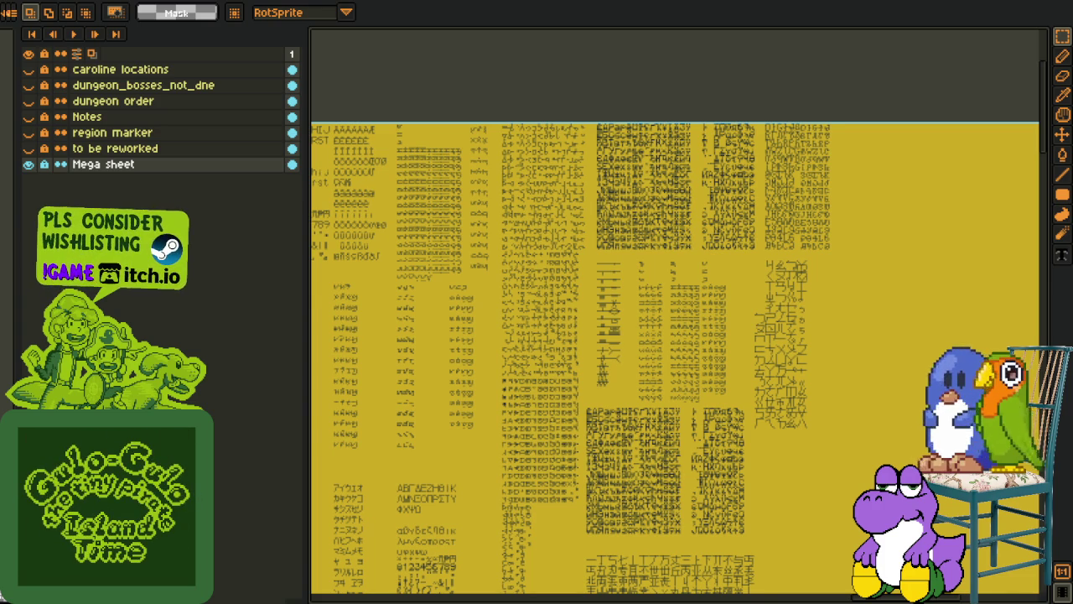
Marquee a block of glyph rows on the Mega sheet's font area
{"action": "scroll", "coordinate": [460, 268], "scroll_direction": "down", "scroll_amount": 1}
{"action": "scroll", "coordinate": [461, 267], "scroll_direction": "up", "scroll_amount": 4}
{"action": "left_click_drag", "start_coordinate": [402, 111], "coordinate": [723, 411]}
{"action": "scroll", "coordinate": [728, 420], "scroll_direction": "down", "scroll_amount": 1}
{"action": "scroll", "coordinate": [728, 420], "scroll_direction": "down", "scroll_amount": 2}
{"action": "left_click_drag", "start_coordinate": [318, 492], "coordinate": [677, 319]}
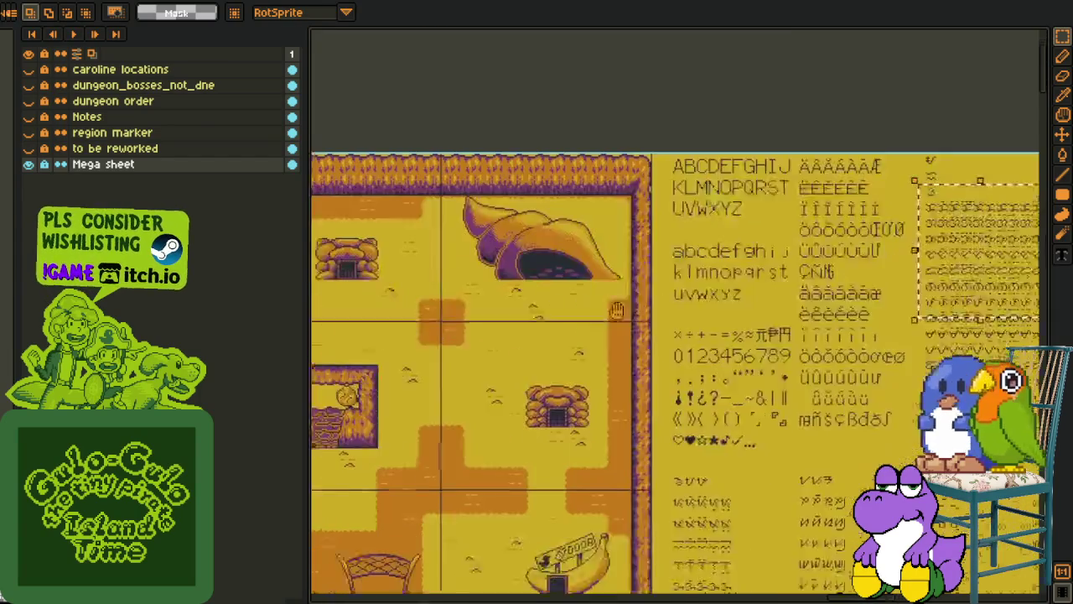
Survey the grey town map and the pink, grey and yellow maps
{"action": "scroll", "coordinate": [569, 325], "scroll_direction": "down", "scroll_amount": 3}
{"action": "scroll", "coordinate": [444, 311], "scroll_direction": "up", "scroll_amount": 1}
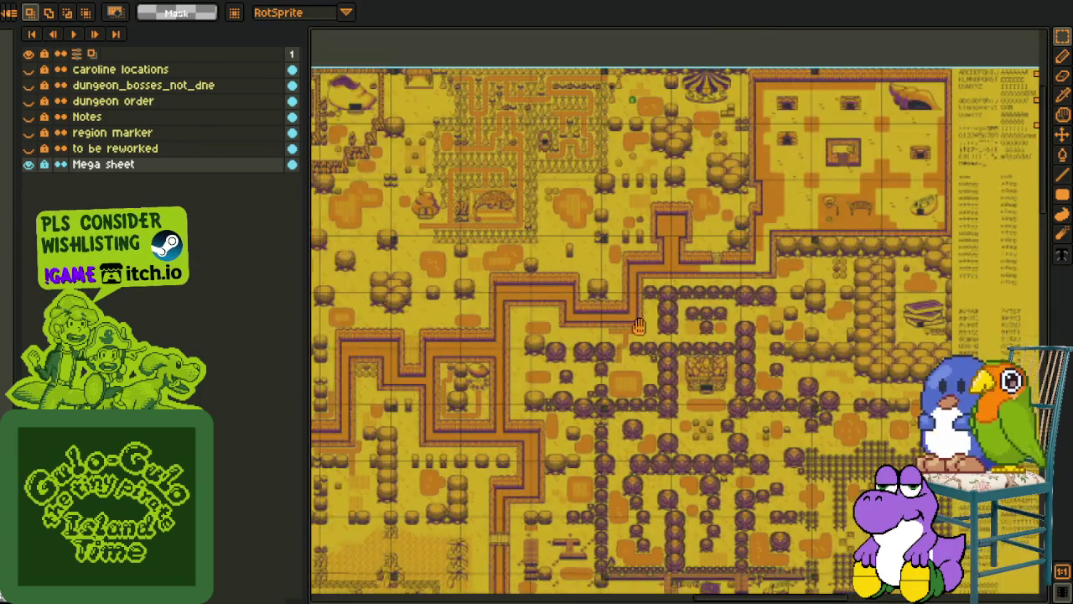
{"action": "mouse_move", "coordinate": [445, 311]}
{"action": "left_mouse_down"}
{"action": "mouse_move", "coordinate": [719, 388]}
{"action": "mouse_move", "coordinate": [510, 454]}
{"action": "left_mouse_up"}
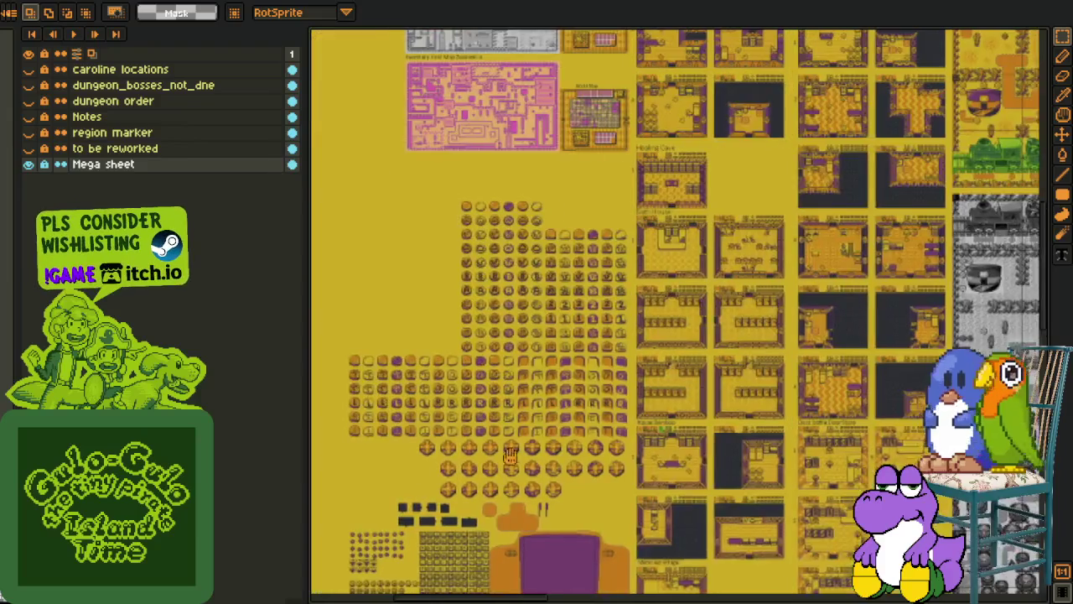
{"action": "scroll", "coordinate": [452, 395], "scroll_direction": "down", "scroll_amount": 1}
{"action": "scroll", "coordinate": [444, 262], "scroll_direction": "down", "scroll_amount": 1}
{"action": "scroll", "coordinate": [556, 271], "scroll_direction": "up", "scroll_amount": 1}
{"action": "left_click_drag", "start_coordinate": [524, 422], "coordinate": [555, 446]}
{"action": "scroll", "coordinate": [545, 377], "scroll_direction": "down", "scroll_amount": 1}
{"action": "scroll", "coordinate": [535, 335], "scroll_direction": "up", "scroll_amount": 3}
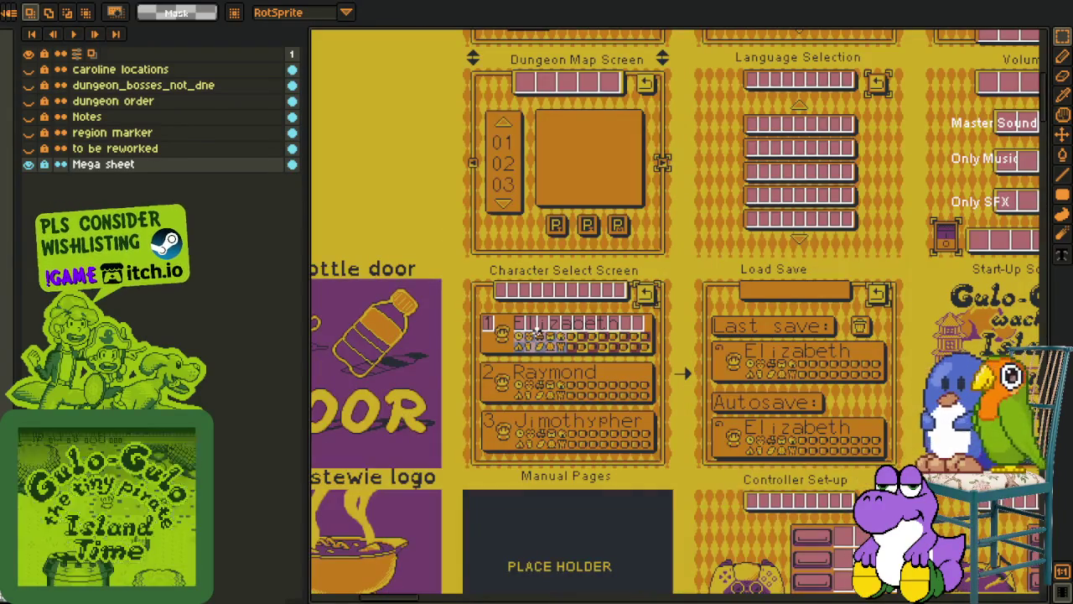
{"action": "scroll", "coordinate": [444, 384], "scroll_direction": "down", "scroll_amount": 3}
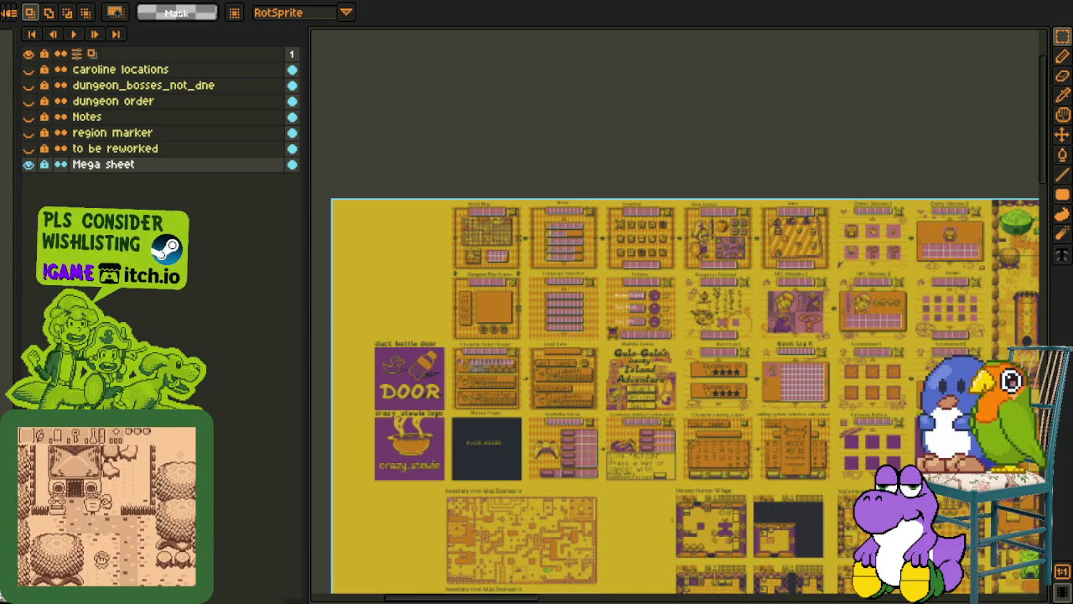
Pan over the UI mock-up sheets and across to other glyph rows
{"action": "mouse_move", "coordinate": [788, 395]}
{"action": "left_mouse_down"}
{"action": "mouse_move", "coordinate": [734, 284]}
{"action": "mouse_move", "coordinate": [335, 302]}
{"action": "left_mouse_up"}
{"action": "scroll", "coordinate": [562, 314], "scroll_direction": "up", "scroll_amount": 2}
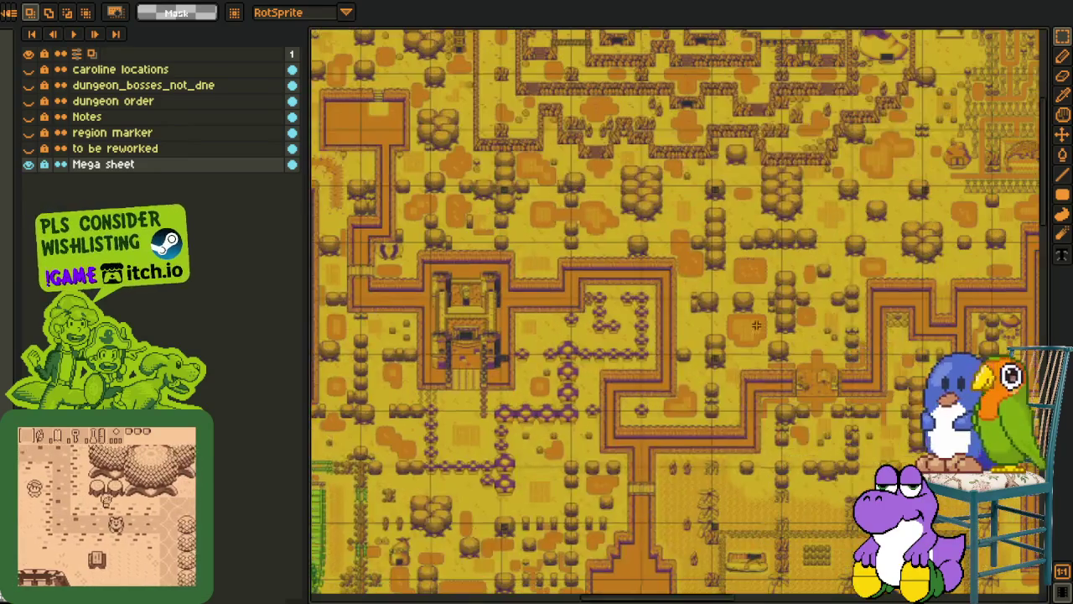
{"action": "scroll", "coordinate": [561, 315], "scroll_direction": "down", "scroll_amount": 2}
{"action": "left_click_drag", "start_coordinate": [838, 336], "coordinate": [503, 277]}
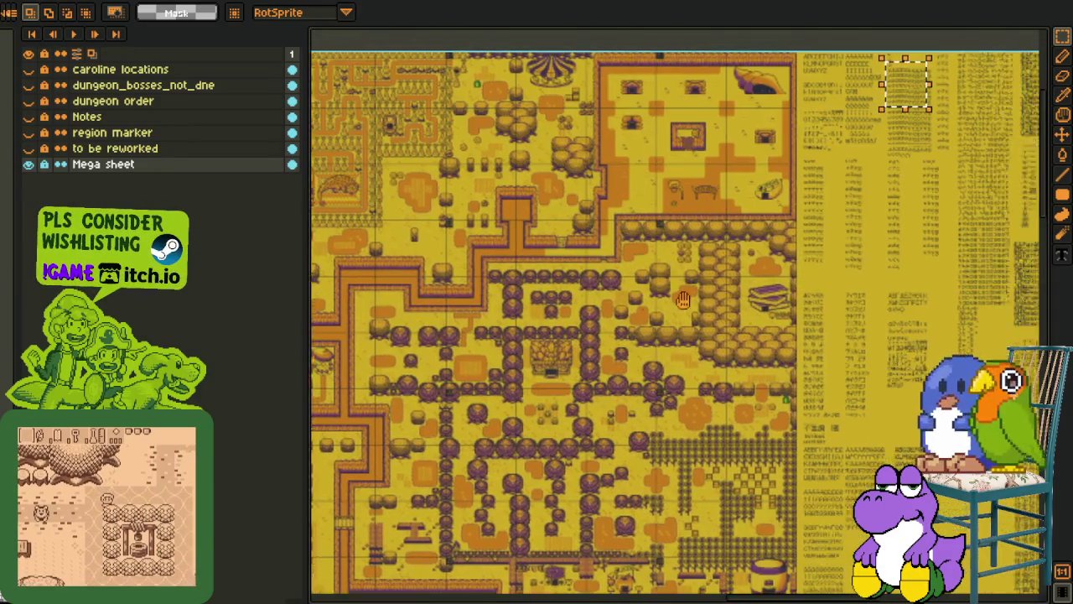
{"action": "scroll", "coordinate": [827, 195], "scroll_direction": "up", "scroll_amount": 2}
{"action": "scroll", "coordinate": [826, 194], "scroll_direction": "up", "scroll_amount": 3}
{"action": "mouse_move", "coordinate": [826, 195]}
{"action": "left_mouse_down"}
{"action": "mouse_move", "coordinate": [683, 428]}
{"action": "mouse_move", "coordinate": [672, 520]}
{"action": "left_mouse_up"}
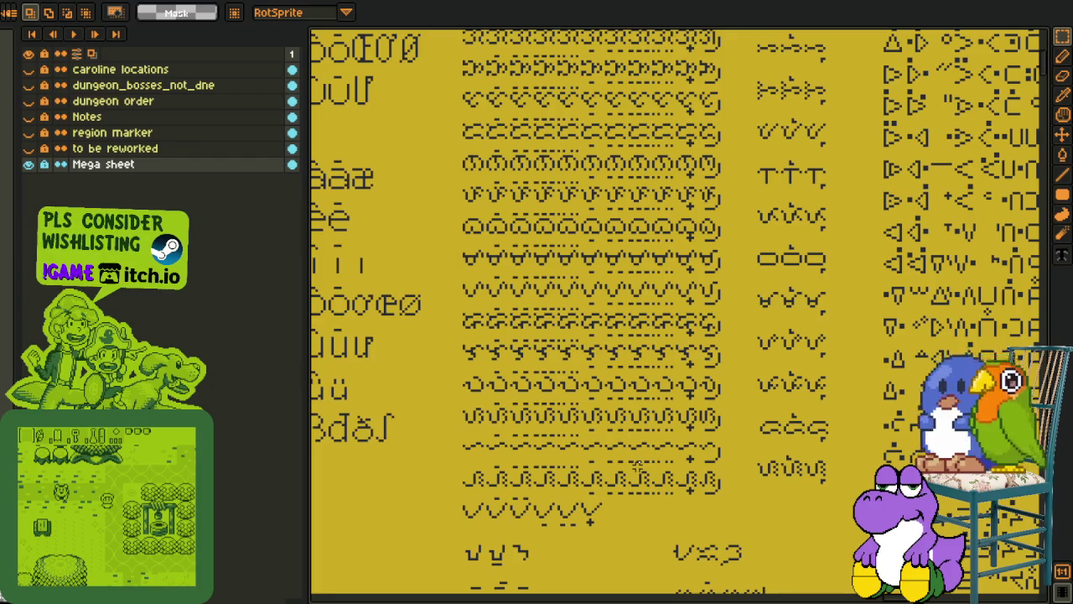
Select and delete the row of v-shaped glyphs
{"action": "scroll", "coordinate": [638, 465], "scroll_direction": "down", "scroll_amount": 2}
{"action": "scroll", "coordinate": [620, 475], "scroll_direction": "up", "scroll_amount": 2}
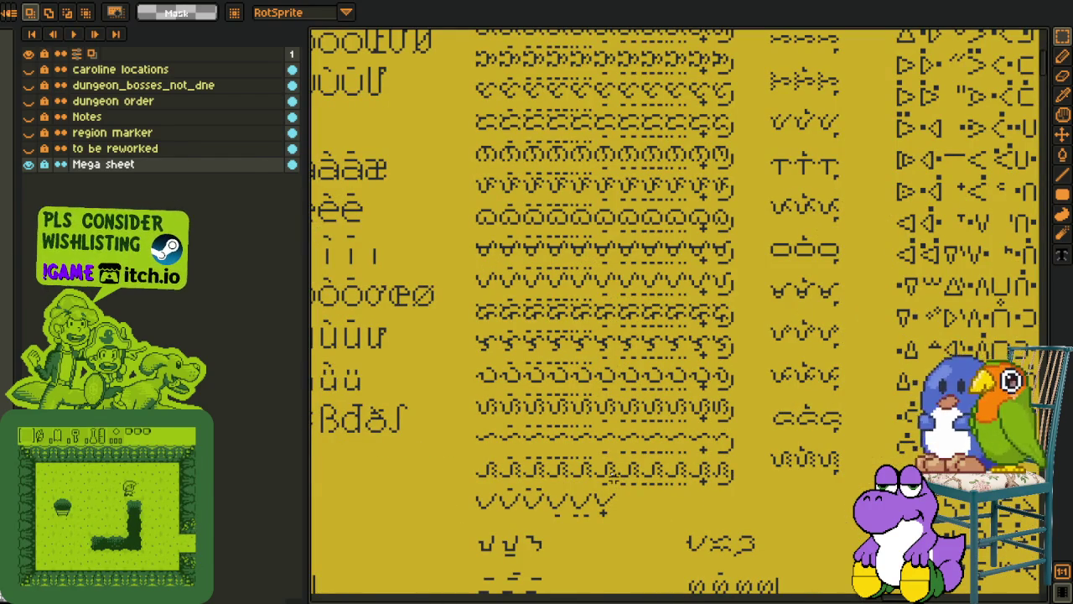
{"action": "scroll", "coordinate": [506, 500], "scroll_direction": "up", "scroll_amount": 1}
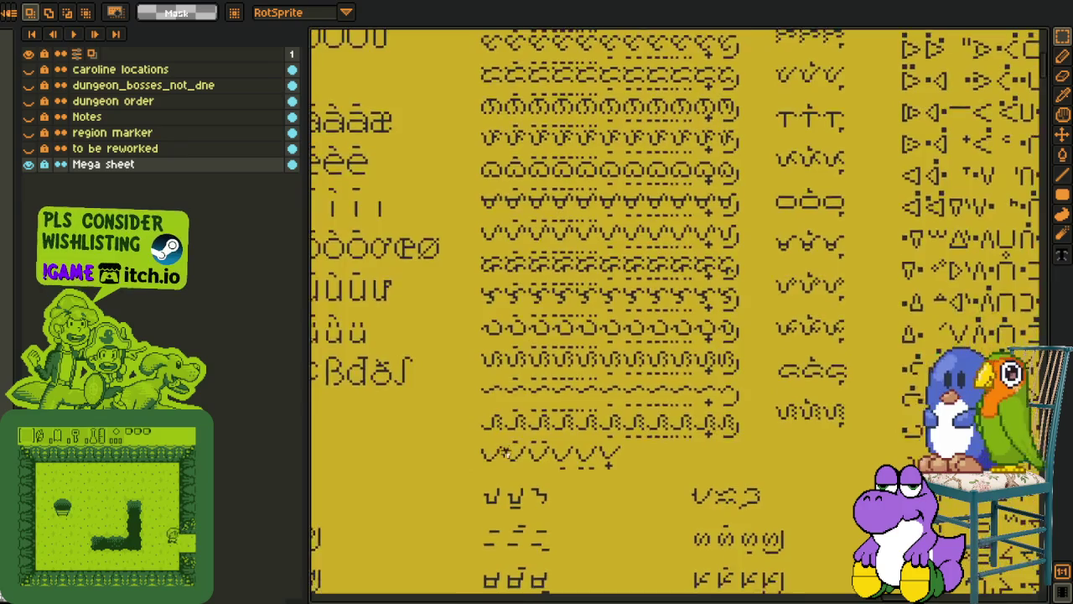
{"action": "scroll", "coordinate": [468, 439], "scroll_direction": "up", "scroll_amount": 1}
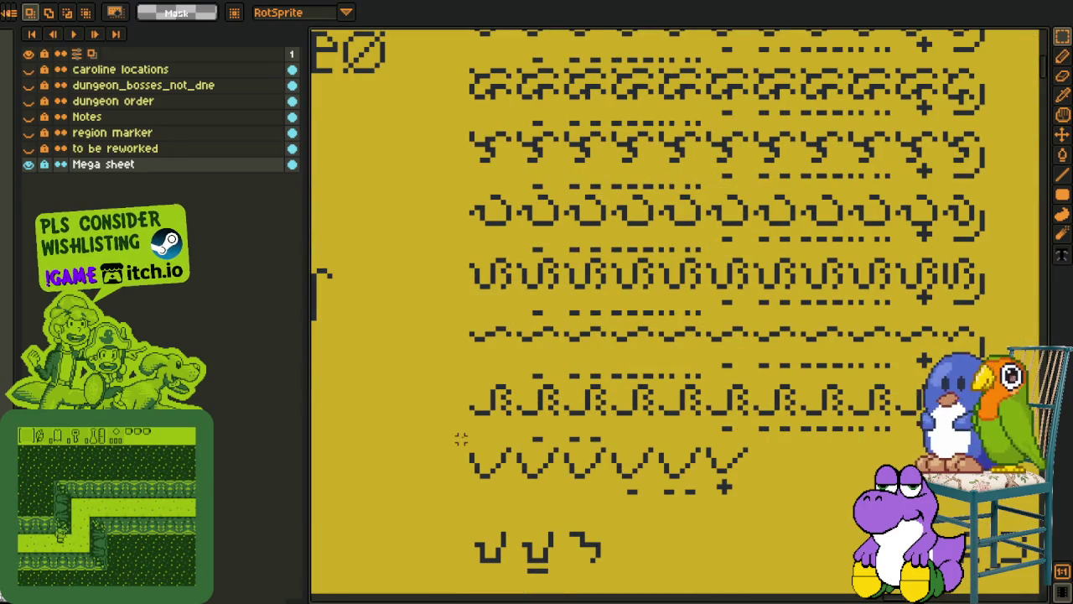
{"action": "left_click_drag", "start_coordinate": [456, 434], "coordinate": [776, 508]}
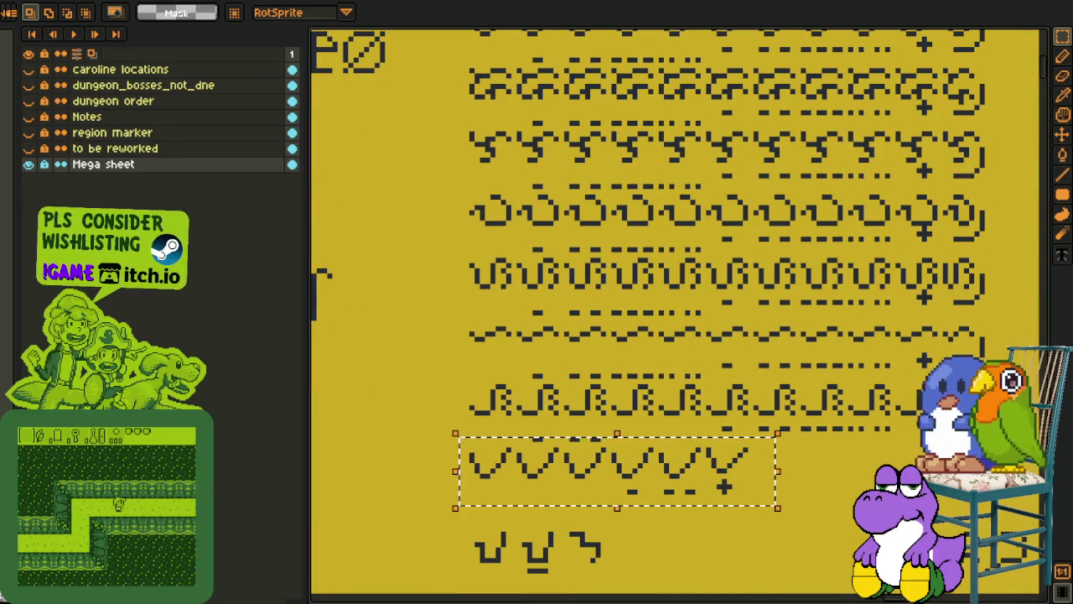
{"action": "key", "text": "Delete"}
Sample the yellow background and fill the erased gap with it
{"action": "key", "text": "o"}
{"action": "left_click", "coordinate": [537, 426]}
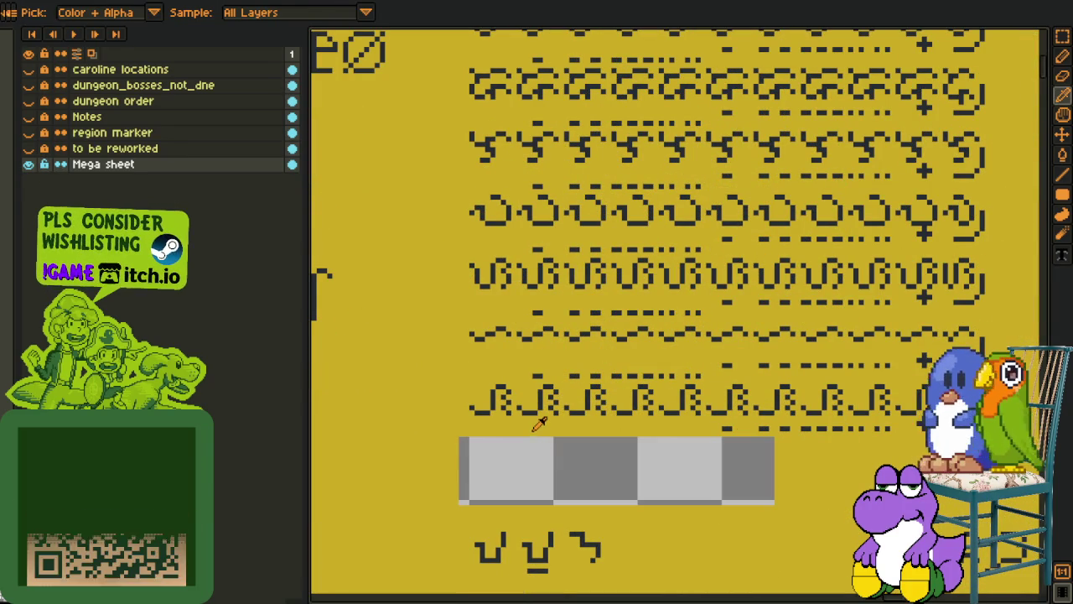
{"action": "key", "text": "b"}
{"action": "left_click", "coordinate": [535, 465]}
{"action": "scroll", "coordinate": [539, 463], "scroll_direction": "down", "scroll_amount": 2}
{"action": "key", "text": "h"}
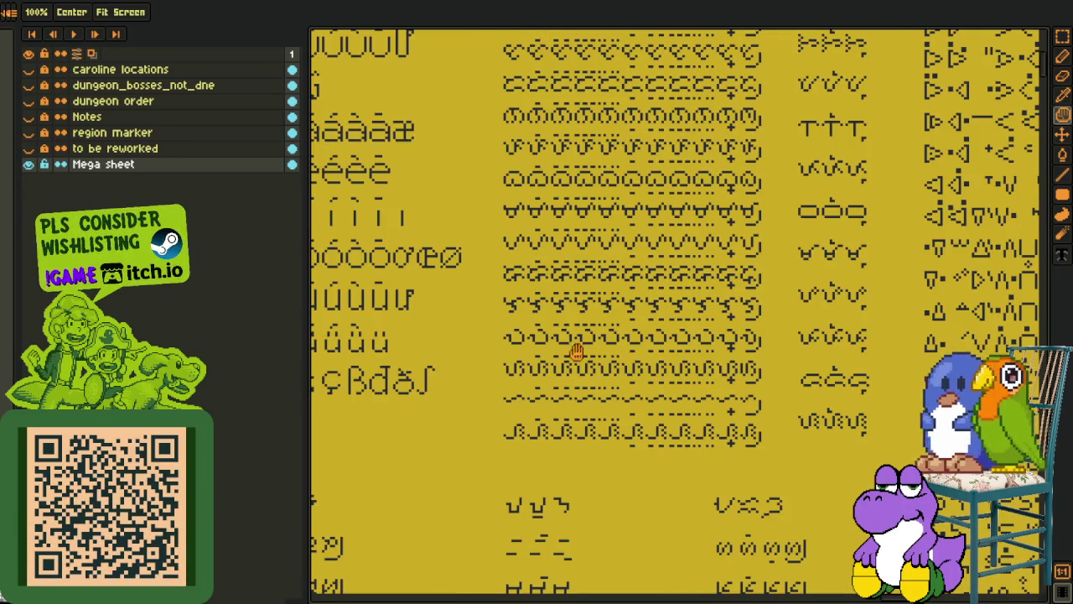
{"action": "left_click_drag", "start_coordinate": [579, 339], "coordinate": [554, 600]}
{"action": "key", "text": "b"}
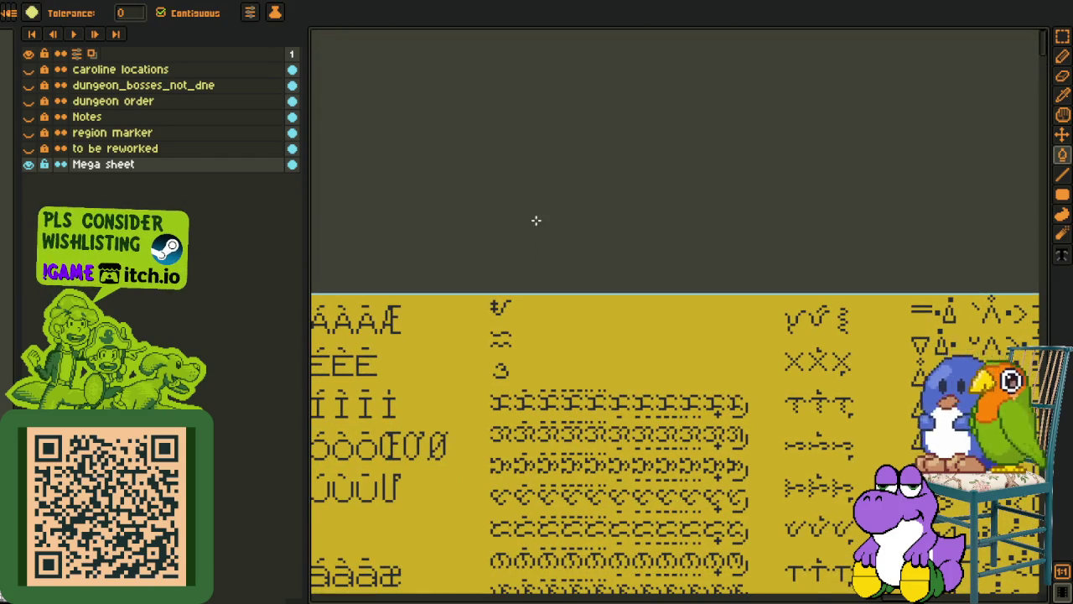
{"action": "key", "text": "o"}
{"action": "scroll", "coordinate": [517, 409], "scroll_direction": "down", "scroll_amount": 1}
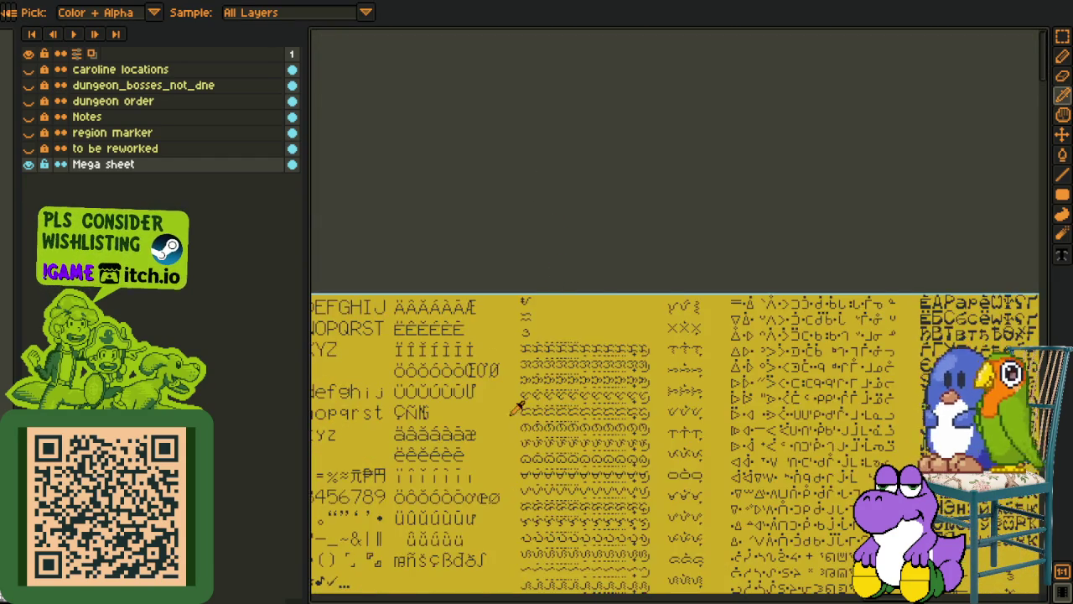
{"action": "scroll", "coordinate": [576, 452], "scroll_direction": "up", "scroll_amount": 1}
{"action": "mouse_move", "coordinate": [599, 381]}
{"action": "left_mouse_down"}
{"action": "mouse_move", "coordinate": [609, 311]}
{"action": "mouse_move", "coordinate": [581, 223]}
{"action": "mouse_move", "coordinate": [523, 402]}
{"action": "left_mouse_up"}
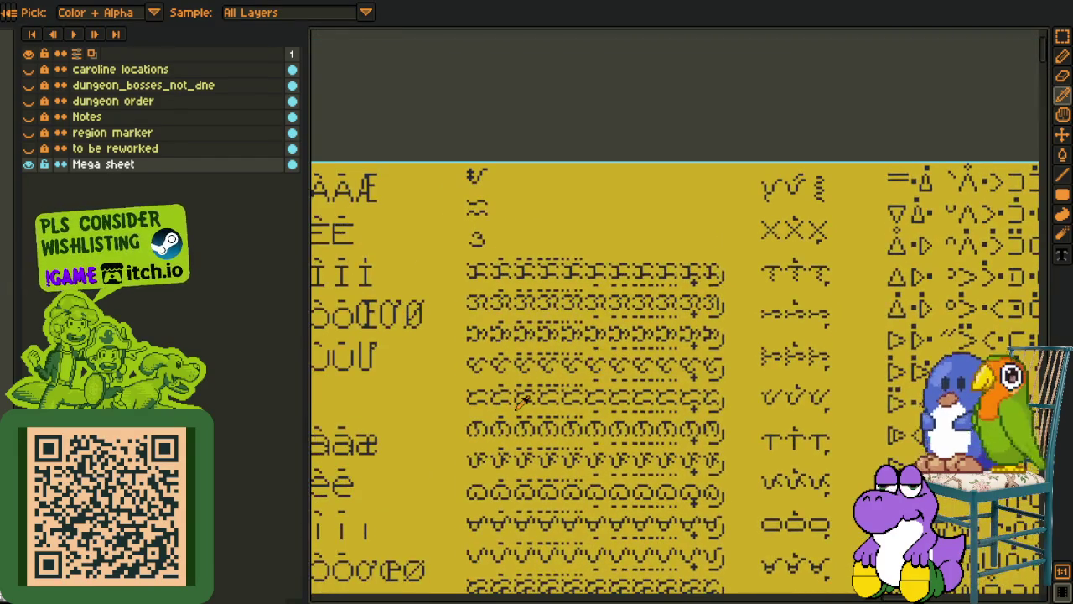
{"action": "scroll", "coordinate": [578, 256], "scroll_direction": "up", "scroll_amount": 2}
{"action": "left_click_drag", "start_coordinate": [595, 272], "coordinate": [599, 306]}
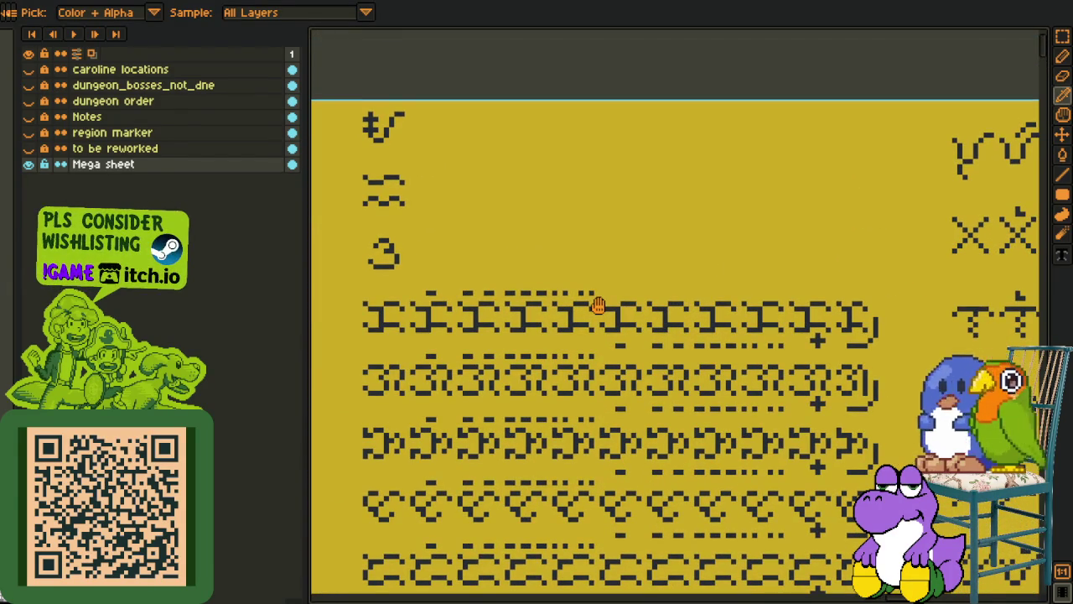
{"action": "scroll", "coordinate": [570, 293], "scroll_direction": "down", "scroll_amount": 2}
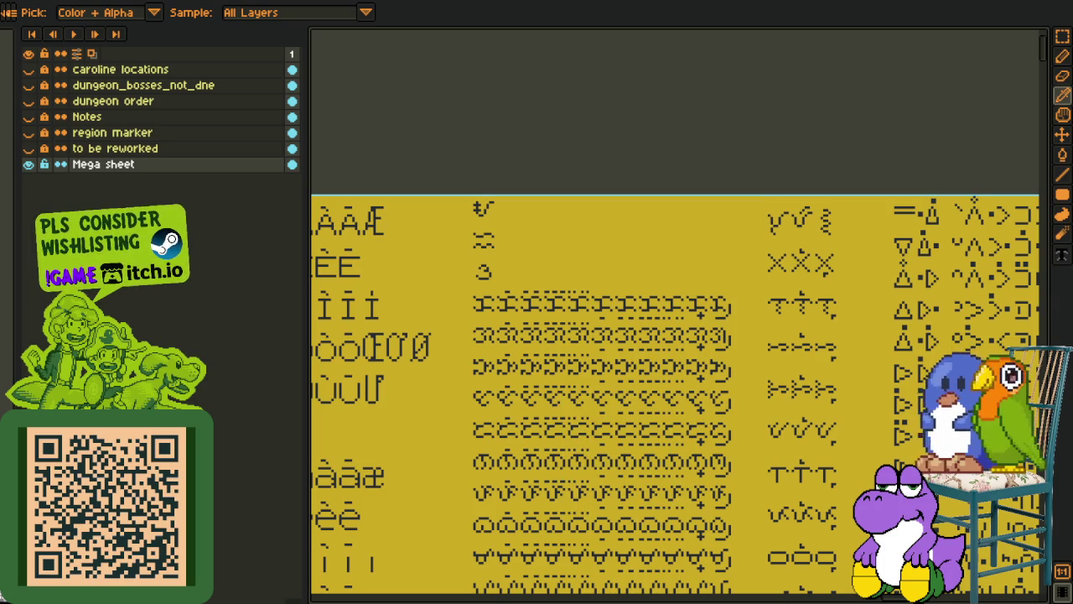
{"action": "scroll", "coordinate": [515, 384], "scroll_direction": "down", "scroll_amount": 3}
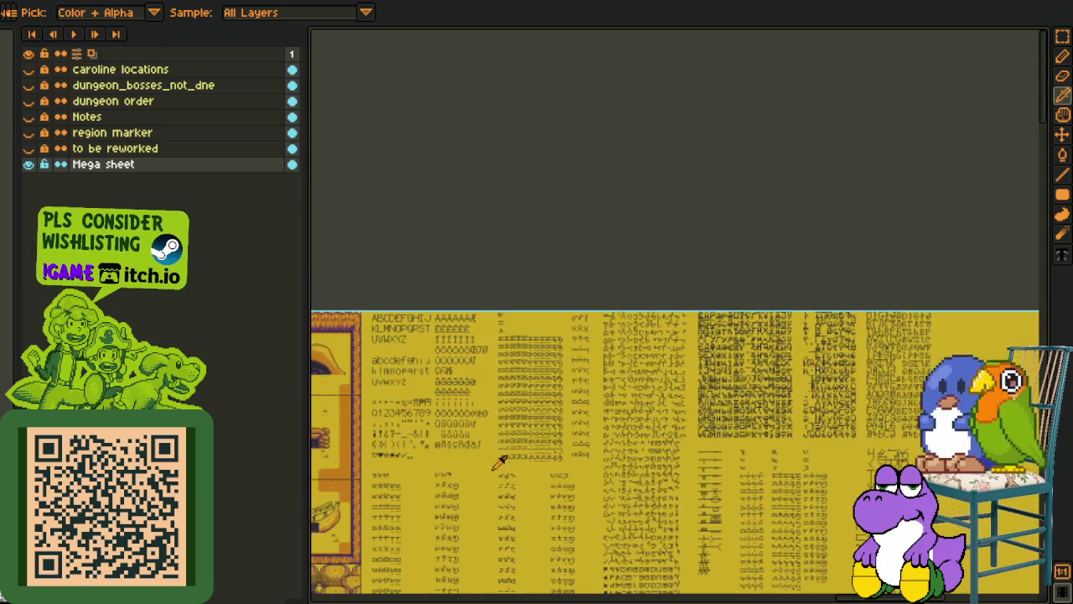
{"action": "left_click_drag", "start_coordinate": [430, 454], "coordinate": [742, 389]}
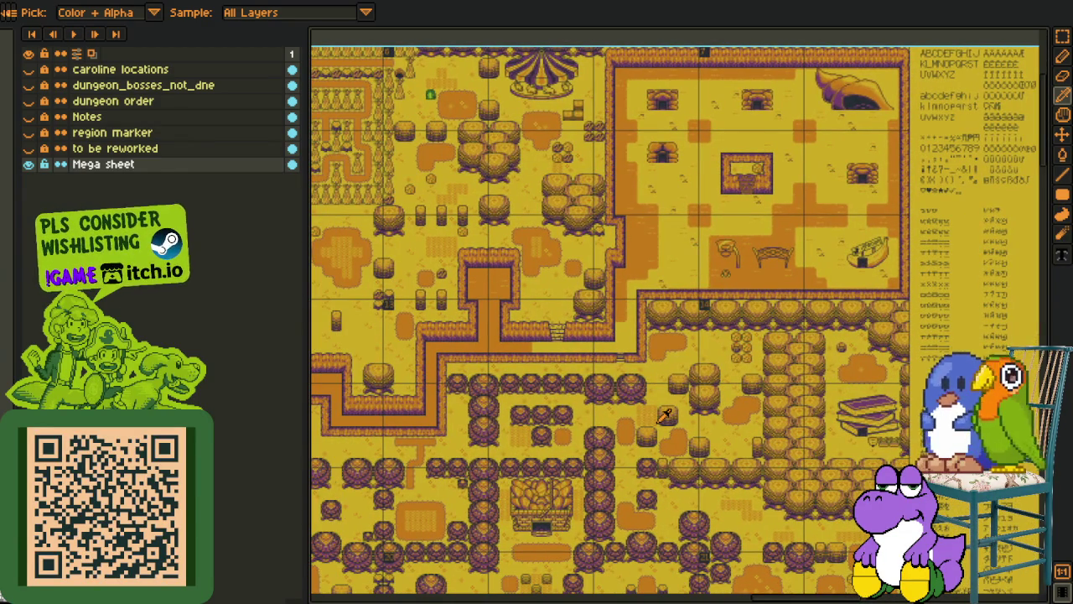
{"action": "scroll", "coordinate": [493, 70], "scroll_direction": "up", "scroll_amount": 3}
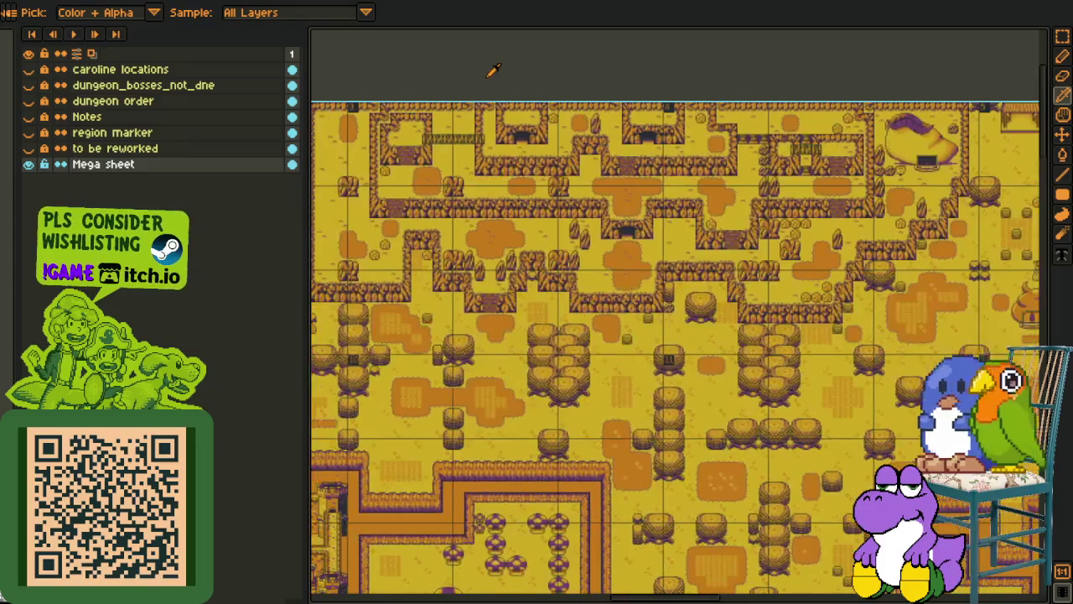
{"action": "left_click_drag", "start_coordinate": [460, 257], "coordinate": [539, 206]}
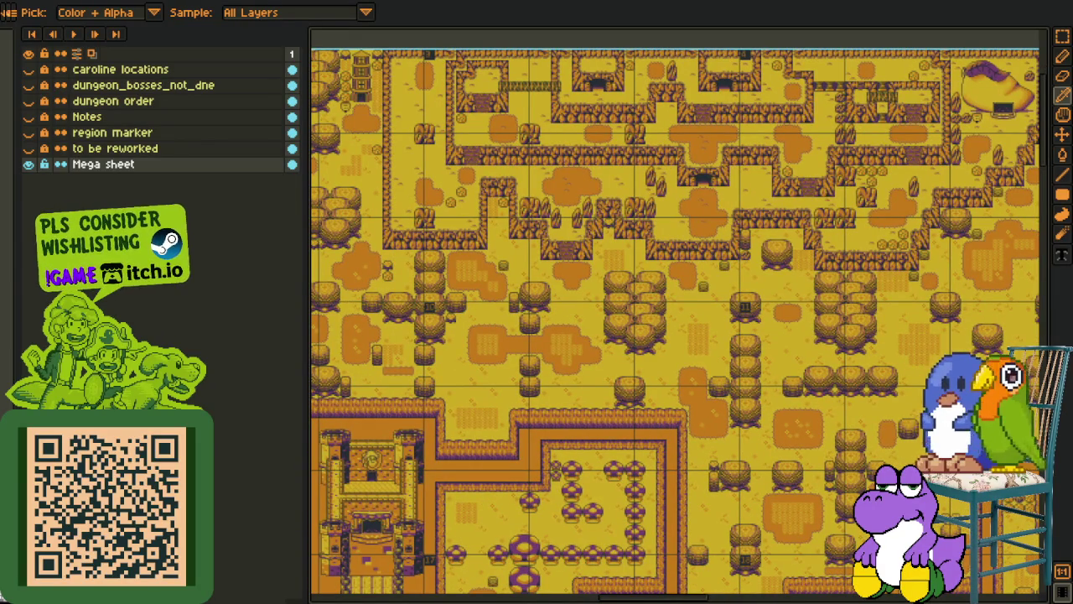
{"action": "left_click_drag", "start_coordinate": [445, 352], "coordinate": [687, 308]}
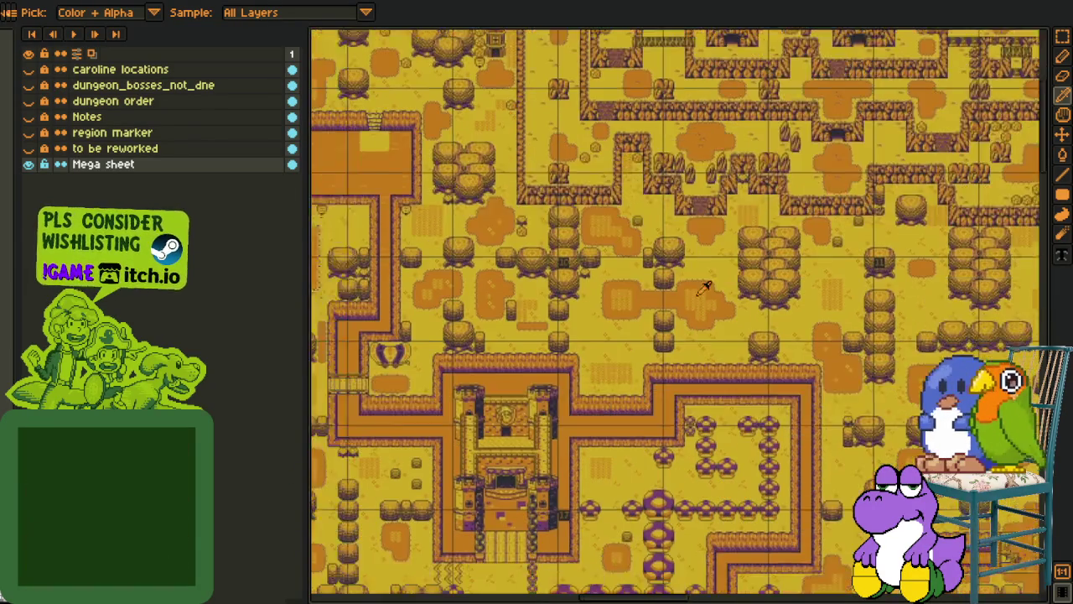
{"action": "scroll", "coordinate": [686, 286], "scroll_direction": "up", "scroll_amount": 2}
{"action": "scroll", "coordinate": [681, 243], "scroll_direction": "up", "scroll_amount": 2}
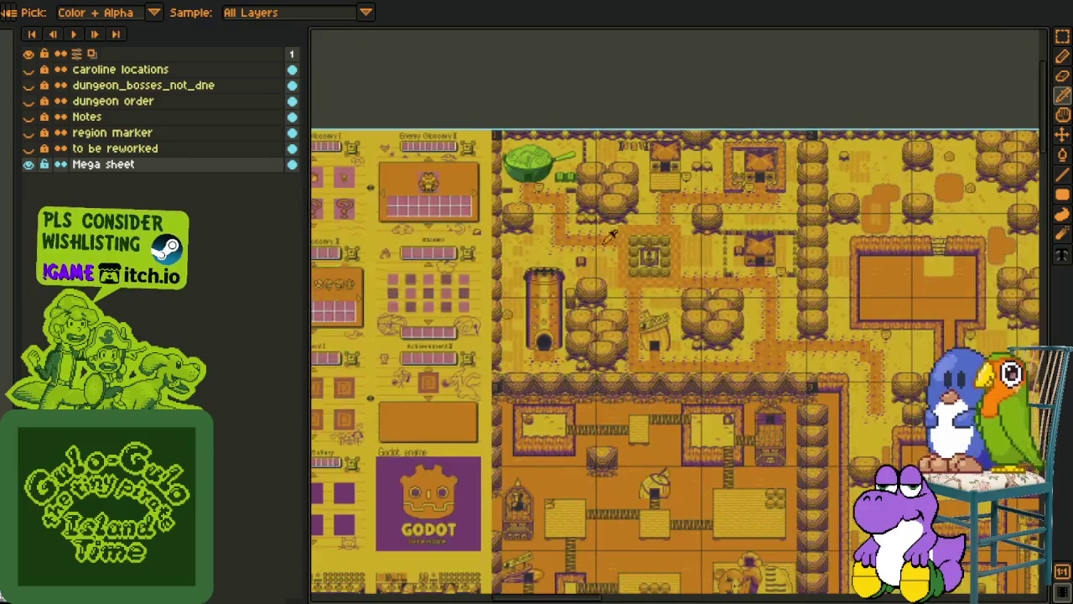
{"action": "scroll", "coordinate": [675, 174], "scroll_direction": "up", "scroll_amount": 2}
{"action": "scroll", "coordinate": [754, 281], "scroll_direction": "up", "scroll_amount": 3}
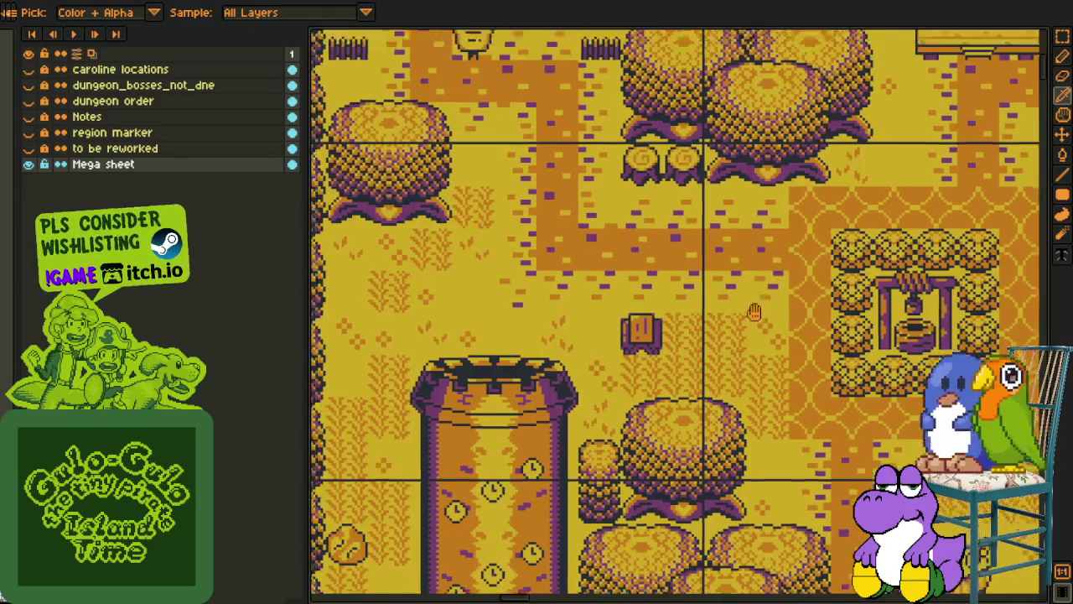
{"action": "scroll", "coordinate": [503, 319], "scroll_direction": "up", "scroll_amount": 3}
{"action": "scroll", "coordinate": [401, 337], "scroll_direction": "up", "scroll_amount": 2}
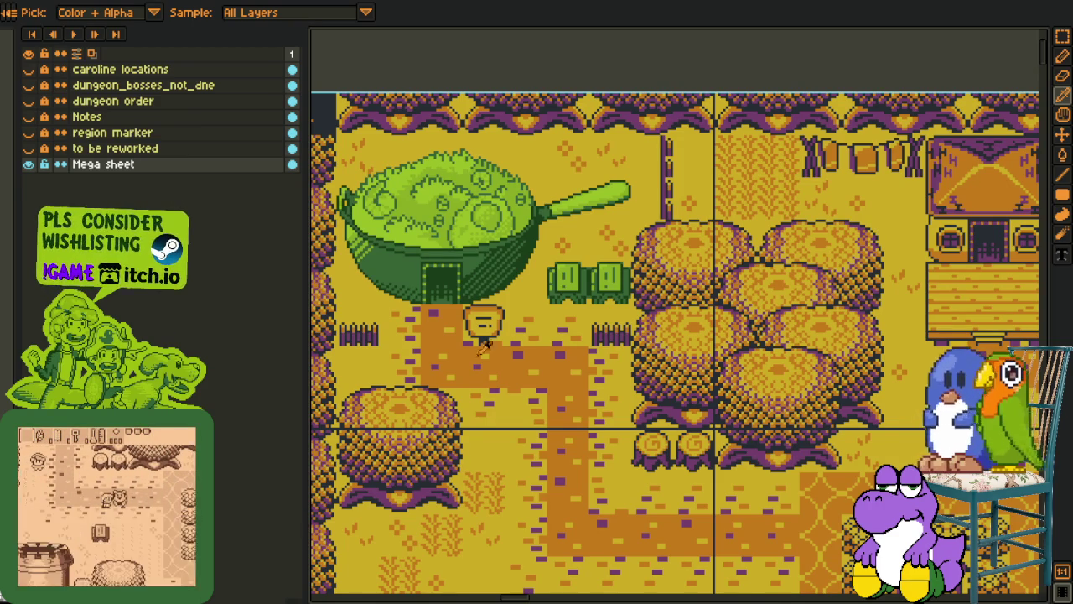
{"action": "scroll", "coordinate": [503, 137], "scroll_direction": "down", "scroll_amount": 2}
{"action": "scroll", "coordinate": [495, 184], "scroll_direction": "down", "scroll_amount": 2}
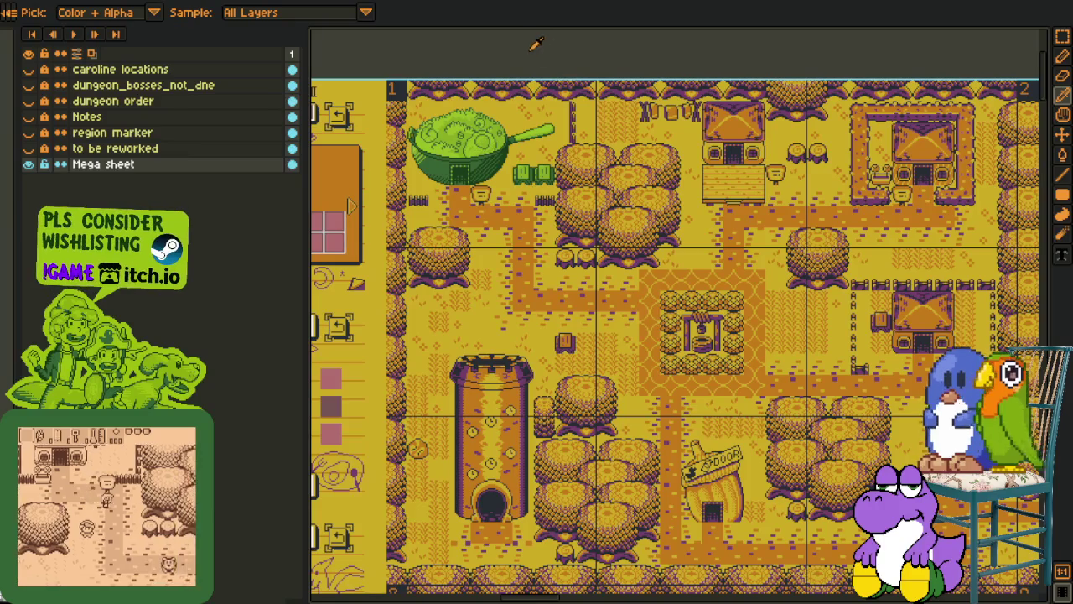
{"action": "scroll", "coordinate": [537, 43], "scroll_direction": "down", "scroll_amount": 1}
{"action": "scroll", "coordinate": [537, 44], "scroll_direction": "down", "scroll_amount": 2}
{"action": "scroll", "coordinate": [570, 192], "scroll_direction": "up", "scroll_amount": 2}
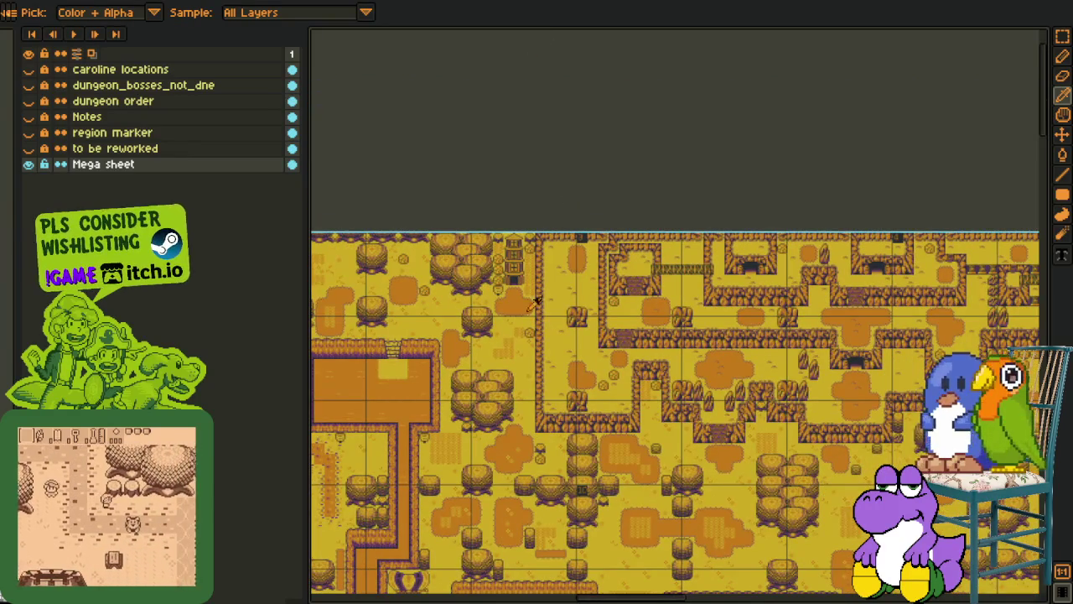
{"action": "scroll", "coordinate": [535, 300], "scroll_direction": "down", "scroll_amount": 2}
{"action": "scroll", "coordinate": [657, 365], "scroll_direction": "down", "scroll_amount": 2}
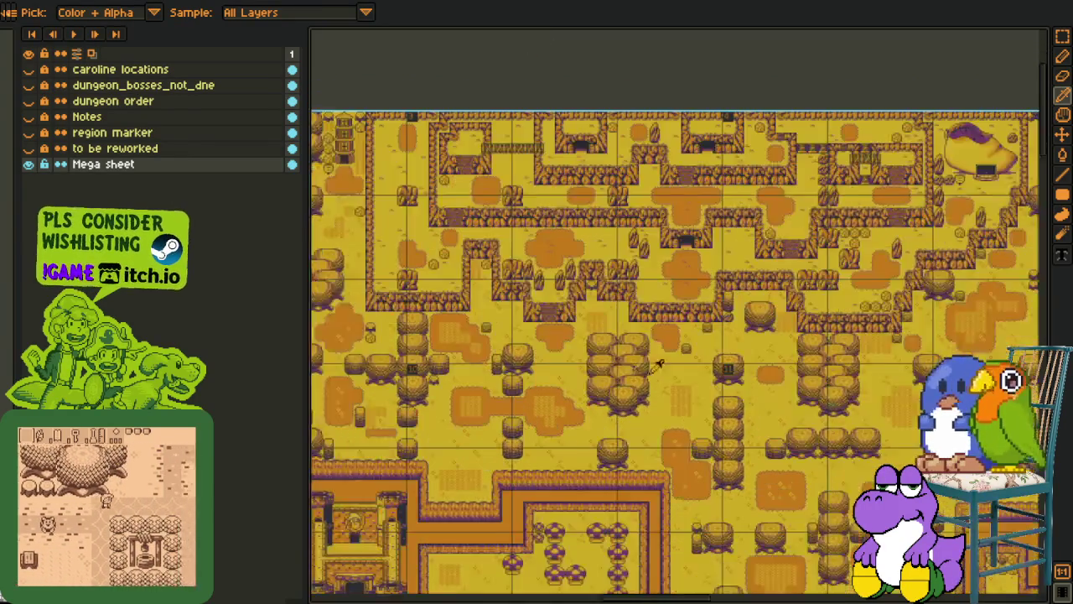
{"action": "scroll", "coordinate": [658, 365], "scroll_direction": "down", "scroll_amount": 2}
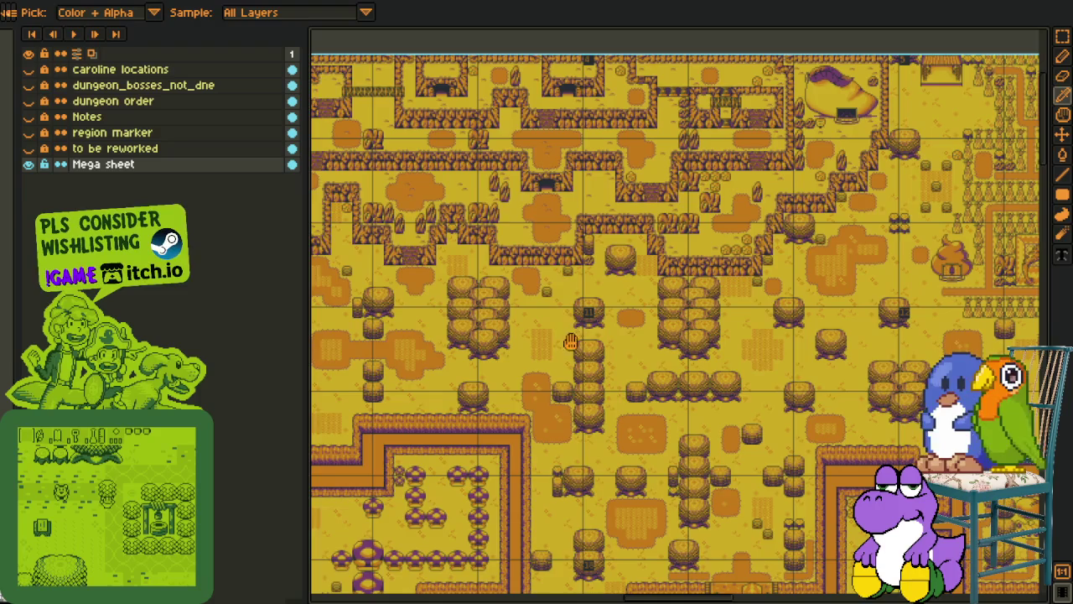
{"action": "scroll", "coordinate": [570, 342], "scroll_direction": "right", "scroll_amount": 5}
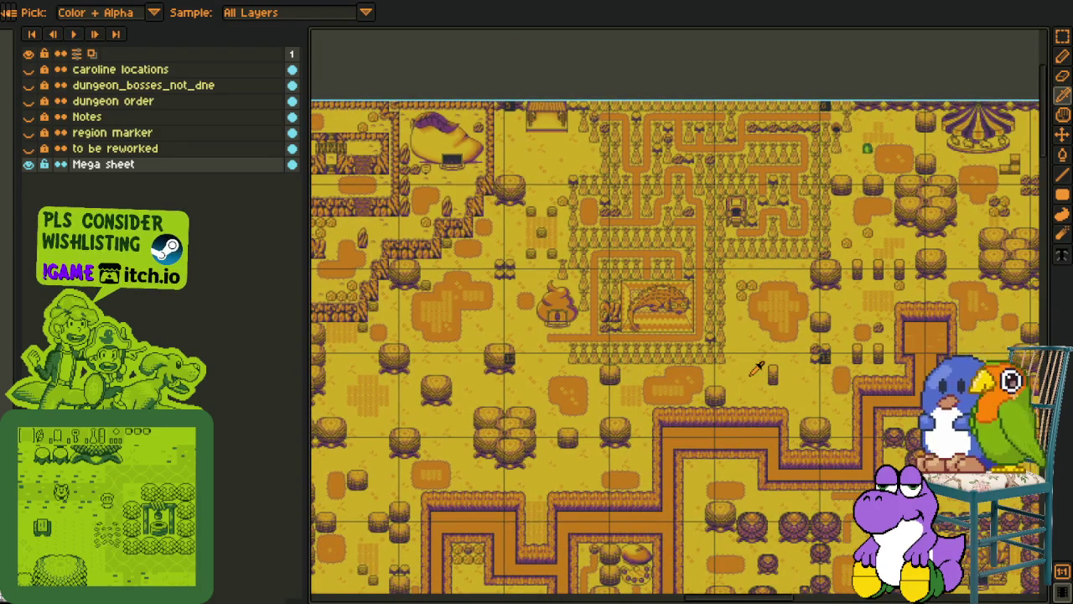
{"action": "scroll", "coordinate": [713, 359], "scroll_direction": "right", "scroll_amount": 3}
{"action": "scroll", "coordinate": [662, 348], "scroll_direction": "right", "scroll_amount": 1}
{"action": "scroll", "coordinate": [602, 333], "scroll_direction": "right", "scroll_amount": 2}
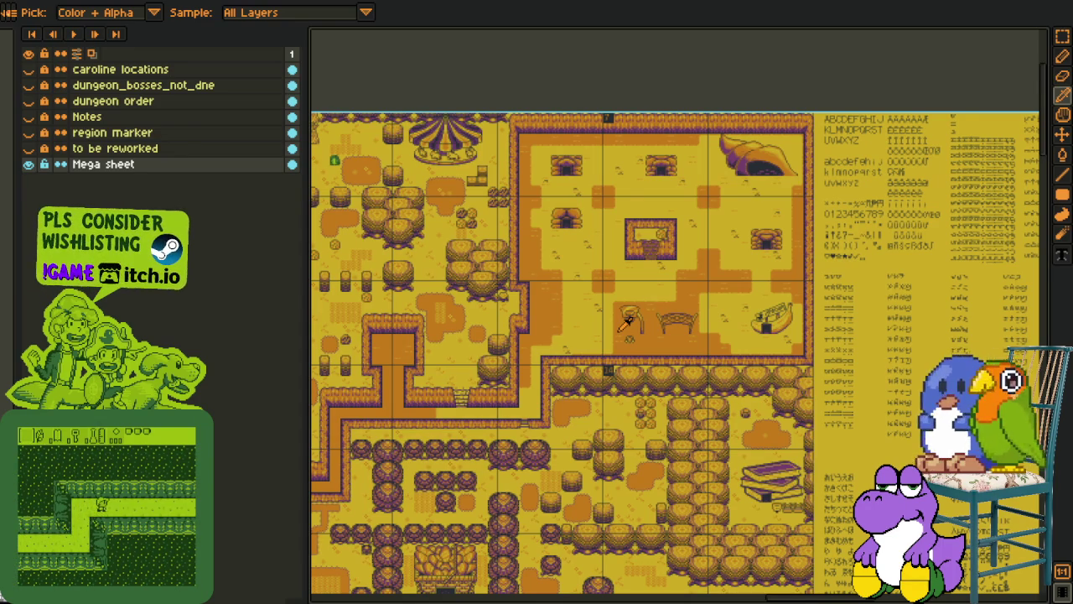
Pan across the Mega sheet to its font area and zoom into the glyph chart
{"action": "left_click_drag", "start_coordinate": [646, 384], "coordinate": [530, 359]}
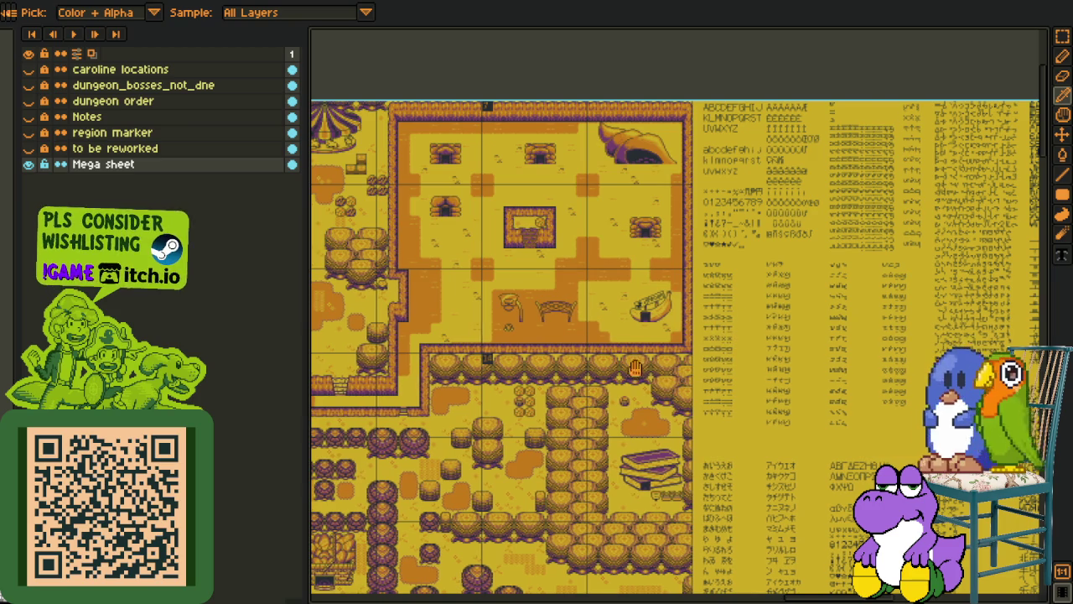
{"action": "scroll", "coordinate": [738, 353], "scroll_direction": "right", "scroll_amount": 5}
{"action": "scroll", "coordinate": [738, 352], "scroll_direction": "down", "scroll_amount": 3}
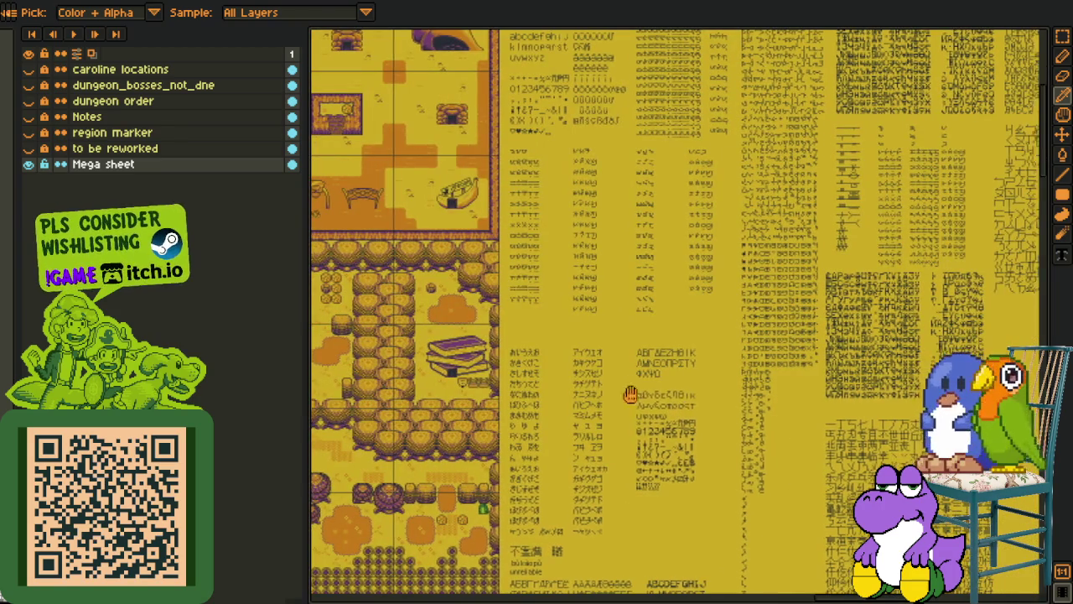
{"action": "scroll", "coordinate": [628, 390], "scroll_direction": "right", "scroll_amount": 3}
{"action": "scroll", "coordinate": [637, 386], "scroll_direction": "right", "scroll_amount": 2}
{"action": "scroll", "coordinate": [587, 411], "scroll_direction": "right", "scroll_amount": 2}
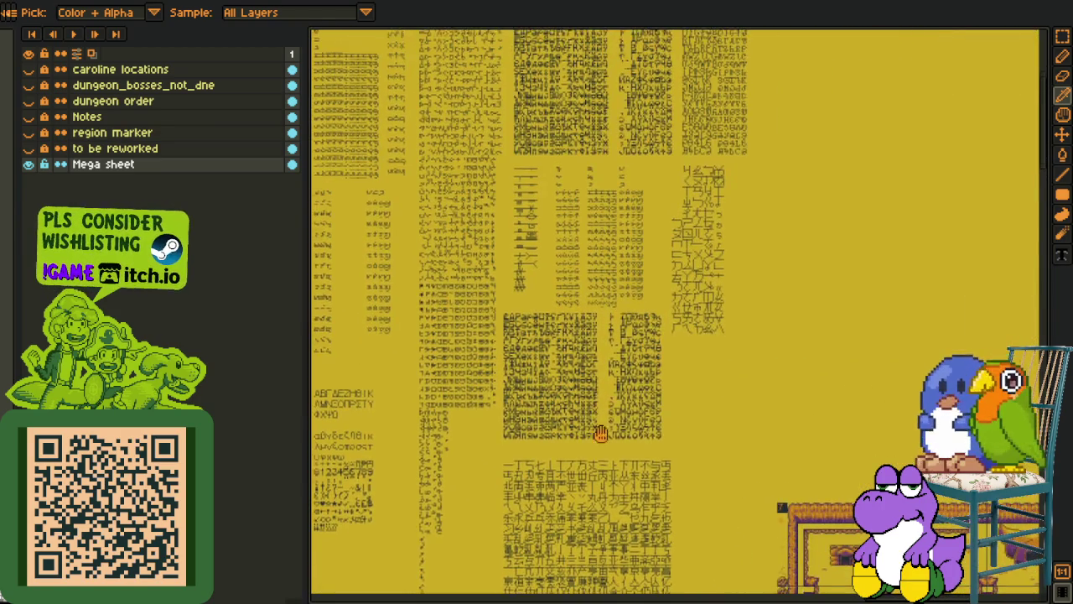
{"action": "scroll", "coordinate": [599, 431], "scroll_direction": "up", "scroll_amount": 5}
{"action": "scroll", "coordinate": [569, 225], "scroll_direction": "up", "scroll_amount": 1}
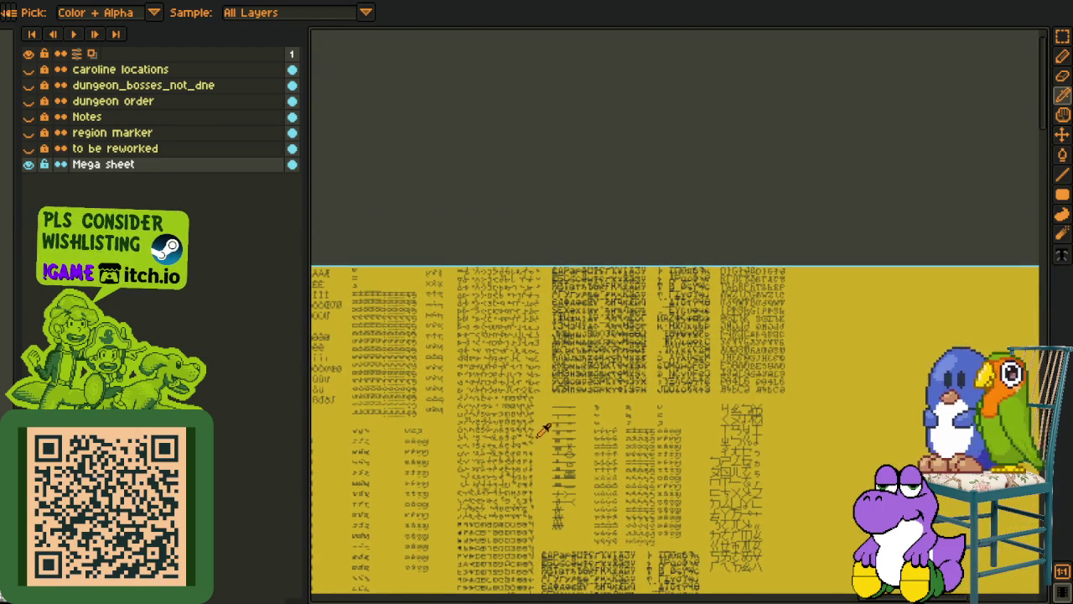
{"action": "scroll", "coordinate": [546, 427], "scroll_direction": "up", "scroll_amount": 2}
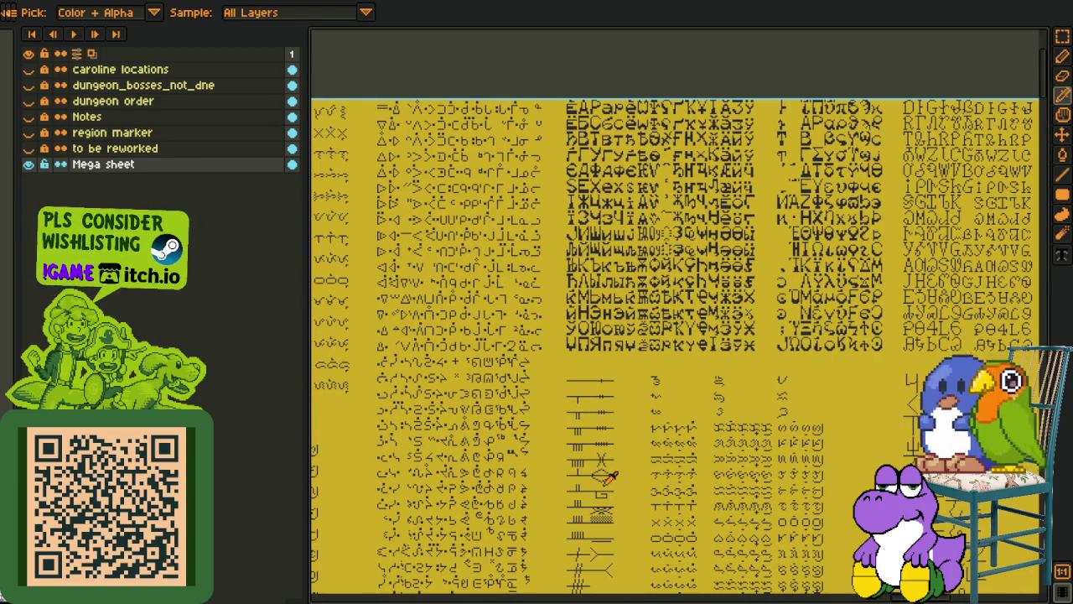
Bring the lower glyph rows and line-shaped symbols into close view
{"action": "left_click_drag", "start_coordinate": [611, 475], "coordinate": [613, 374]}
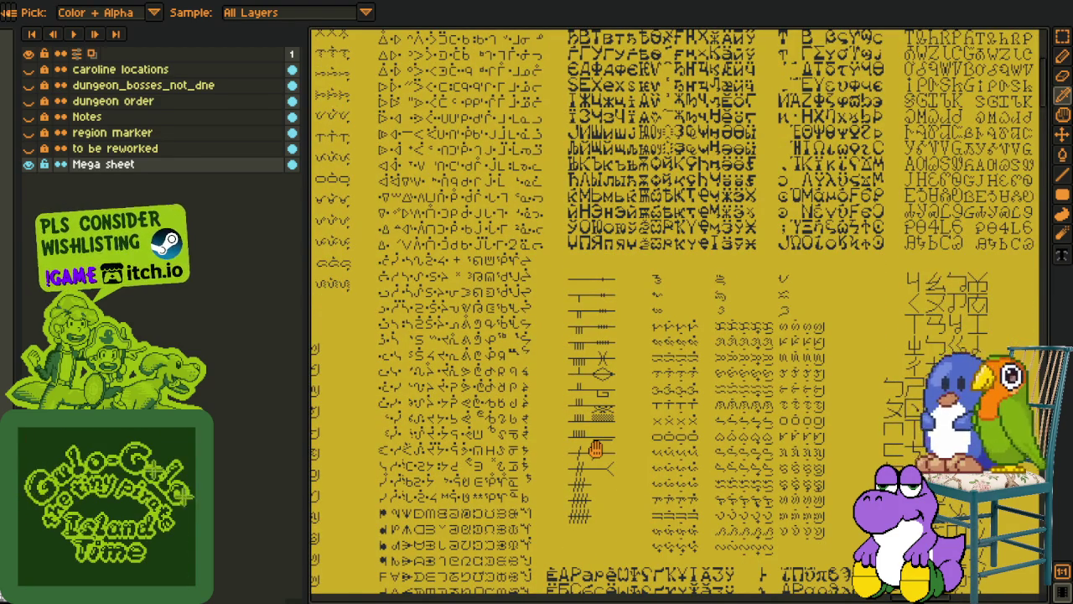
{"action": "left_click_drag", "start_coordinate": [595, 449], "coordinate": [595, 439]}
{"action": "scroll", "coordinate": [605, 375], "scroll_direction": "up", "scroll_amount": 3}
{"action": "scroll", "coordinate": [603, 374], "scroll_direction": "up", "scroll_amount": 1}
{"action": "scroll", "coordinate": [652, 352], "scroll_direction": "up", "scroll_amount": 1}
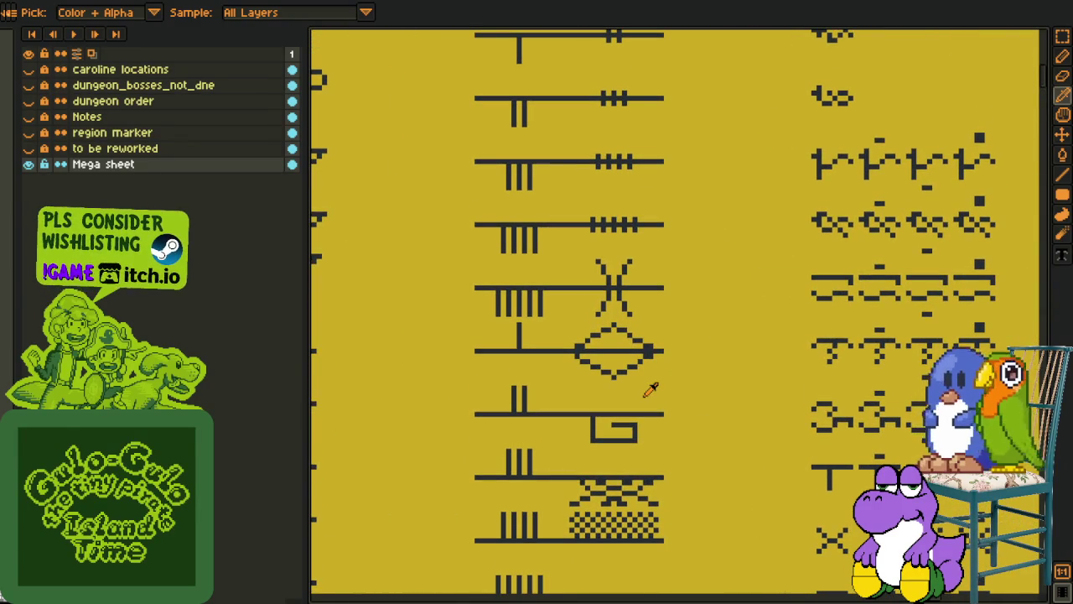
{"action": "scroll", "coordinate": [652, 388], "scroll_direction": "down", "scroll_amount": 1}
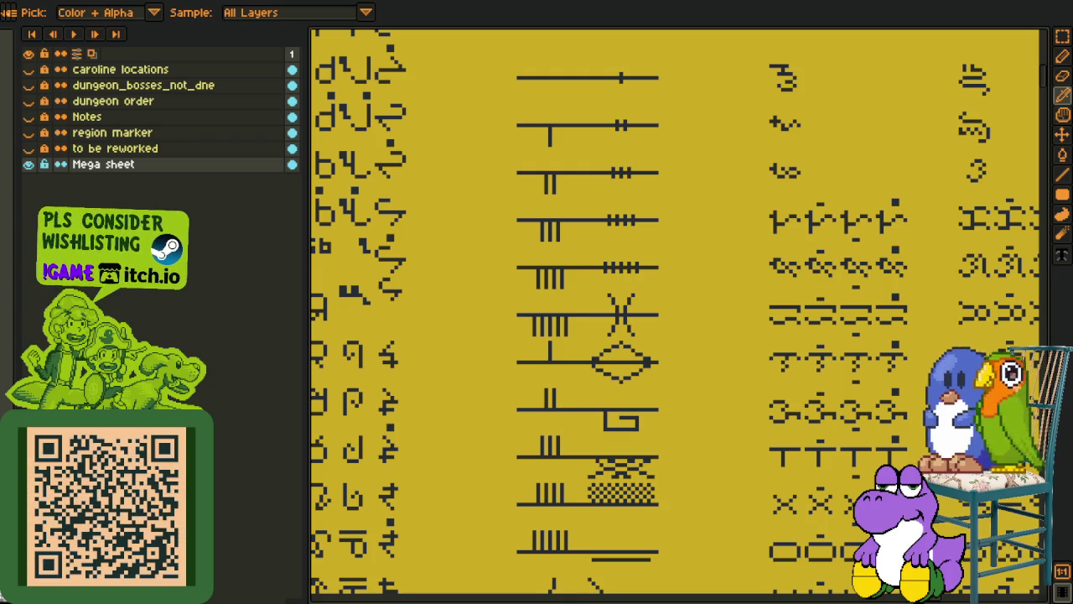
{"action": "scroll", "coordinate": [638, 249], "scroll_direction": "down", "scroll_amount": 4}
Zoom out across the Mega sheet's maps and pan to the character head portraits
{"action": "scroll", "coordinate": [638, 250], "scroll_direction": "down", "scroll_amount": 3}
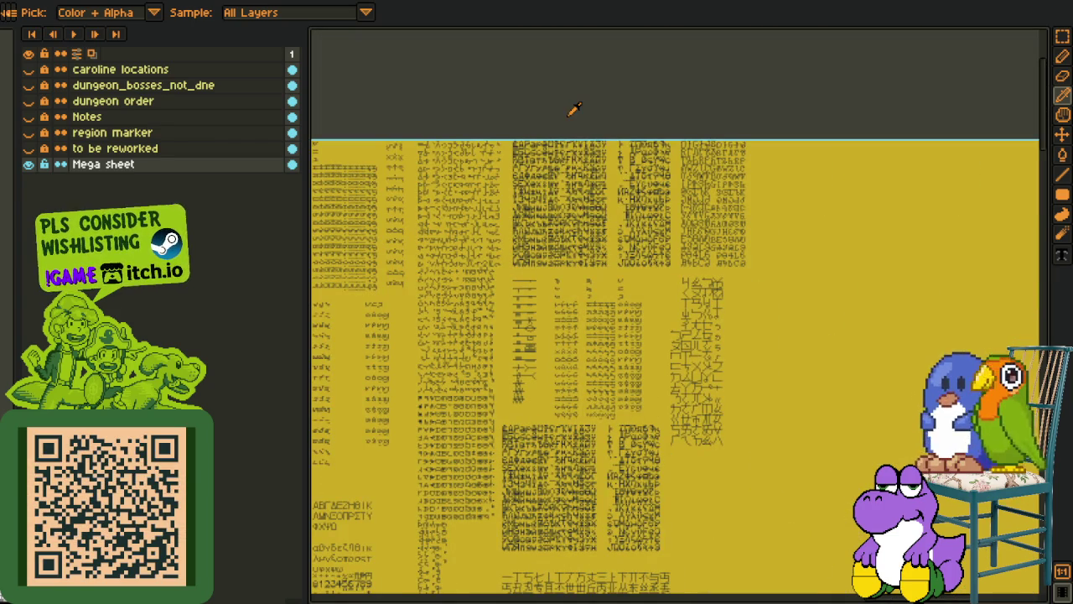
{"action": "scroll", "coordinate": [539, 331], "scroll_direction": "down", "scroll_amount": 5}
{"action": "scroll", "coordinate": [640, 336], "scroll_direction": "right", "scroll_amount": 5}
{"action": "scroll", "coordinate": [704, 364], "scroll_direction": "right", "scroll_amount": 3}
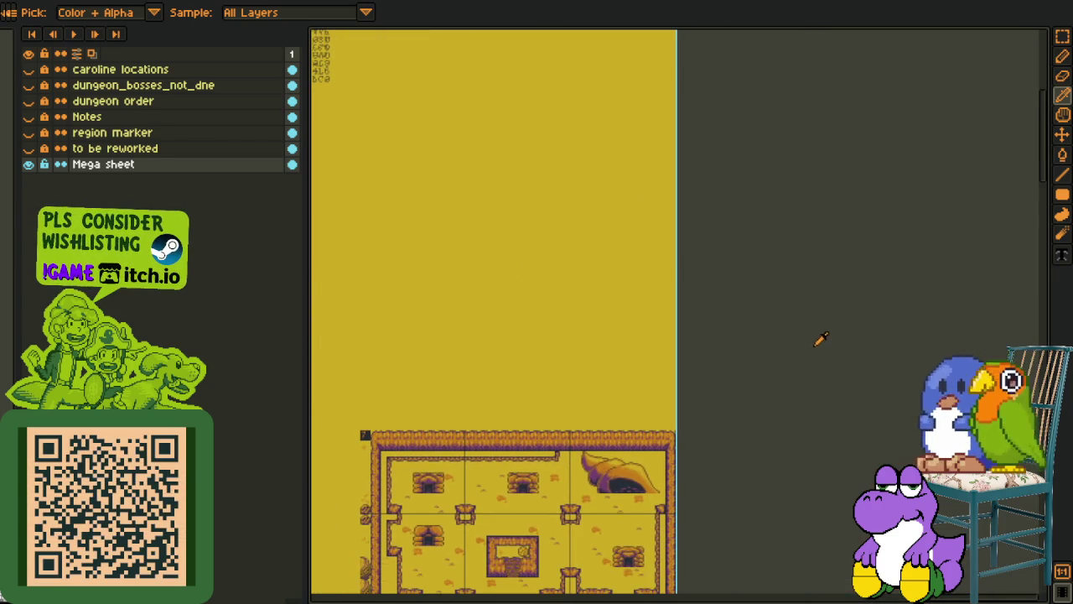
{"action": "scroll", "coordinate": [537, 358], "scroll_direction": "left", "scroll_amount": 4}
{"action": "scroll", "coordinate": [530, 333], "scroll_direction": "down", "scroll_amount": 2}
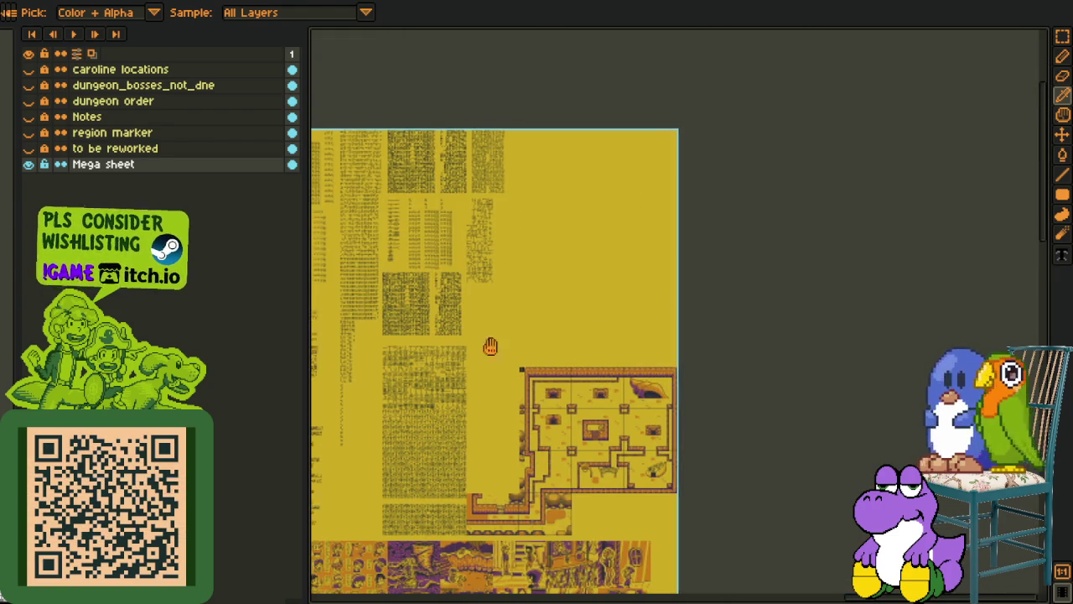
{"action": "scroll", "coordinate": [830, 370], "scroll_direction": "left", "scroll_amount": 3}
{"action": "scroll", "coordinate": [468, 313], "scroll_direction": "left", "scroll_amount": 5}
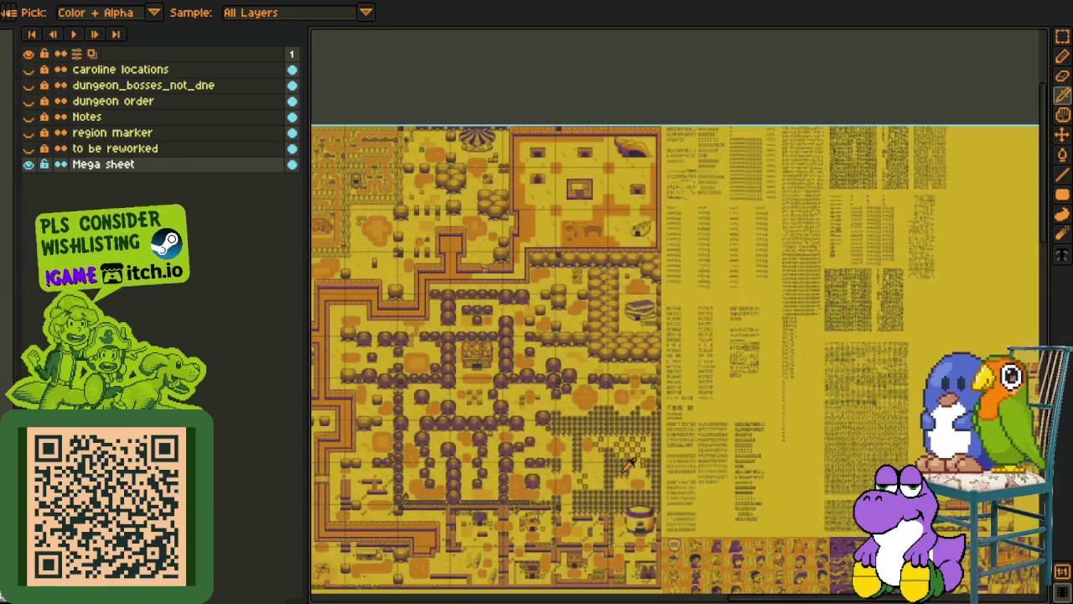
{"action": "scroll", "coordinate": [537, 353], "scroll_direction": "down", "scroll_amount": 3}
{"action": "scroll", "coordinate": [569, 382], "scroll_direction": "down", "scroll_amount": 3}
{"action": "scroll", "coordinate": [569, 381], "scroll_direction": "down", "scroll_amount": 2}
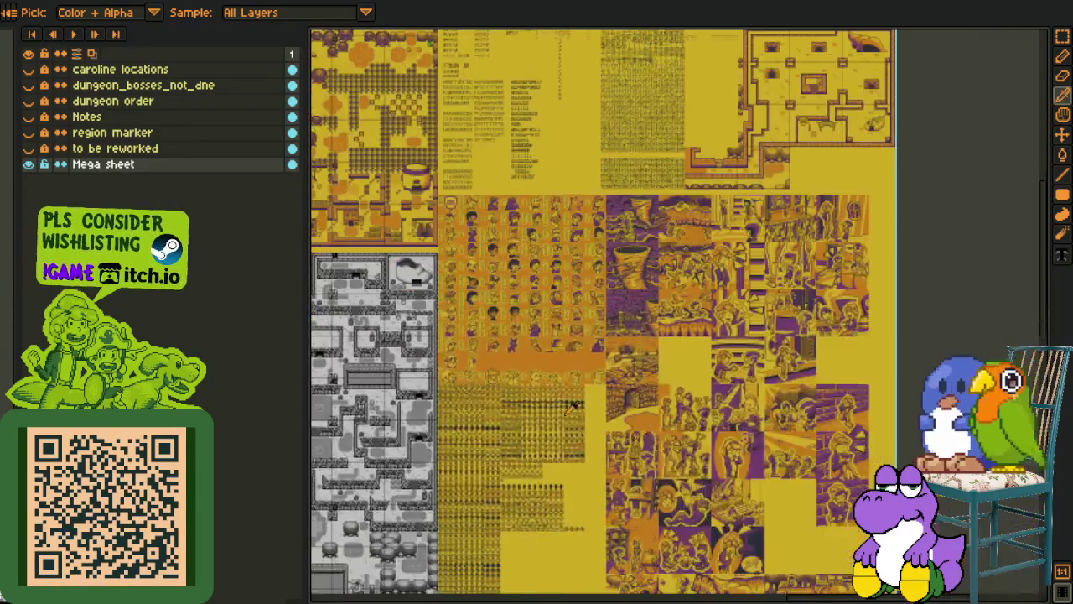
{"action": "scroll", "coordinate": [545, 369], "scroll_direction": "right", "scroll_amount": 3}
{"action": "scroll", "coordinate": [511, 352], "scroll_direction": "up", "scroll_amount": 3}
{"action": "scroll", "coordinate": [510, 348], "scroll_direction": "up", "scroll_amount": 2}
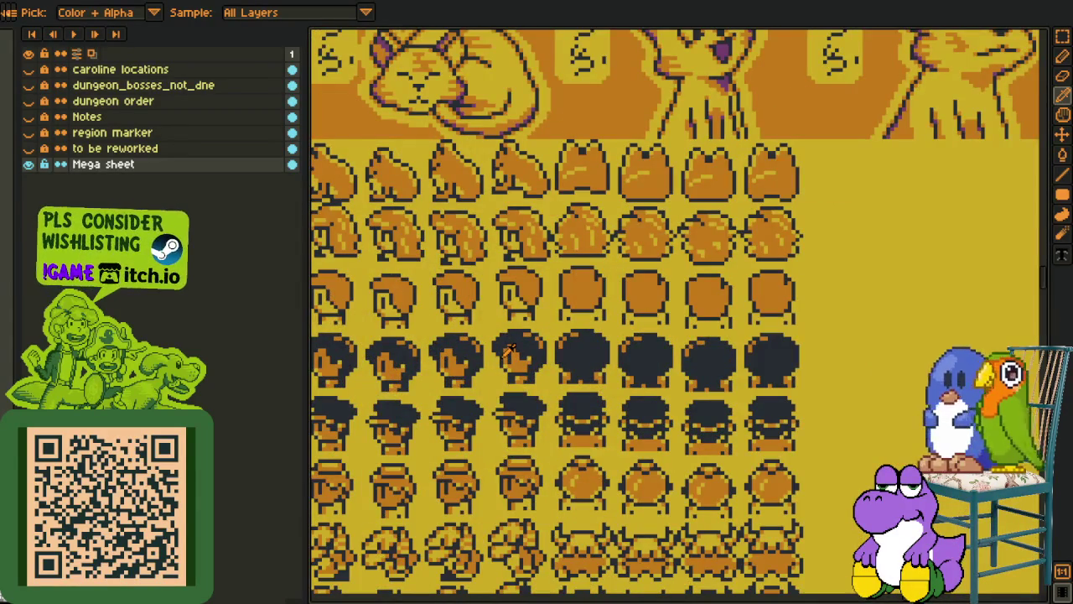
{"action": "left_click_drag", "start_coordinate": [510, 349], "coordinate": [634, 340]}
{"action": "scroll", "coordinate": [630, 339], "scroll_direction": "down", "scroll_amount": 5}
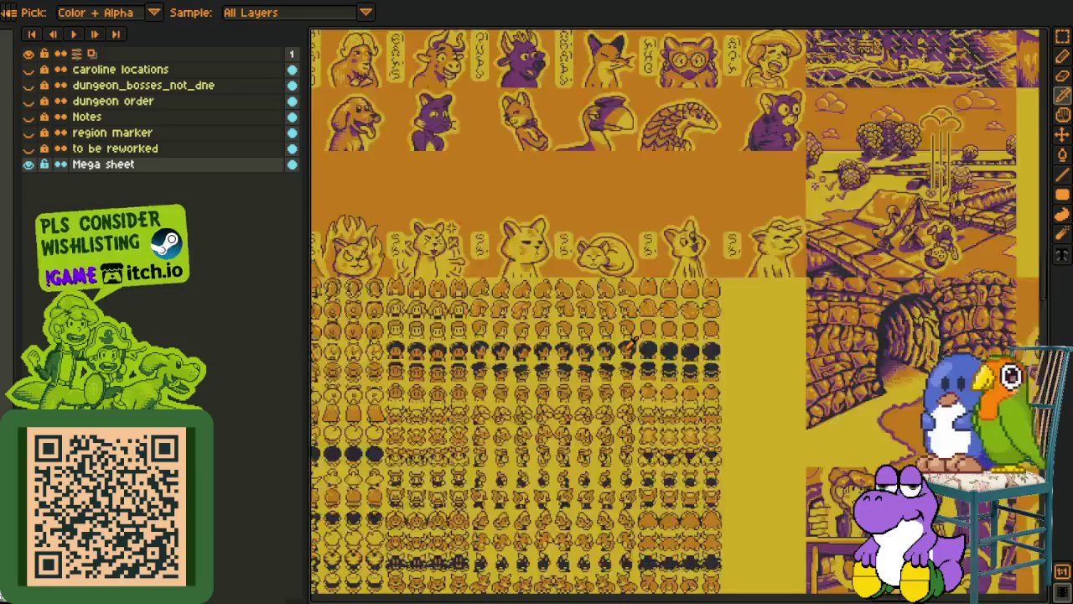
{"action": "scroll", "coordinate": [634, 346], "scroll_direction": "up", "scroll_amount": 2}
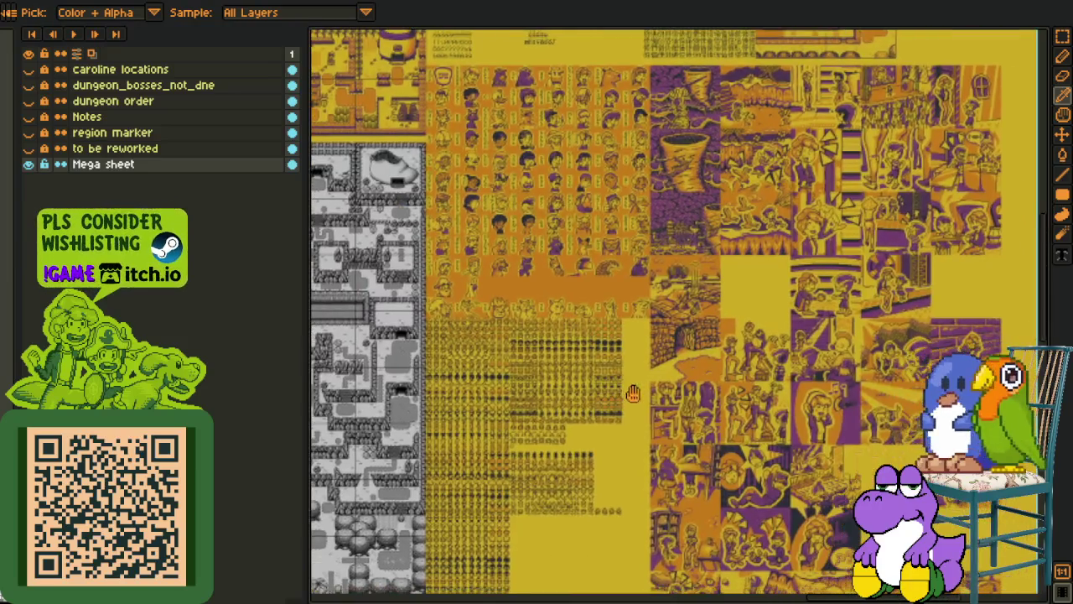
Move over to the grey dungeon map and browse the nearby cutscene panels
{"action": "left_click_drag", "start_coordinate": [660, 399], "coordinate": [560, 404]}
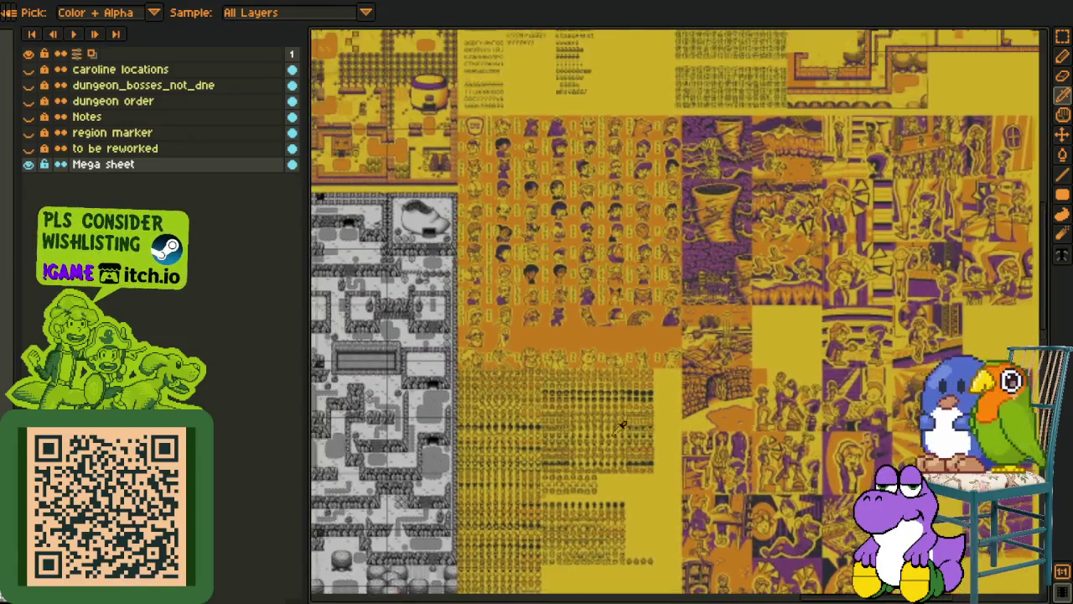
{"action": "scroll", "coordinate": [556, 401], "scroll_direction": "up", "scroll_amount": 2}
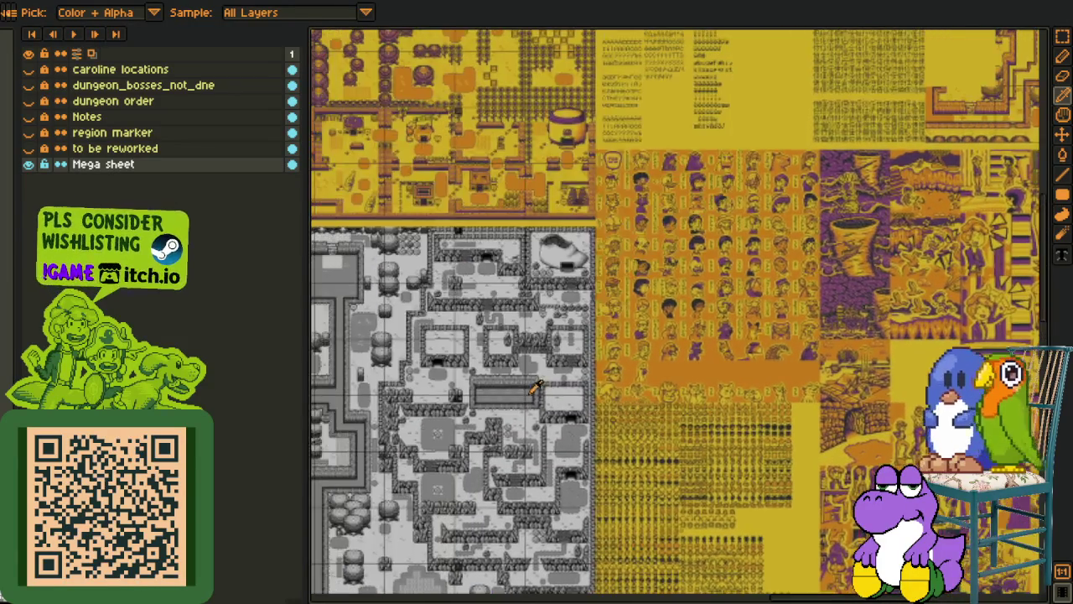
{"action": "scroll", "coordinate": [565, 394], "scroll_direction": "up", "scroll_amount": 2}
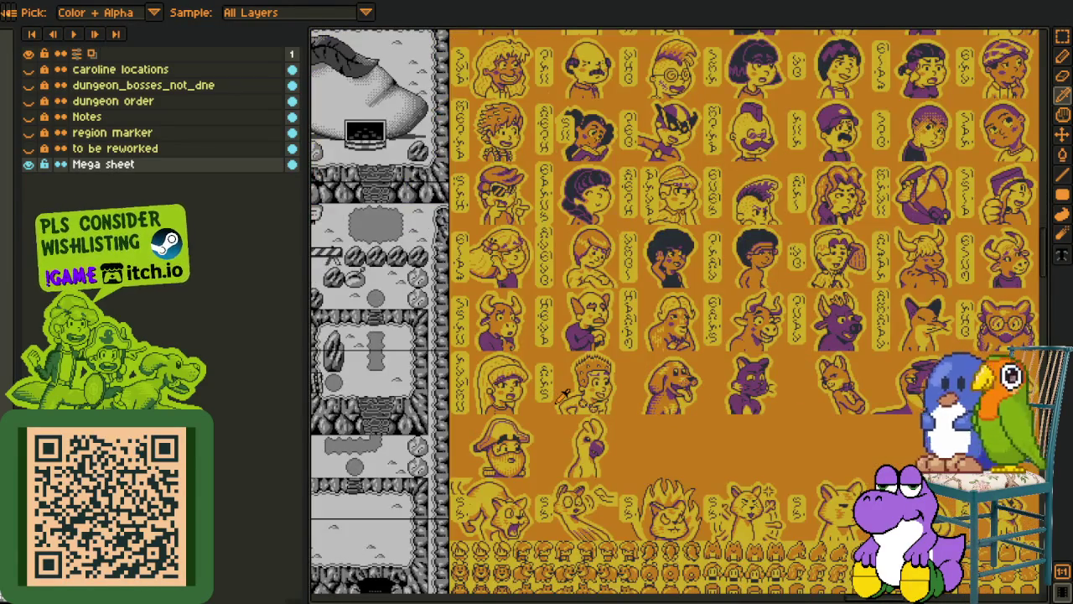
{"action": "scroll", "coordinate": [565, 394], "scroll_direction": "down", "scroll_amount": 2}
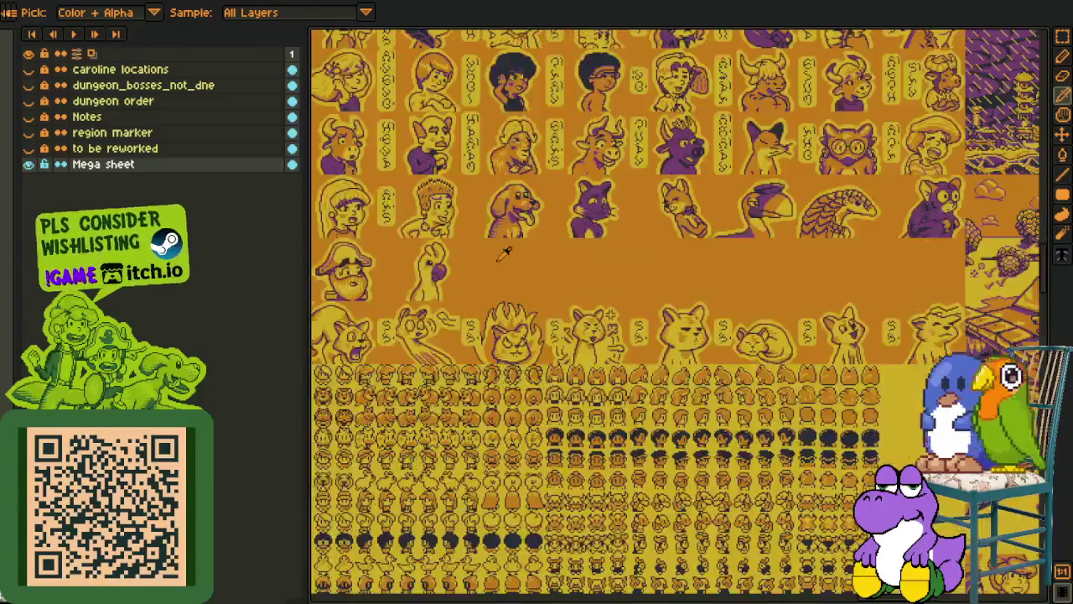
{"action": "scroll", "coordinate": [546, 302], "scroll_direction": "down", "scroll_amount": 1}
{"action": "scroll", "coordinate": [473, 371], "scroll_direction": "down", "scroll_amount": 1}
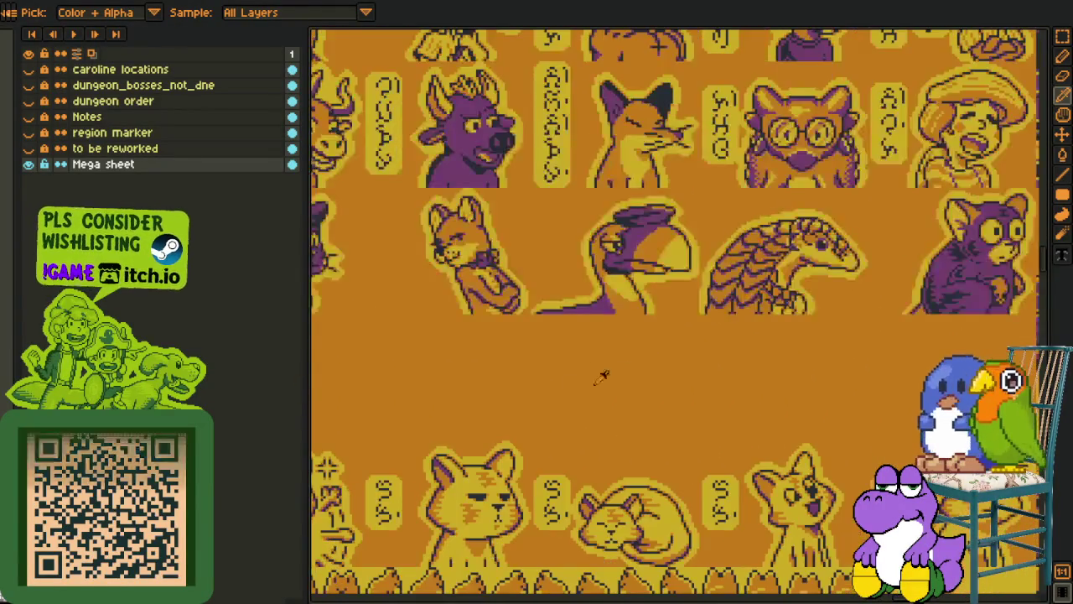
{"action": "scroll", "coordinate": [603, 372], "scroll_direction": "down", "scroll_amount": 1}
{"action": "scroll", "coordinate": [638, 366], "scroll_direction": "down", "scroll_amount": 1}
{"action": "scroll", "coordinate": [629, 371], "scroll_direction": "down", "scroll_amount": 1}
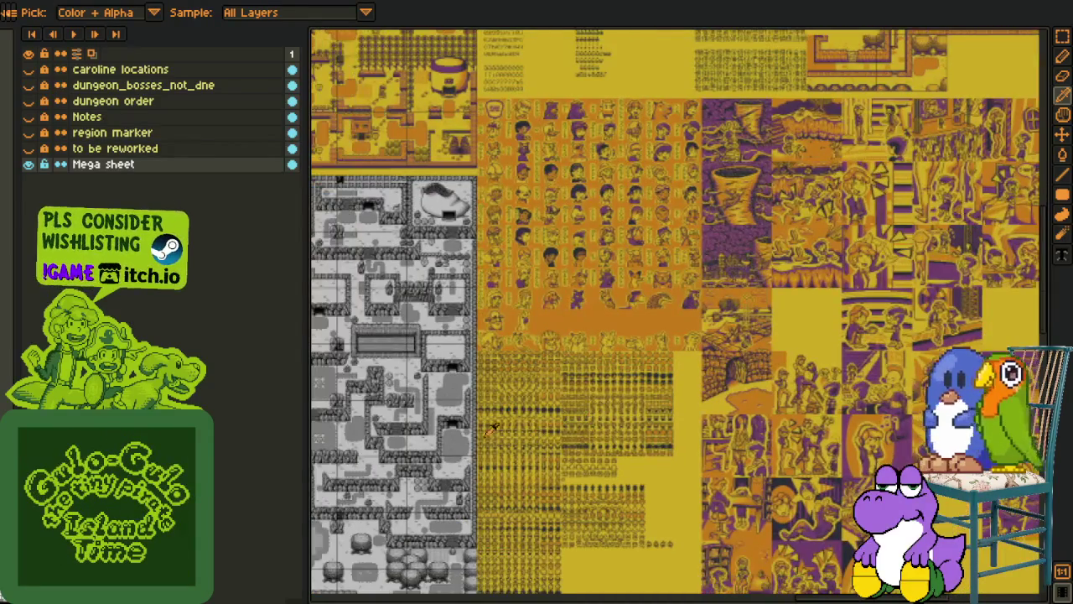
{"action": "scroll", "coordinate": [618, 382], "scroll_direction": "up", "scroll_amount": 1}
{"action": "scroll", "coordinate": [625, 394], "scroll_direction": "up", "scroll_amount": 1}
{"action": "scroll", "coordinate": [633, 411], "scroll_direction": "up", "scroll_amount": 1}
{"action": "scroll", "coordinate": [643, 428], "scroll_direction": "up", "scroll_amount": 1}
{"action": "scroll", "coordinate": [642, 428], "scroll_direction": "up", "scroll_amount": 1}
{"action": "scroll", "coordinate": [630, 395], "scroll_direction": "up", "scroll_amount": 2}
{"action": "scroll", "coordinate": [587, 386], "scroll_direction": "up", "scroll_amount": 3}
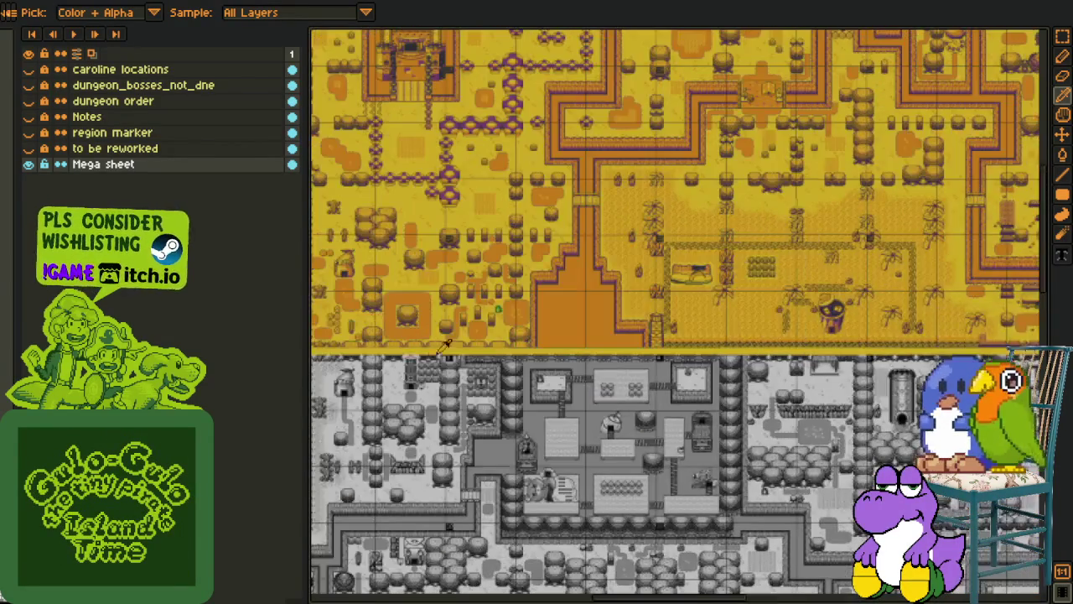
{"action": "scroll", "coordinate": [505, 357], "scroll_direction": "up", "scroll_amount": 2}
Settle on the Diary, NPC Glossary and Quest Log mockups beside the yellow town map
{"action": "scroll", "coordinate": [453, 335], "scroll_direction": "left", "scroll_amount": 3}
{"action": "scroll", "coordinate": [453, 335], "scroll_direction": "up", "scroll_amount": 2}
{"action": "scroll", "coordinate": [402, 317], "scroll_direction": "up", "scroll_amount": 4}
{"action": "scroll", "coordinate": [394, 277], "scroll_direction": "up", "scroll_amount": 4}
{"action": "scroll", "coordinate": [369, 202], "scroll_direction": "left", "scroll_amount": 5}
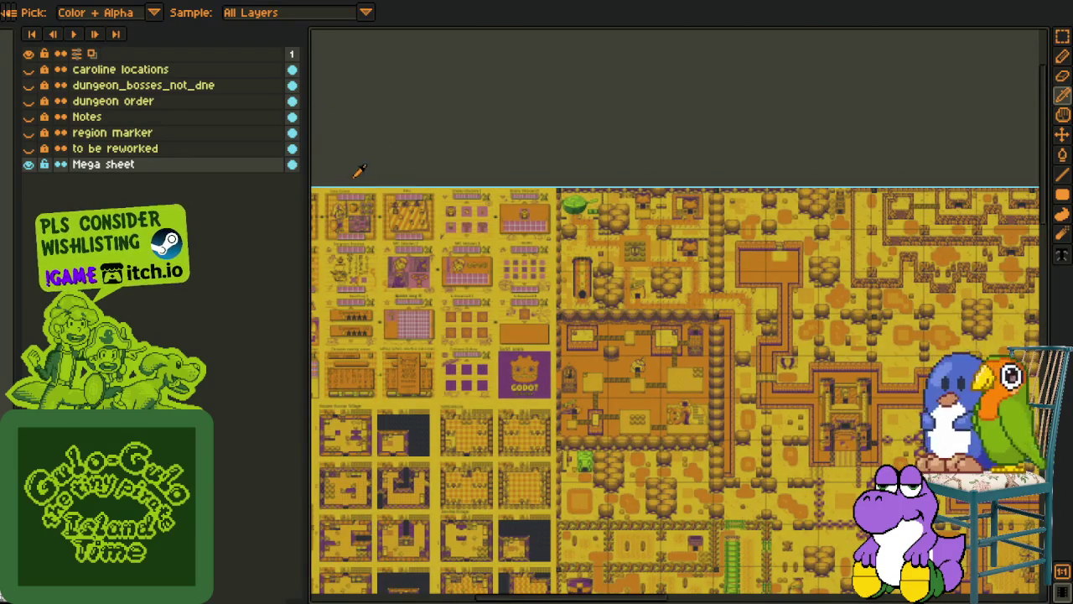
{"action": "scroll", "coordinate": [394, 179], "scroll_direction": "up", "scroll_amount": 2}
{"action": "scroll", "coordinate": [394, 178], "scroll_direction": "up", "scroll_amount": 2}
{"action": "scroll", "coordinate": [394, 179], "scroll_direction": "up", "scroll_amount": 1}
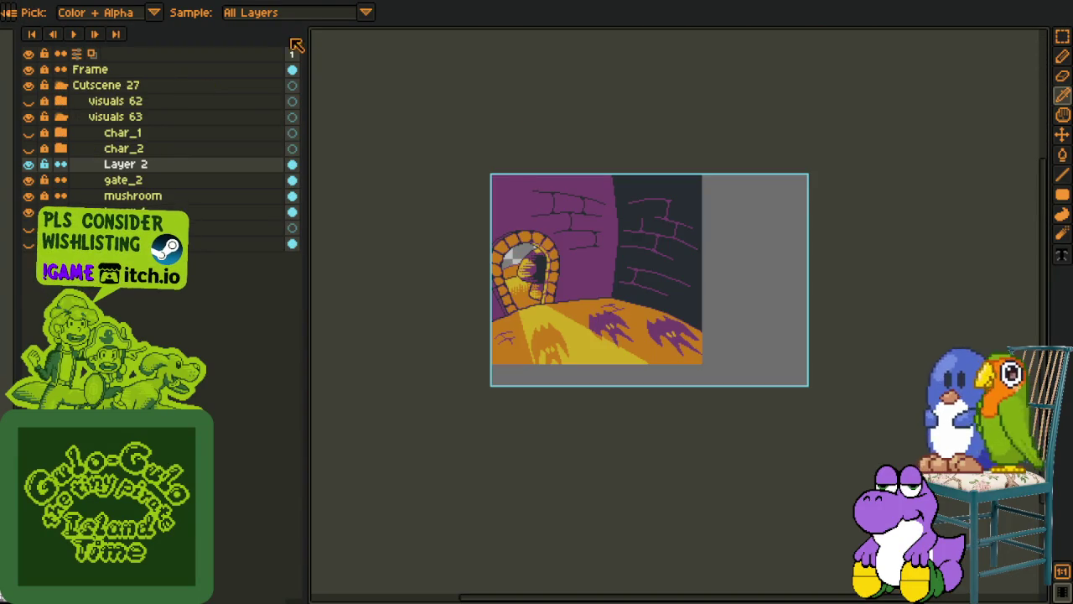
{"action": "scroll", "coordinate": [511, 83], "scroll_direction": "down", "scroll_amount": 3}
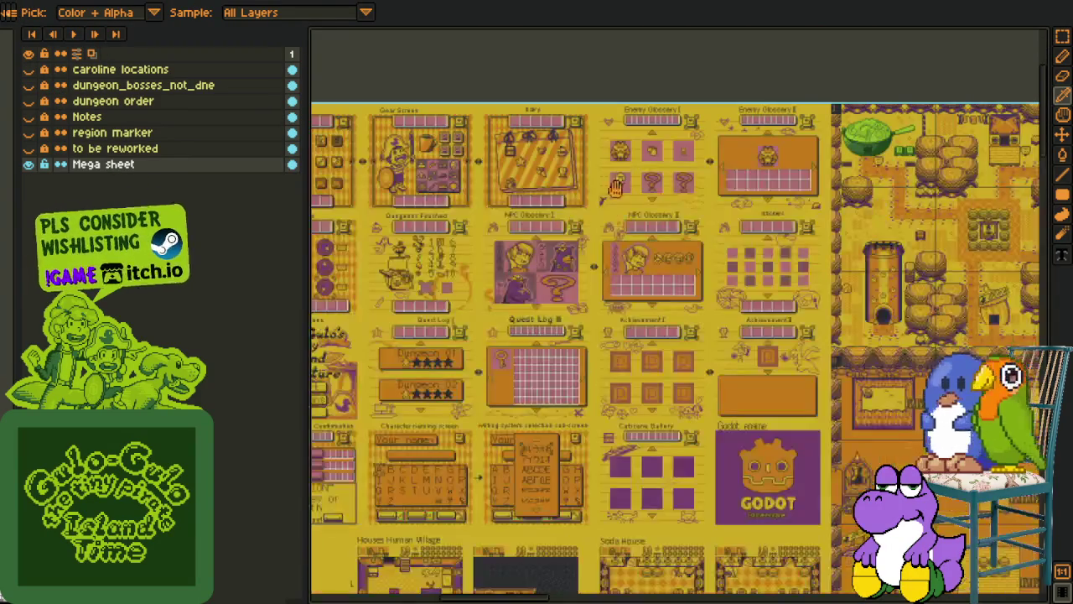
Zoom in and centre on the purple-mushroom clearing ringed by orange cliff walls
{"action": "scroll", "coordinate": [499, 248], "scroll_direction": "up", "scroll_amount": 1}
{"action": "scroll", "coordinate": [500, 248], "scroll_direction": "up", "scroll_amount": 1}
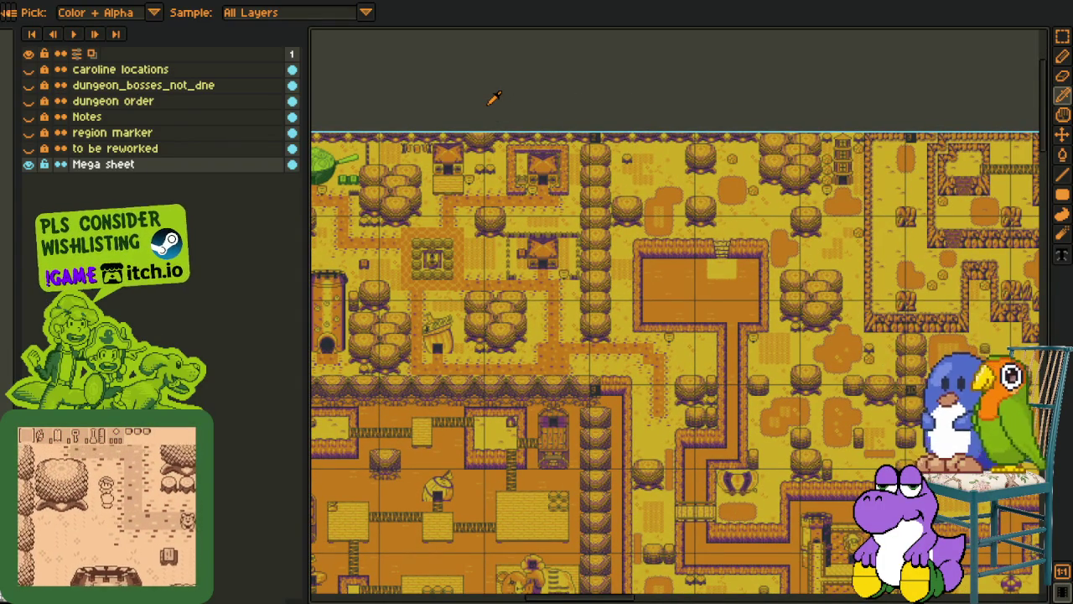
{"action": "scroll", "coordinate": [729, 101], "scroll_direction": "up", "scroll_amount": 1}
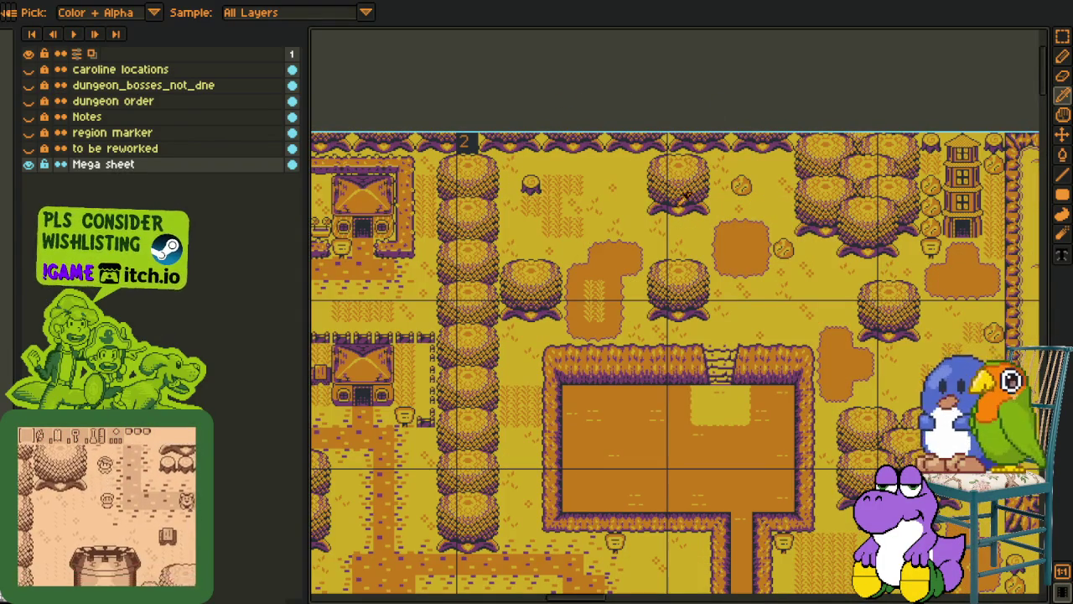
{"action": "left_click_drag", "start_coordinate": [688, 312], "coordinate": [514, 127]}
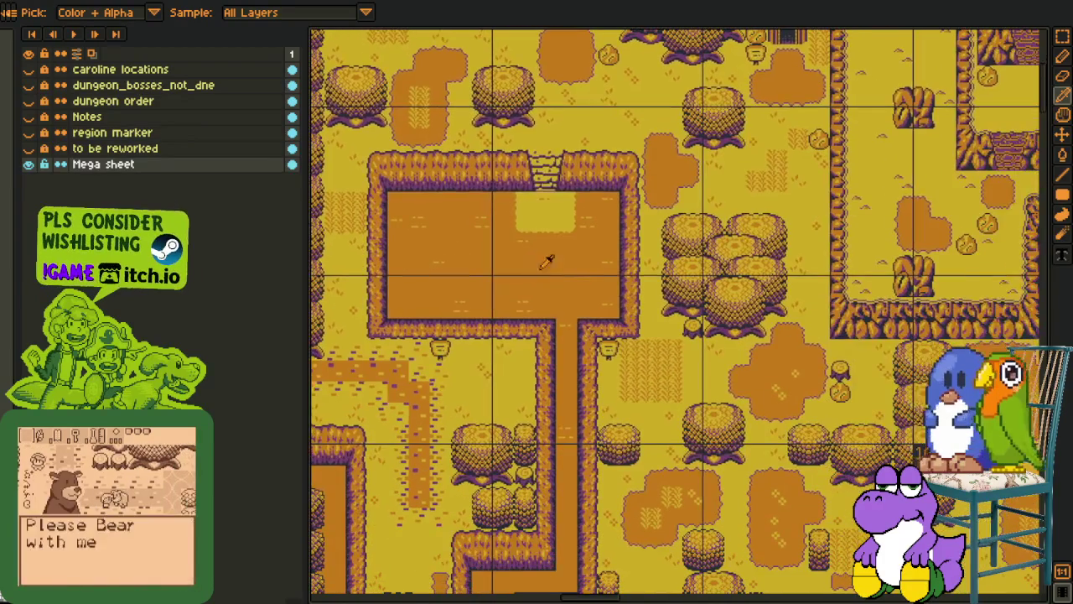
{"action": "left_click_drag", "start_coordinate": [601, 342], "coordinate": [515, 205]}
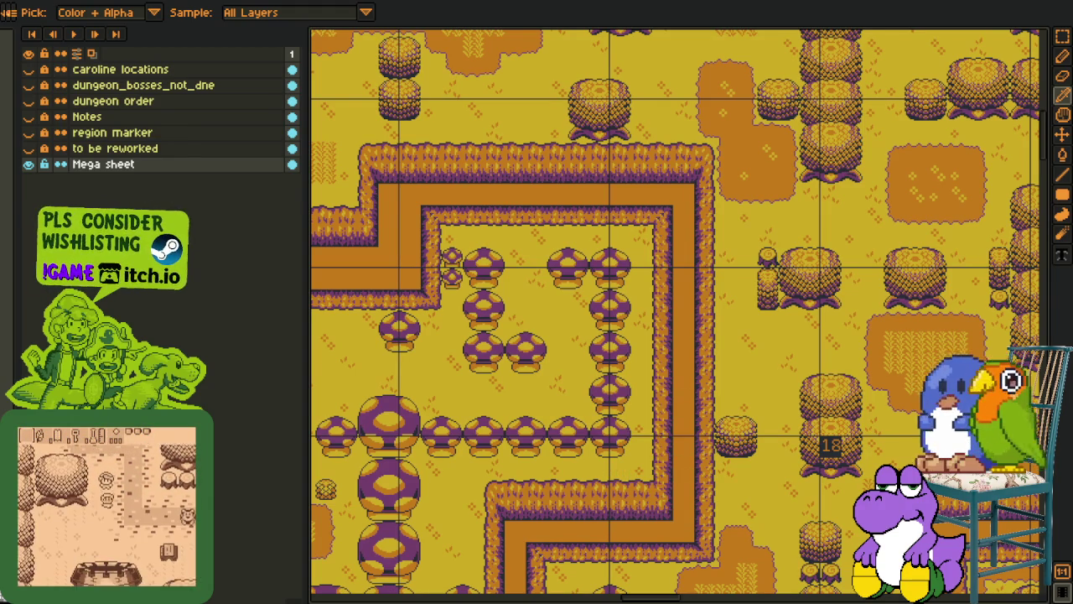
Review the grey town map and the cutscene panels at the bottom of the sheet
{"action": "scroll", "coordinate": [473, 370], "scroll_direction": "down", "scroll_amount": 3}
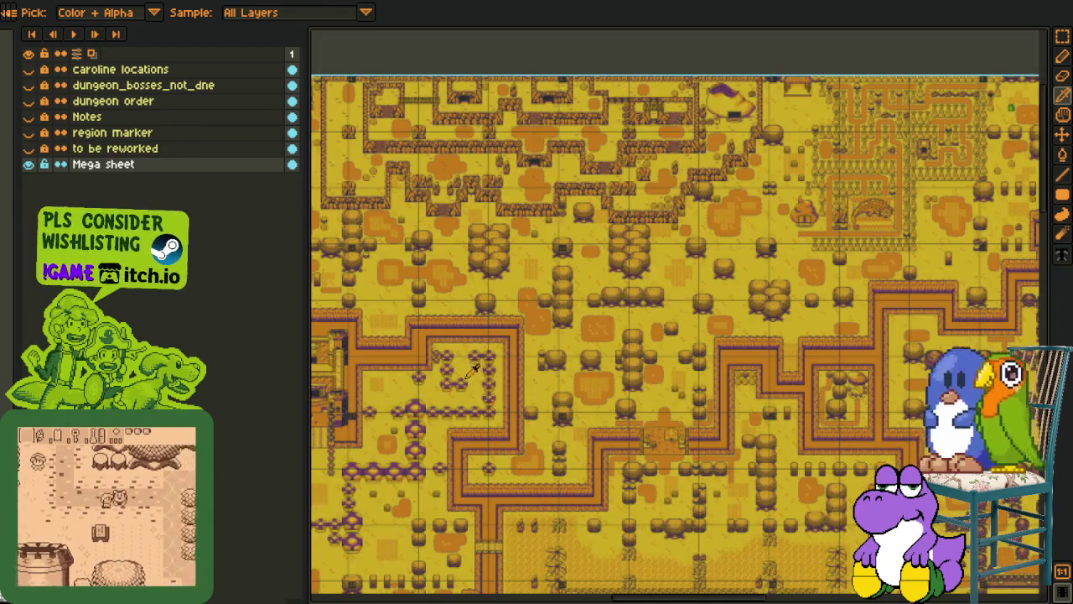
{"action": "scroll", "coordinate": [473, 370], "scroll_direction": "down", "scroll_amount": 2}
{"action": "scroll", "coordinate": [473, 369], "scroll_direction": "up", "scroll_amount": 3}
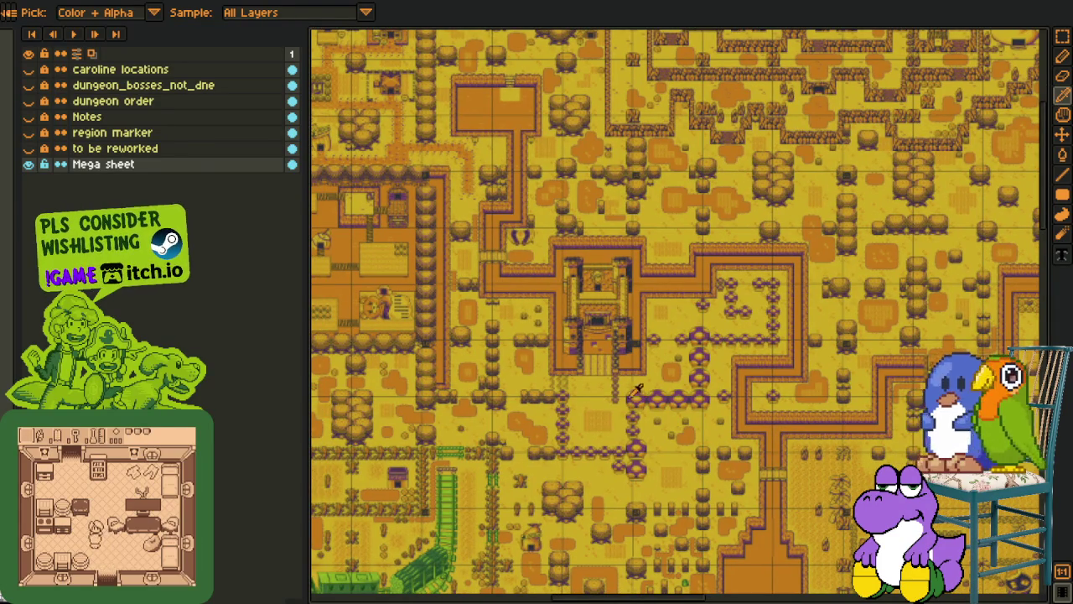
{"action": "scroll", "coordinate": [537, 453], "scroll_direction": "down", "scroll_amount": 2}
{"action": "scroll", "coordinate": [484, 485], "scroll_direction": "up", "scroll_amount": 2}
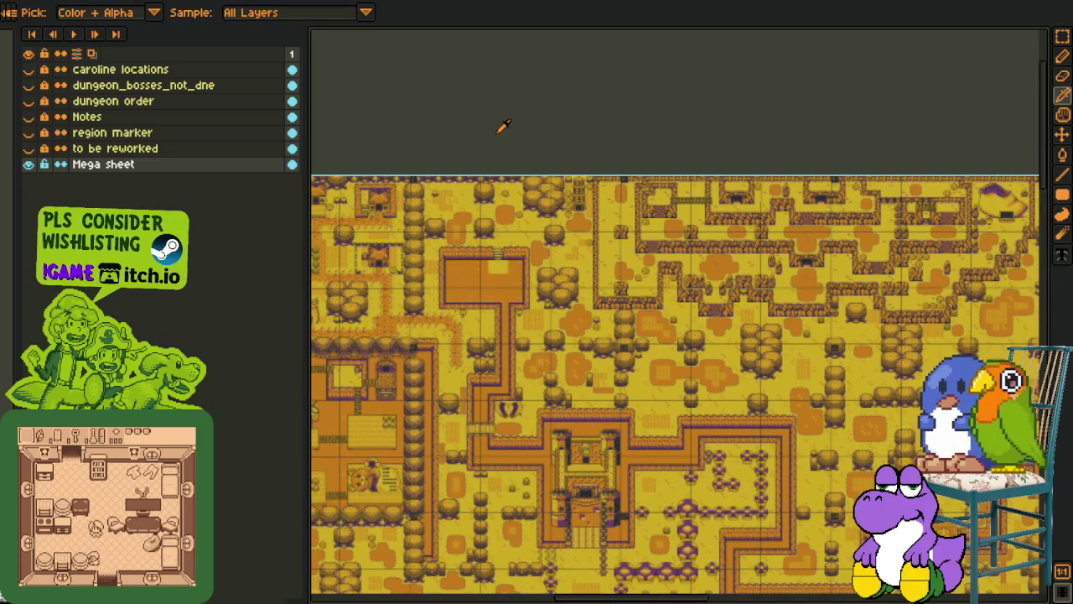
{"action": "mouse_move", "coordinate": [615, 277]}
{"action": "left_mouse_down"}
{"action": "mouse_move", "coordinate": [561, 339]}
{"action": "mouse_move", "coordinate": [698, 379]}
{"action": "left_mouse_up"}
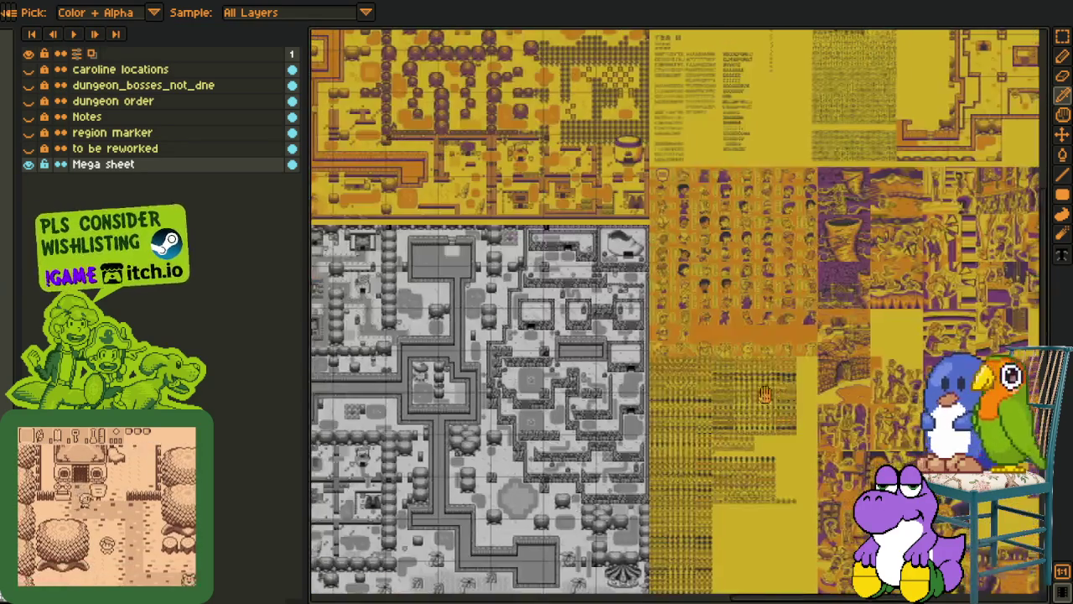
{"action": "scroll", "coordinate": [604, 417], "scroll_direction": "up", "scroll_amount": 2}
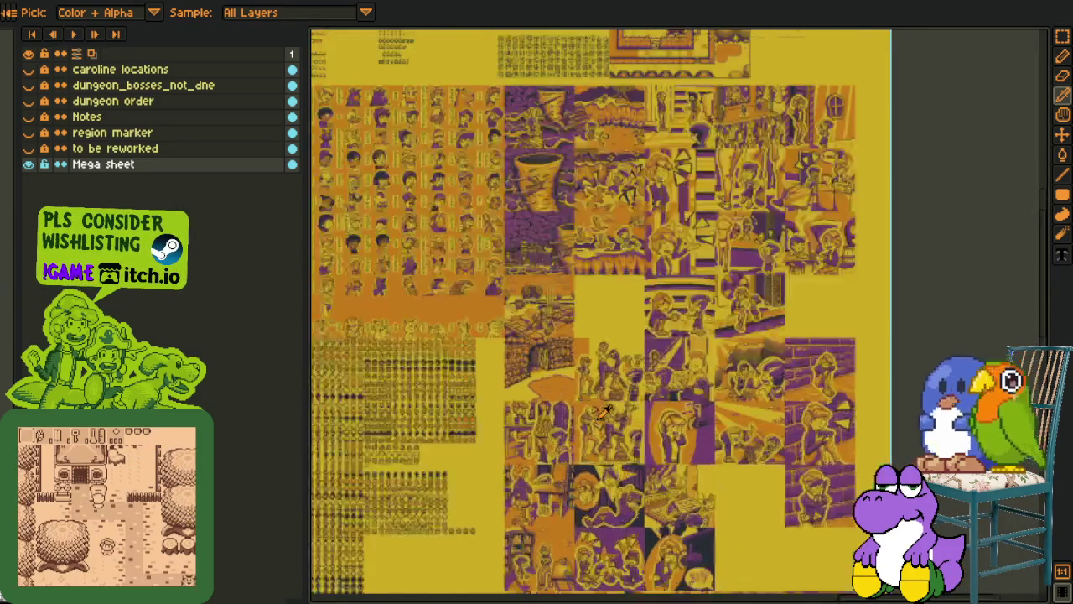
{"action": "scroll", "coordinate": [621, 414], "scroll_direction": "up", "scroll_amount": 1}
{"action": "scroll", "coordinate": [642, 411], "scroll_direction": "up", "scroll_amount": 1}
{"action": "scroll", "coordinate": [641, 421], "scroll_direction": "down", "scroll_amount": 2}
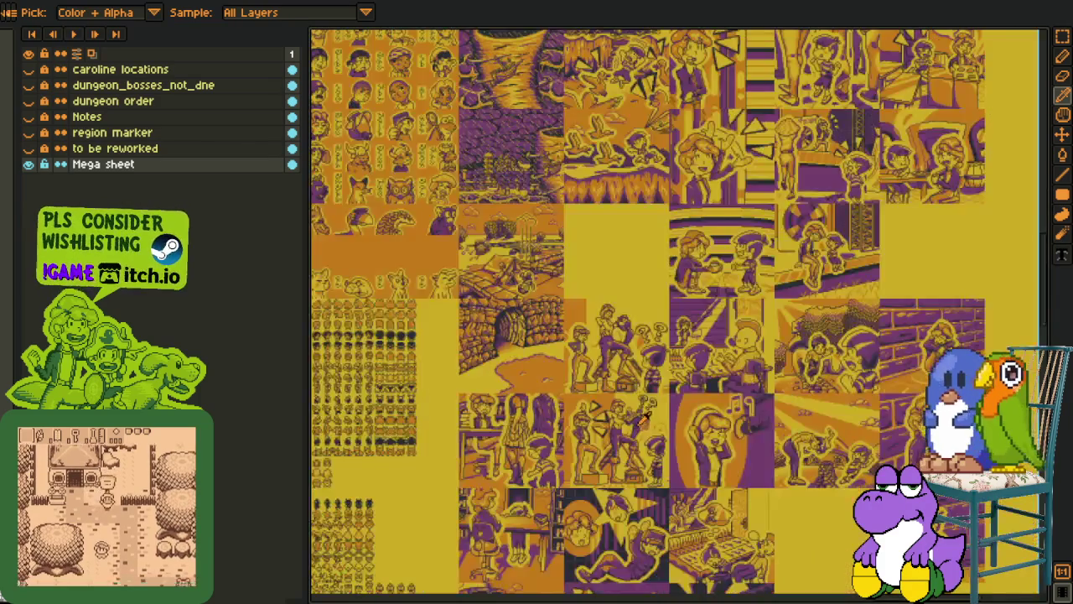
{"action": "scroll", "coordinate": [641, 421], "scroll_direction": "down", "scroll_amount": 2}
{"action": "scroll", "coordinate": [754, 418], "scroll_direction": "down", "scroll_amount": 1}
{"action": "scroll", "coordinate": [899, 413], "scroll_direction": "down", "scroll_amount": 1}
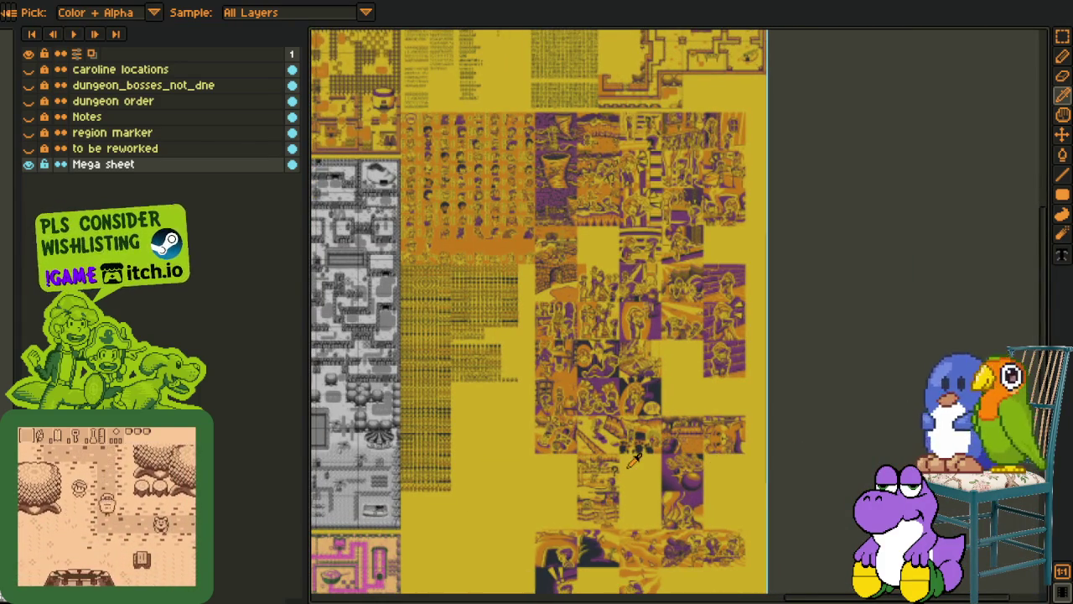
{"action": "left_click_drag", "start_coordinate": [635, 461], "coordinate": [615, 417]}
{"action": "scroll", "coordinate": [615, 417], "scroll_direction": "up", "scroll_amount": 1}
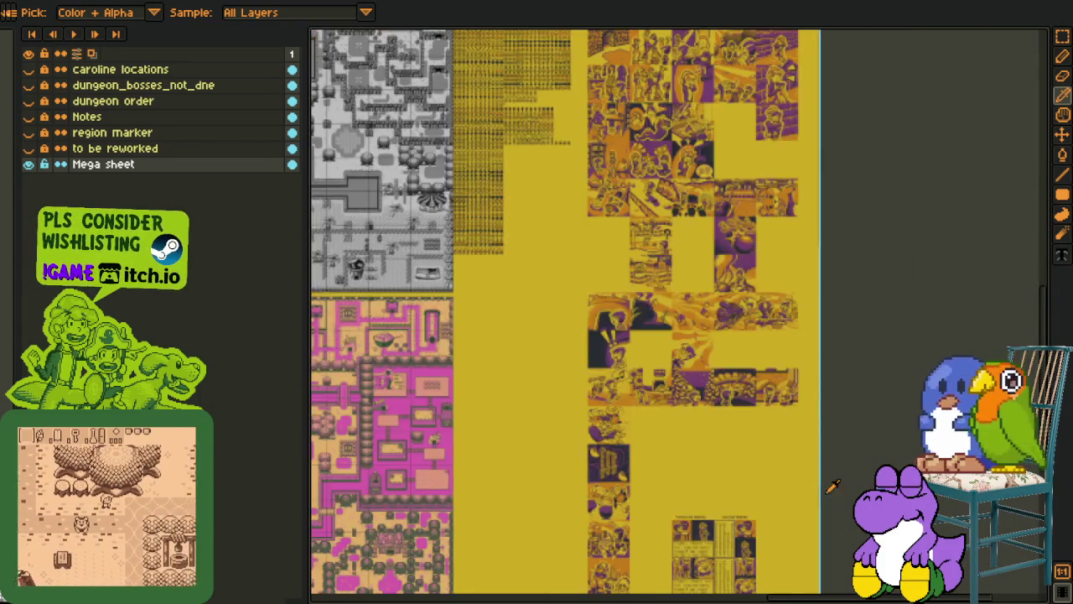
{"action": "left_click_drag", "start_coordinate": [702, 487], "coordinate": [683, 466]}
{"action": "scroll", "coordinate": [684, 466], "scroll_direction": "down", "scroll_amount": 1}
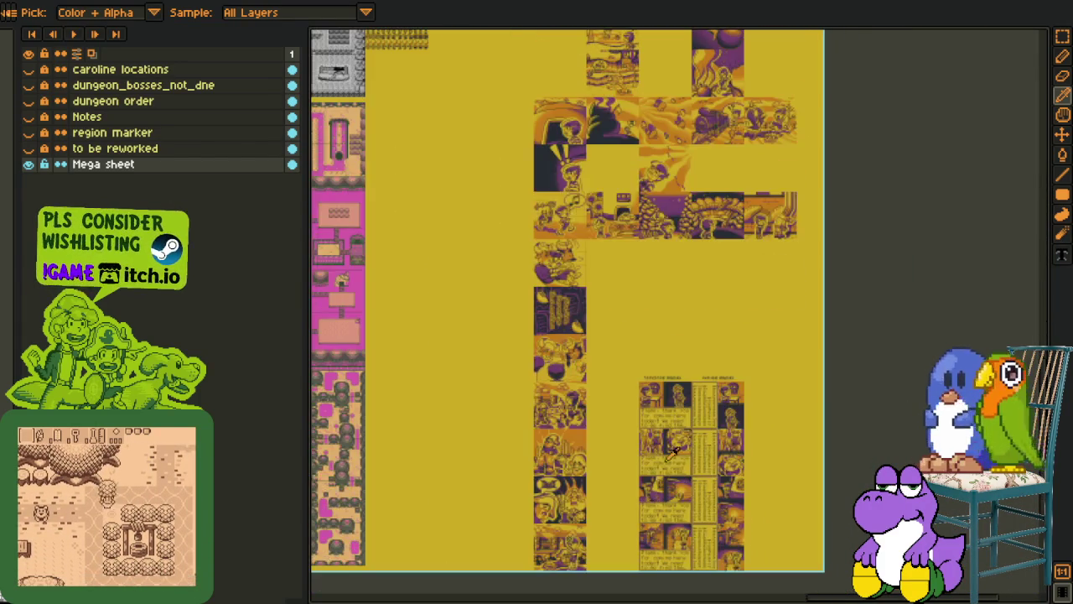
{"action": "scroll", "coordinate": [612, 392], "scroll_direction": "up", "scroll_amount": 4}
{"action": "scroll", "coordinate": [612, 392], "scroll_direction": "up", "scroll_amount": 1}
{"action": "scroll", "coordinate": [613, 393], "scroll_direction": "down", "scroll_amount": 1}
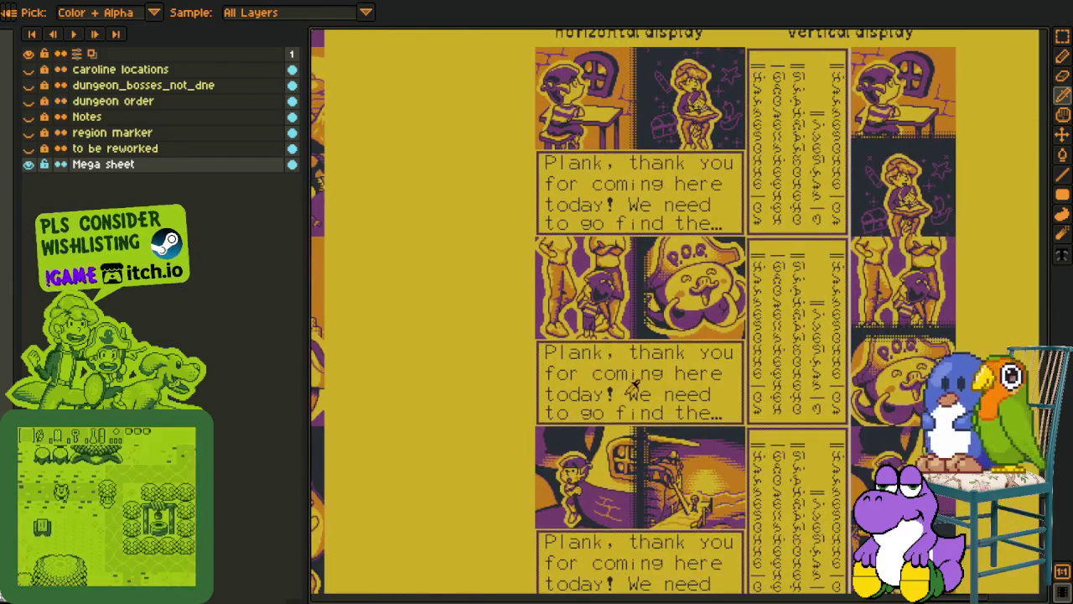
{"action": "scroll", "coordinate": [612, 393], "scroll_direction": "down", "scroll_amount": 3}
{"action": "scroll", "coordinate": [744, 356], "scroll_direction": "up", "scroll_amount": 1}
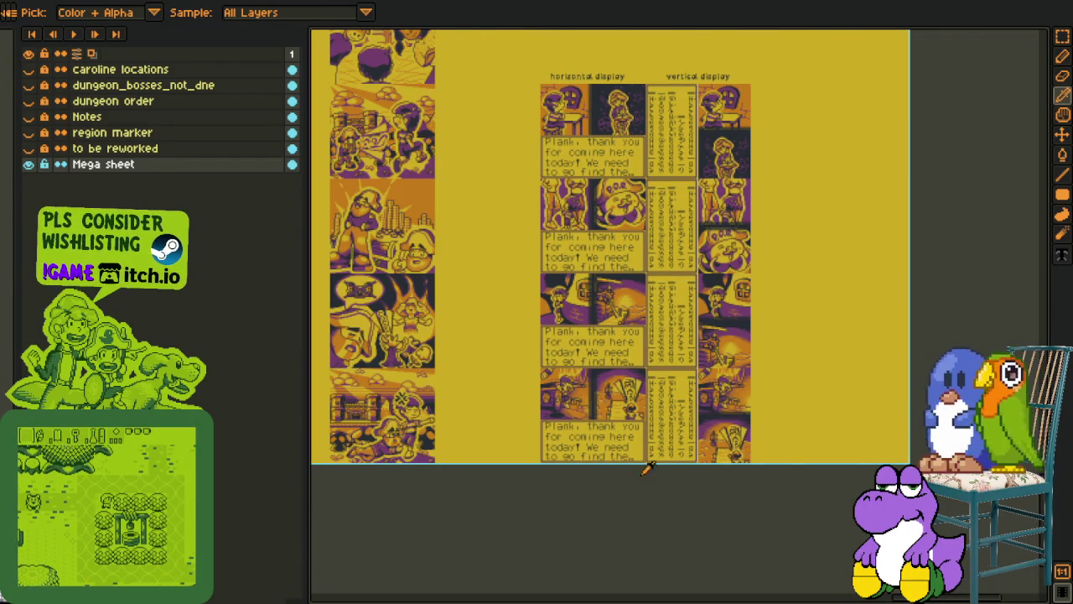
{"action": "scroll", "coordinate": [641, 463], "scroll_direction": "up", "scroll_amount": 2}
Look over the lower dialogue panels, panning left across the sheet
{"action": "left_click_drag", "start_coordinate": [662, 449], "coordinate": [684, 494]}
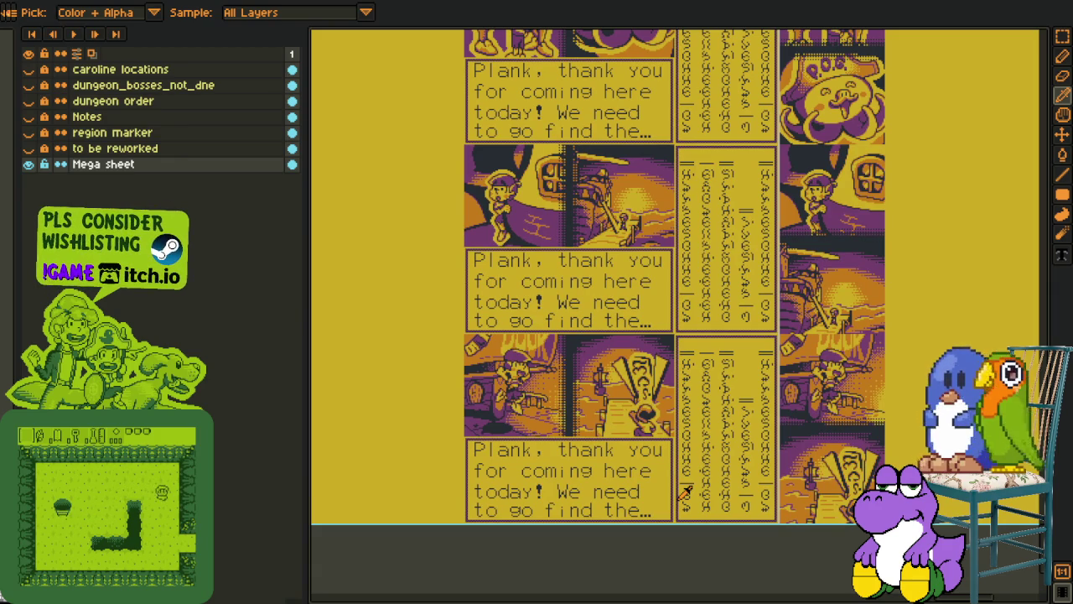
{"action": "scroll", "coordinate": [537, 469], "scroll_direction": "down", "scroll_amount": 3}
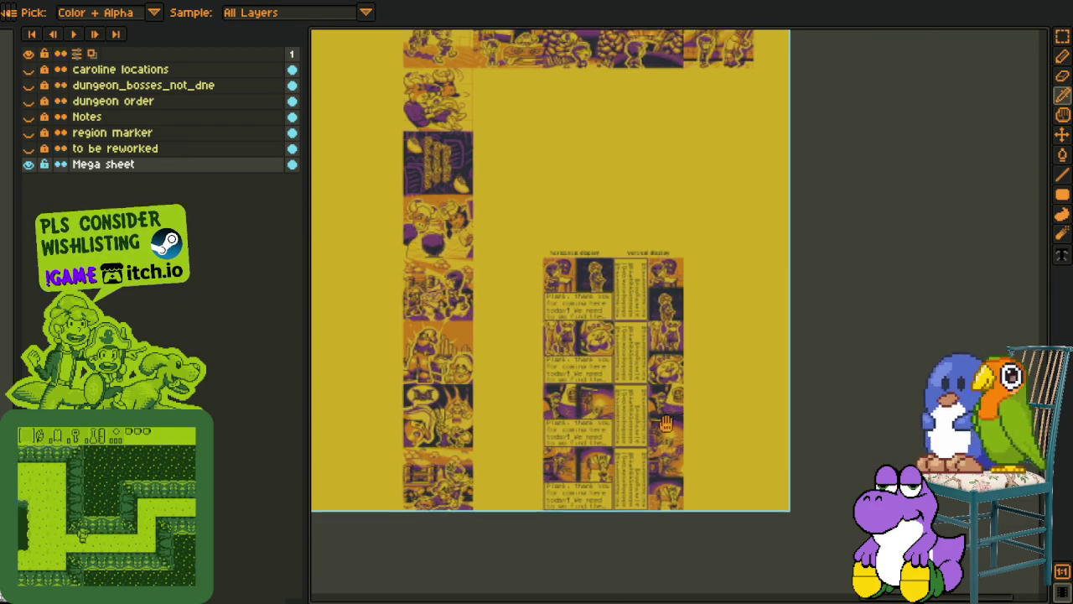
{"action": "scroll", "coordinate": [629, 432], "scroll_direction": "left", "scroll_amount": 3}
{"action": "scroll", "coordinate": [587, 438], "scroll_direction": "left", "scroll_amount": 3}
{"action": "scroll", "coordinate": [638, 457], "scroll_direction": "left", "scroll_amount": 2}
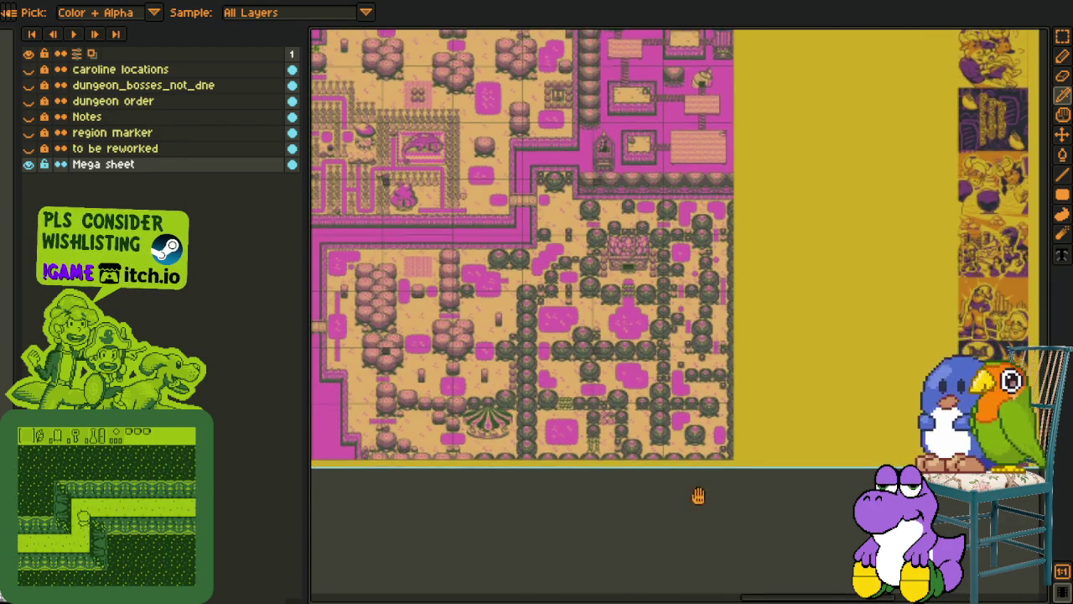
{"action": "scroll", "coordinate": [698, 496], "scroll_direction": "left", "scroll_amount": 3}
{"action": "scroll", "coordinate": [698, 495], "scroll_direction": "up", "scroll_amount": 2}
{"action": "scroll", "coordinate": [555, 453], "scroll_direction": "up", "scroll_amount": 1}
{"action": "scroll", "coordinate": [555, 453], "scroll_direction": "up", "scroll_amount": 3}
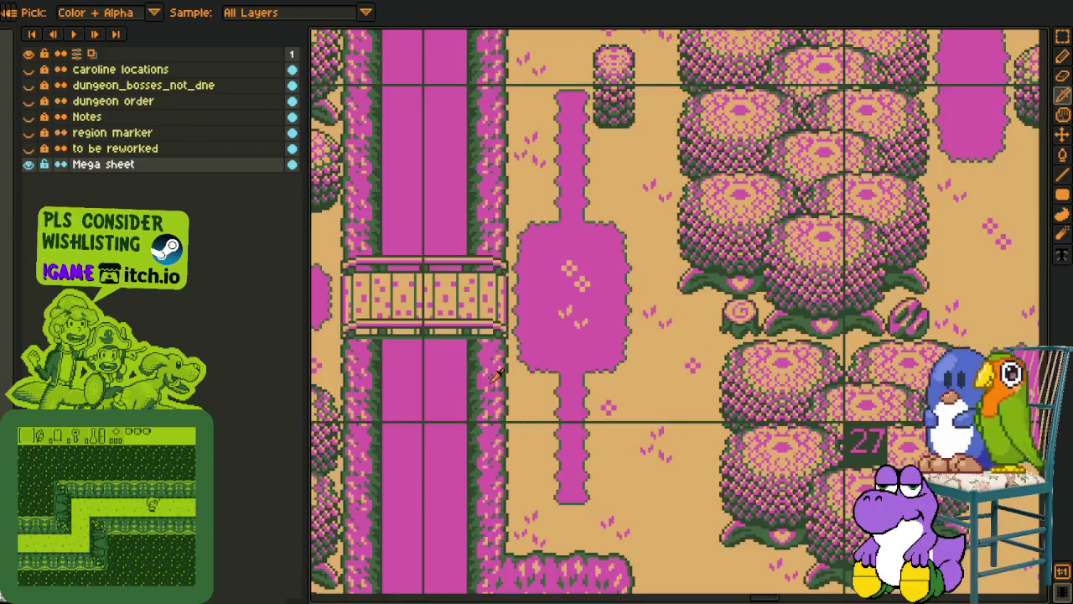
{"action": "scroll", "coordinate": [638, 432], "scroll_direction": "left", "scroll_amount": 2}
{"action": "scroll", "coordinate": [697, 421], "scroll_direction": "left", "scroll_amount": 2}
{"action": "scroll", "coordinate": [697, 421], "scroll_direction": "left", "scroll_amount": 2}
{"action": "scroll", "coordinate": [573, 388], "scroll_direction": "down", "scroll_amount": 3}
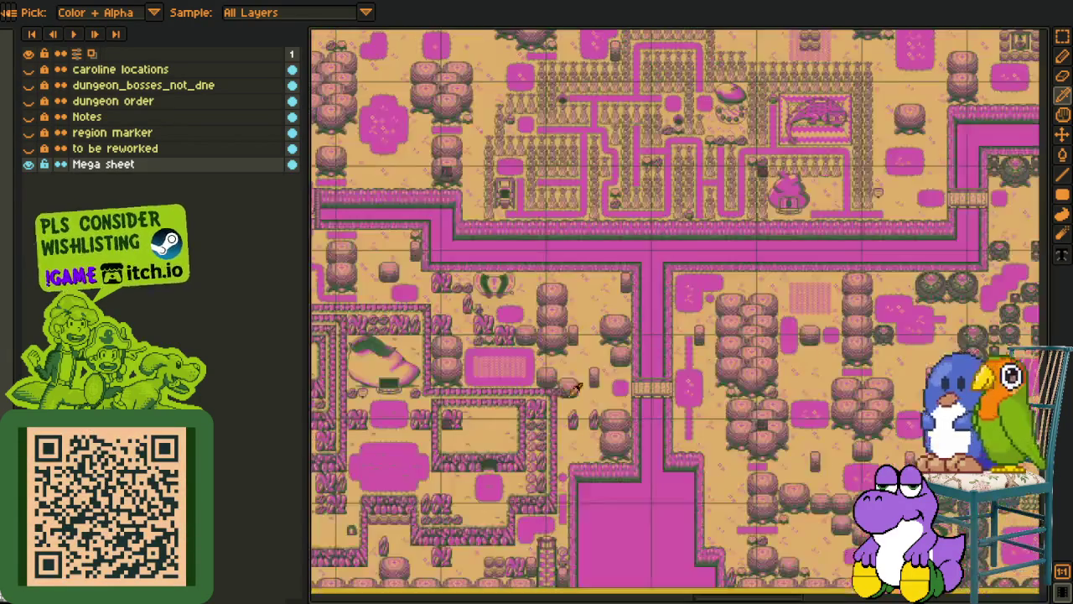
{"action": "scroll", "coordinate": [527, 386], "scroll_direction": "down", "scroll_amount": 3}
{"action": "scroll", "coordinate": [554, 389], "scroll_direction": "down", "scroll_amount": 3}
{"action": "scroll", "coordinate": [587, 392], "scroll_direction": "right", "scroll_amount": 2}
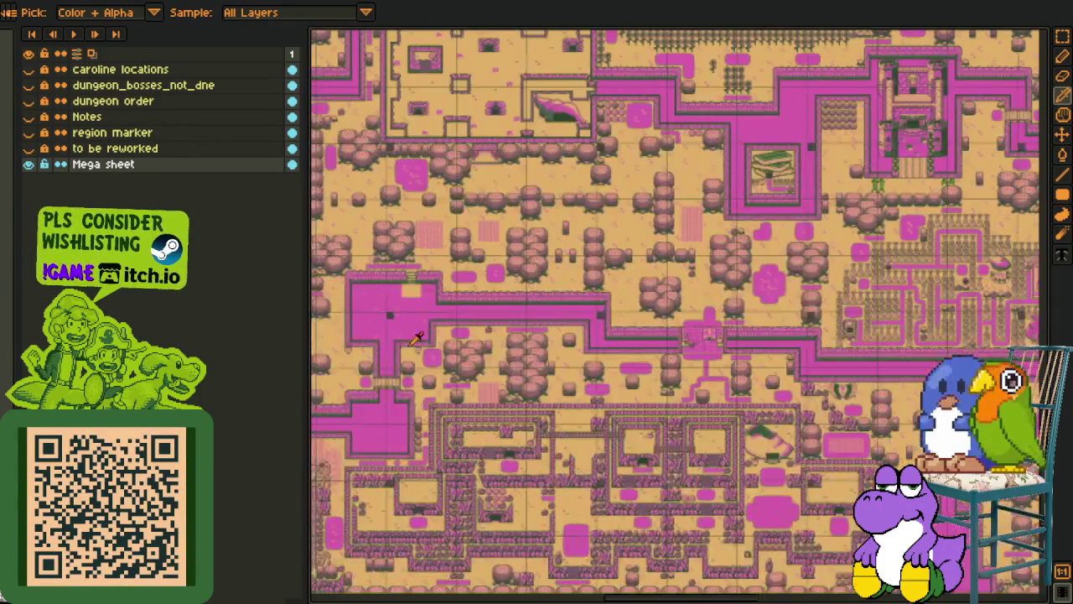
{"action": "scroll", "coordinate": [617, 394], "scroll_direction": "down", "scroll_amount": 3}
{"action": "scroll", "coordinate": [615, 394], "scroll_direction": "left", "scroll_amount": 2}
{"action": "scroll", "coordinate": [615, 394], "scroll_direction": "up", "scroll_amount": 1}
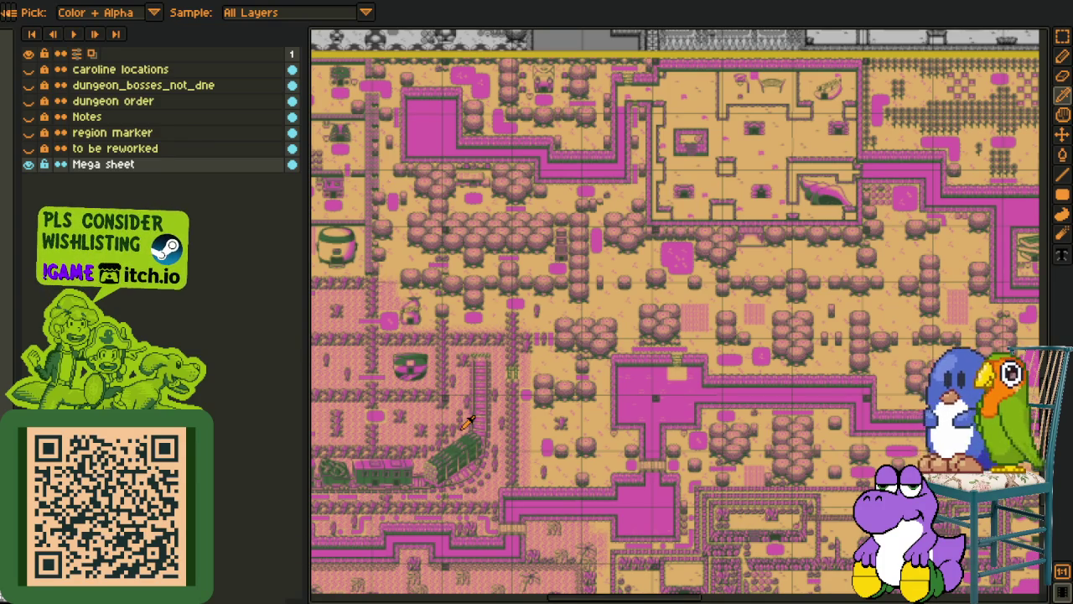
Pan up to the yellow tileset and the empty space above it
{"action": "scroll", "coordinate": [498, 355], "scroll_direction": "down", "scroll_amount": 2}
{"action": "scroll", "coordinate": [498, 355], "scroll_direction": "down", "scroll_amount": 2}
{"action": "mouse_move", "coordinate": [446, 294]}
{"action": "left_mouse_down"}
{"action": "mouse_move", "coordinate": [520, 408]}
{"action": "mouse_move", "coordinate": [582, 561]}
{"action": "left_mouse_up"}
{"action": "left_click_drag", "start_coordinate": [498, 287], "coordinate": [522, 419]}
{"action": "mouse_move", "coordinate": [511, 319]}
{"action": "left_mouse_down"}
{"action": "mouse_move", "coordinate": [529, 394]}
{"action": "mouse_move", "coordinate": [564, 468]}
{"action": "mouse_move", "coordinate": [569, 591]}
{"action": "left_mouse_up"}
{"action": "left_click_drag", "start_coordinate": [470, 251], "coordinate": [472, 378]}
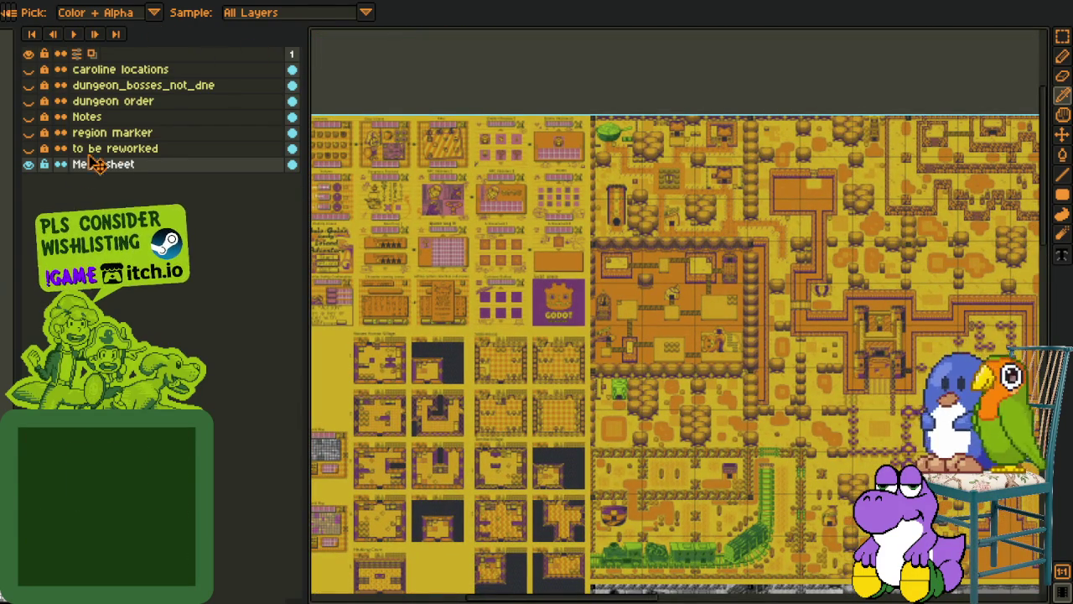
Save the Mega sheet and return to the Cutscene 27 document
{"action": "key", "text": "m"}
{"action": "key", "text": "ctrl+s"}
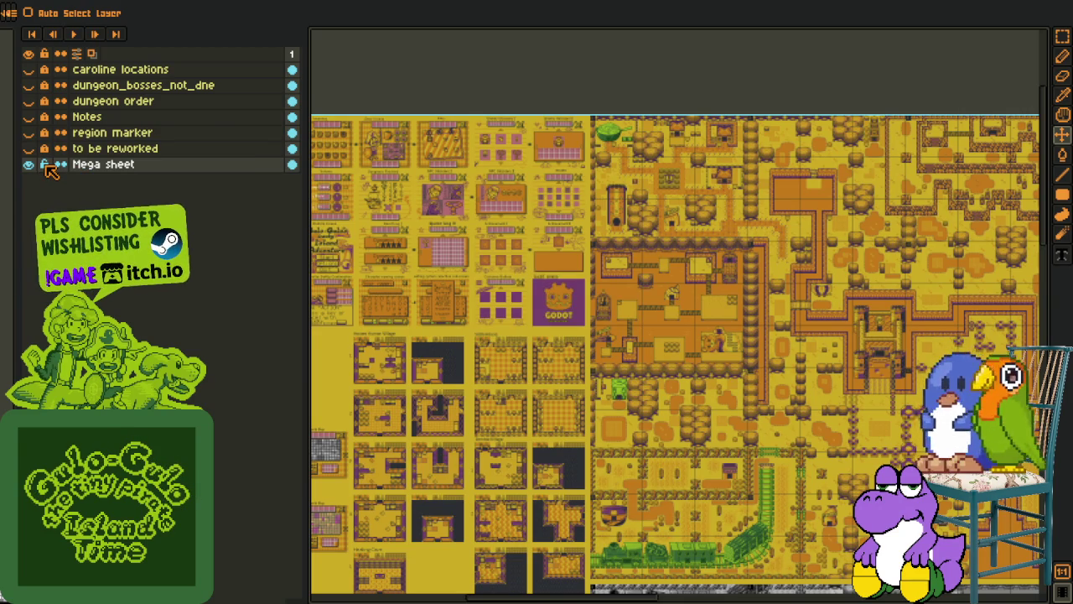
{"action": "key", "text": "o"}
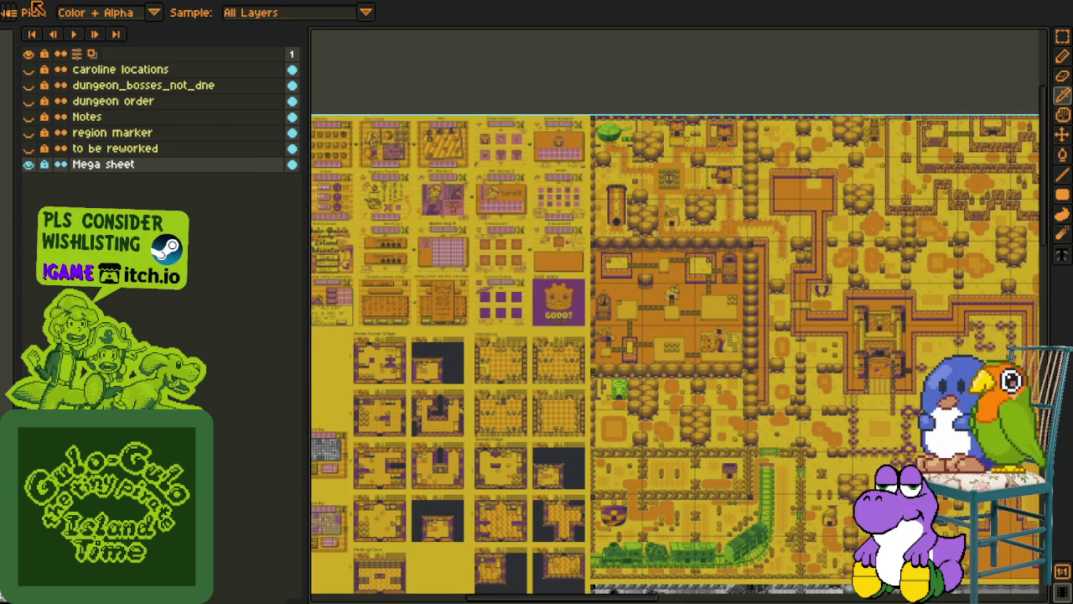
{"action": "key", "text": "ctrl+Tab"}
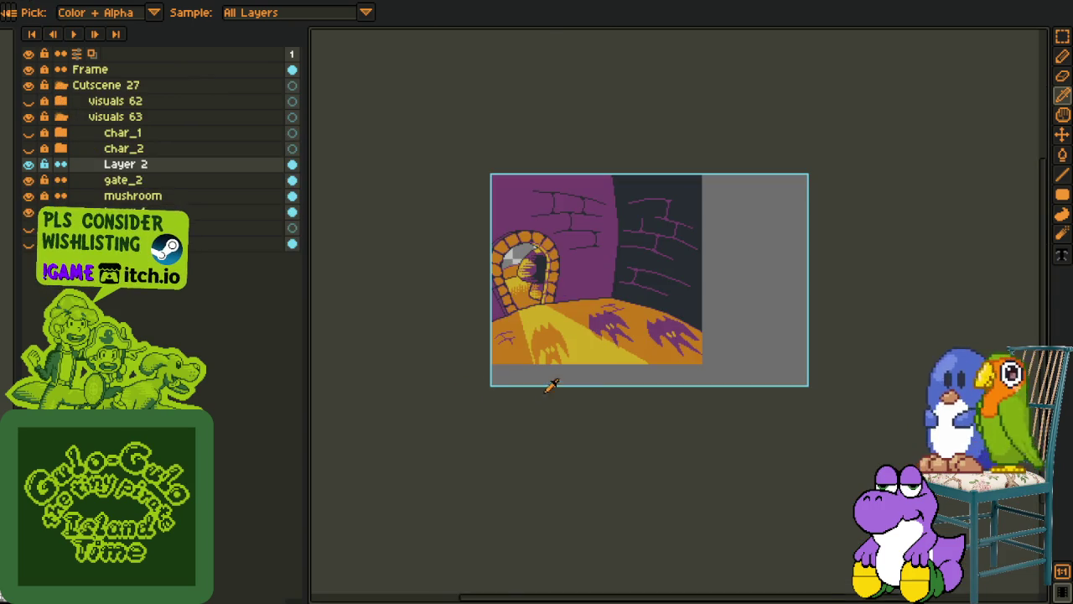
Make the char_1 and char_2 layers visible and recentre the whole scene
{"action": "scroll", "coordinate": [553, 384], "scroll_direction": "up", "scroll_amount": 3}
{"action": "scroll", "coordinate": [338, 307], "scroll_direction": "down", "scroll_amount": 1}
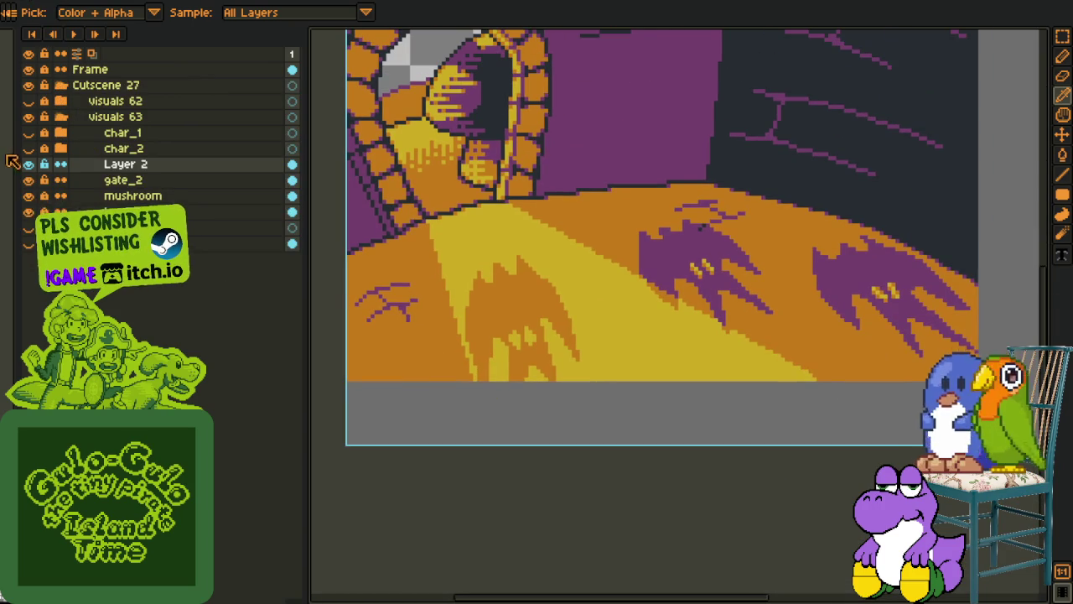
{"action": "left_click", "coordinate": [28, 149]}
{"action": "left_click", "coordinate": [29, 132]}
{"action": "scroll", "coordinate": [555, 212], "scroll_direction": "down", "scroll_amount": 1}
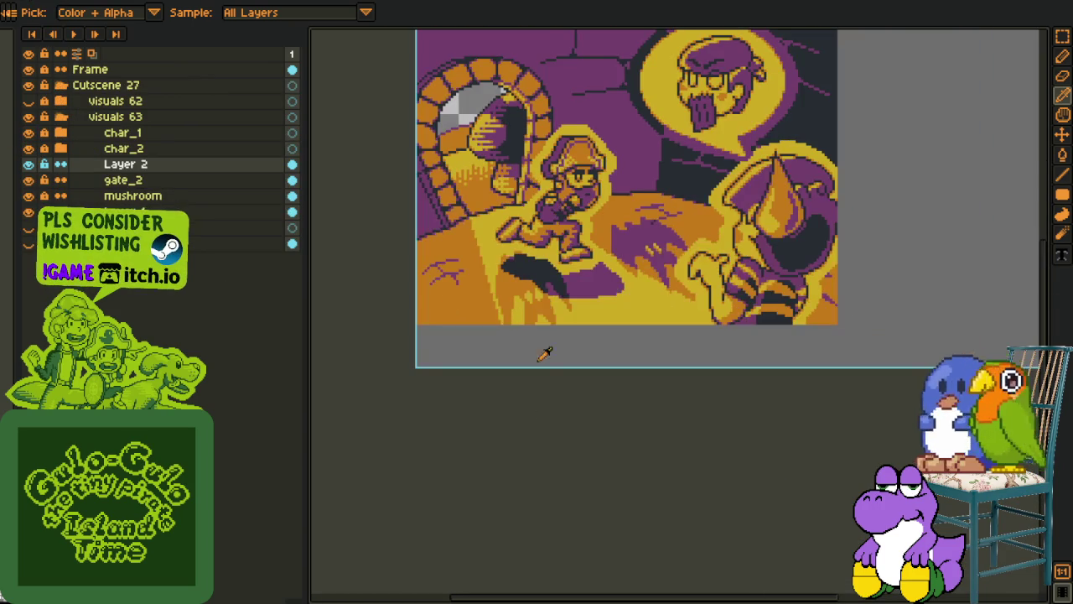
{"action": "left_click_drag", "start_coordinate": [574, 258], "coordinate": [463, 431]}
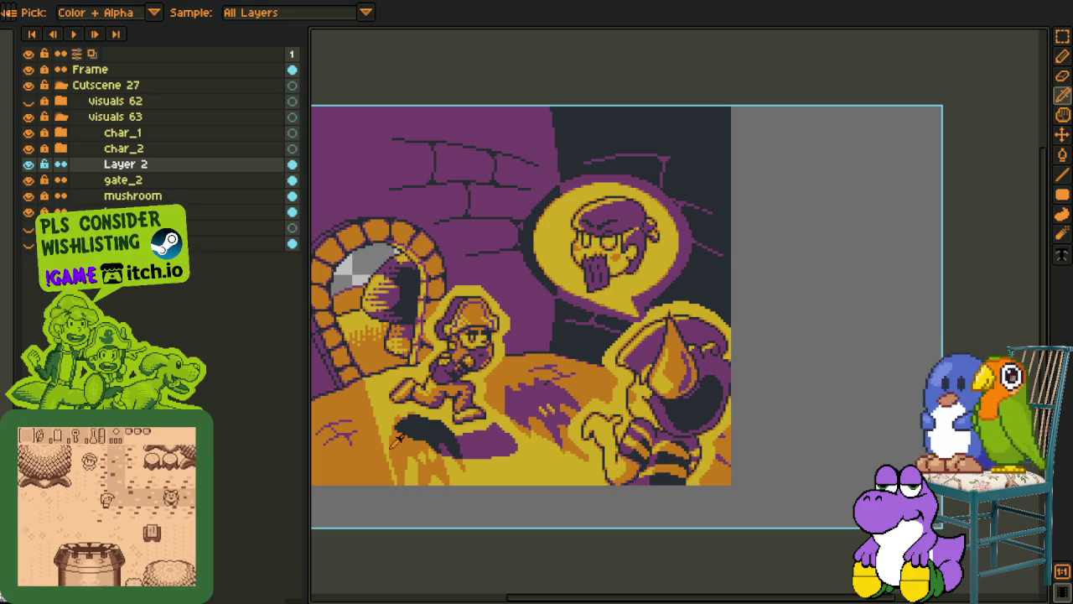
Inspect the arch window on Layer 2 alone, then restore all layers
{"action": "scroll", "coordinate": [506, 414], "scroll_direction": "down", "scroll_amount": 2}
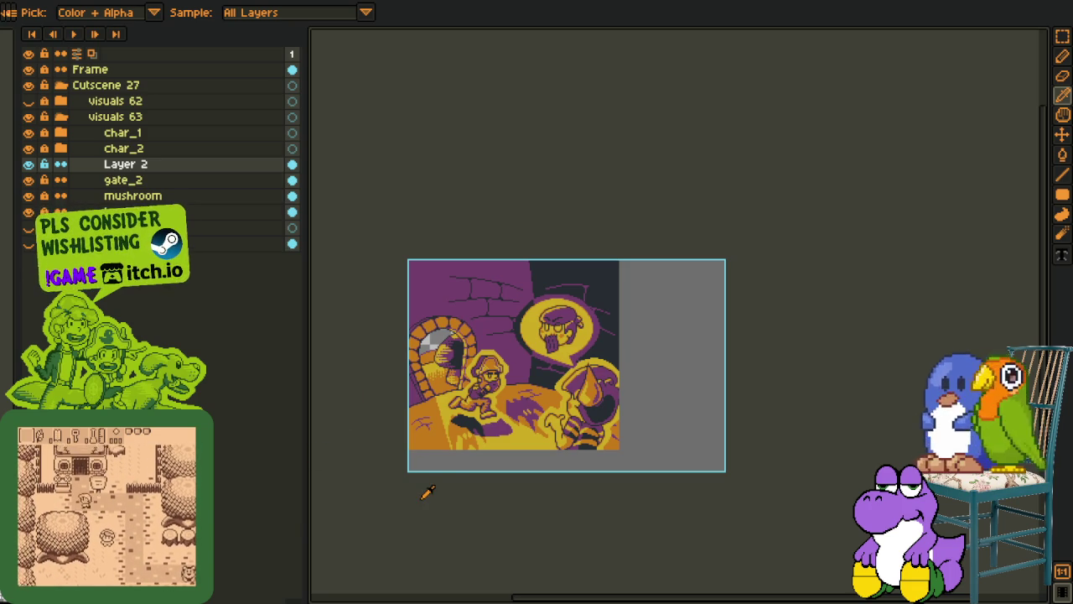
{"action": "scroll", "coordinate": [533, 381], "scroll_direction": "up", "scroll_amount": 2}
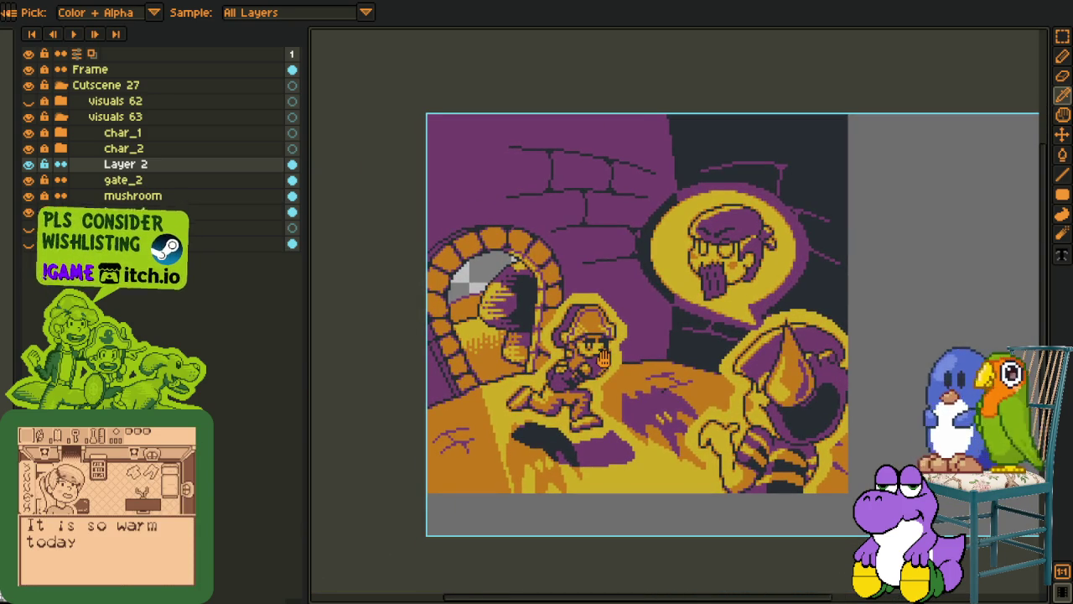
{"action": "left_click_drag", "start_coordinate": [604, 359], "coordinate": [594, 357]}
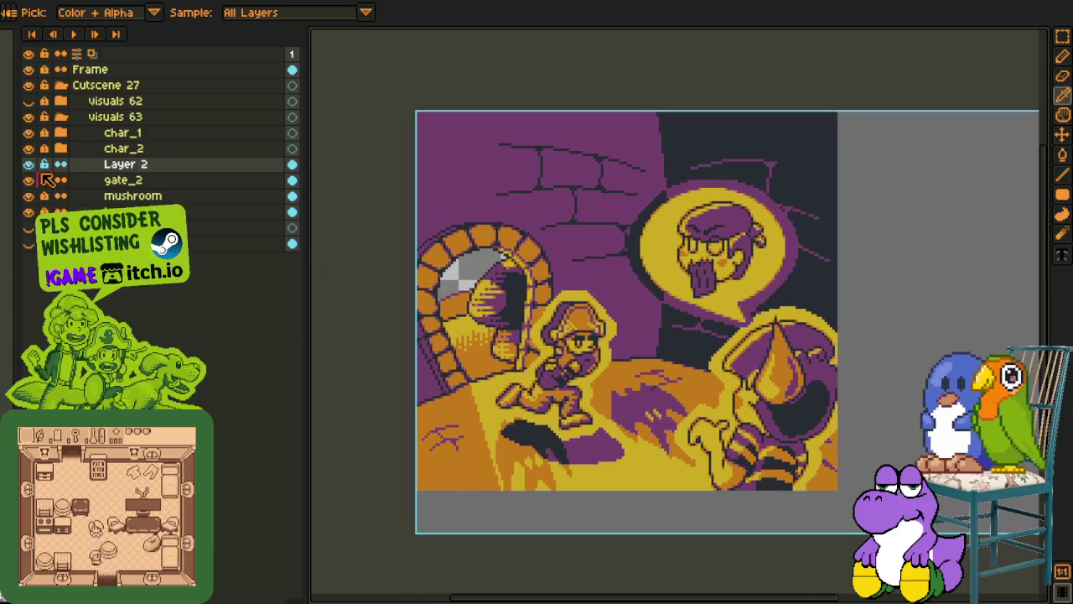
{"action": "left_click", "coordinate": [29, 165]}
{"action": "left_click", "coordinate": [28, 164], "text": "alt"}
{"action": "left_click", "coordinate": [28, 165], "text": "alt"}
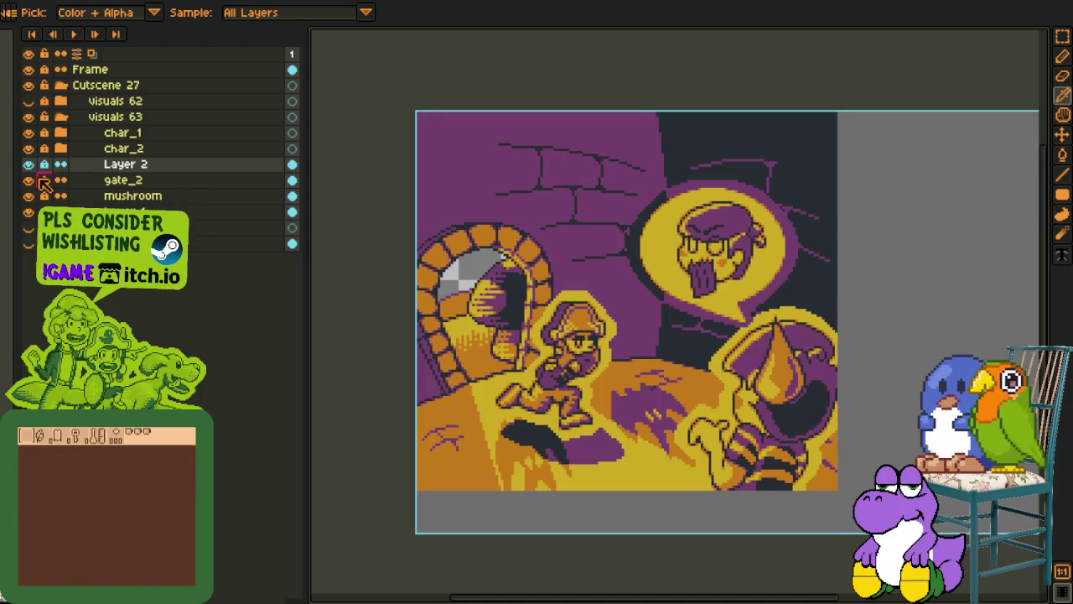
{"action": "double_click", "coordinate": [122, 165]}
{"action": "key", "text": "Return"}
Zoom into the arch and bucket-fill its grey window wedge with orange
{"action": "scroll", "coordinate": [520, 281], "scroll_direction": "up", "scroll_amount": 2}
{"action": "scroll", "coordinate": [503, 302], "scroll_direction": "up", "scroll_amount": 1}
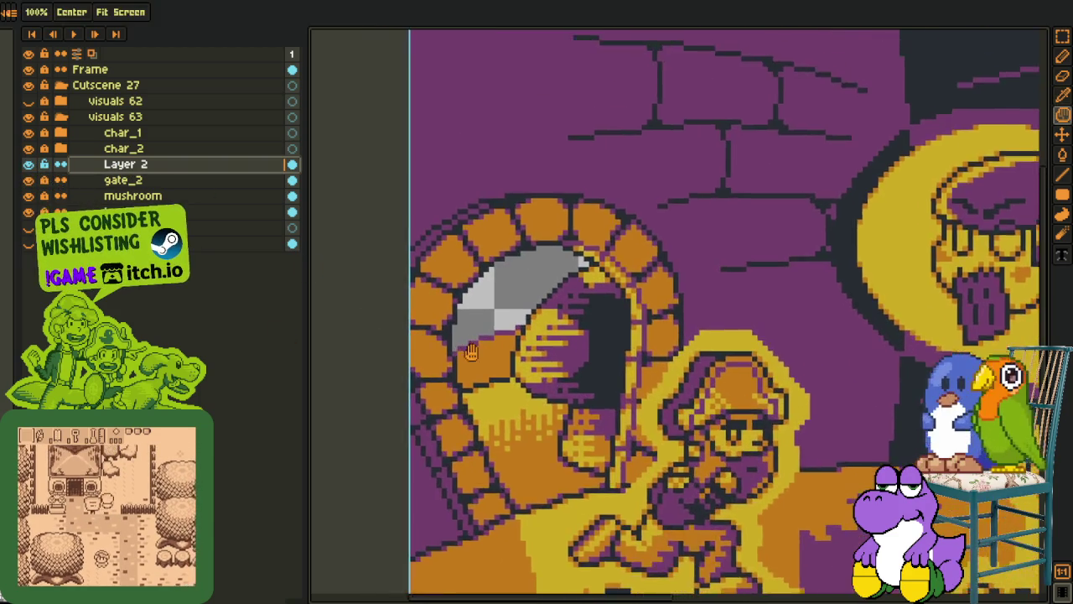
{"action": "scroll", "coordinate": [488, 326], "scroll_direction": "up", "scroll_amount": 2}
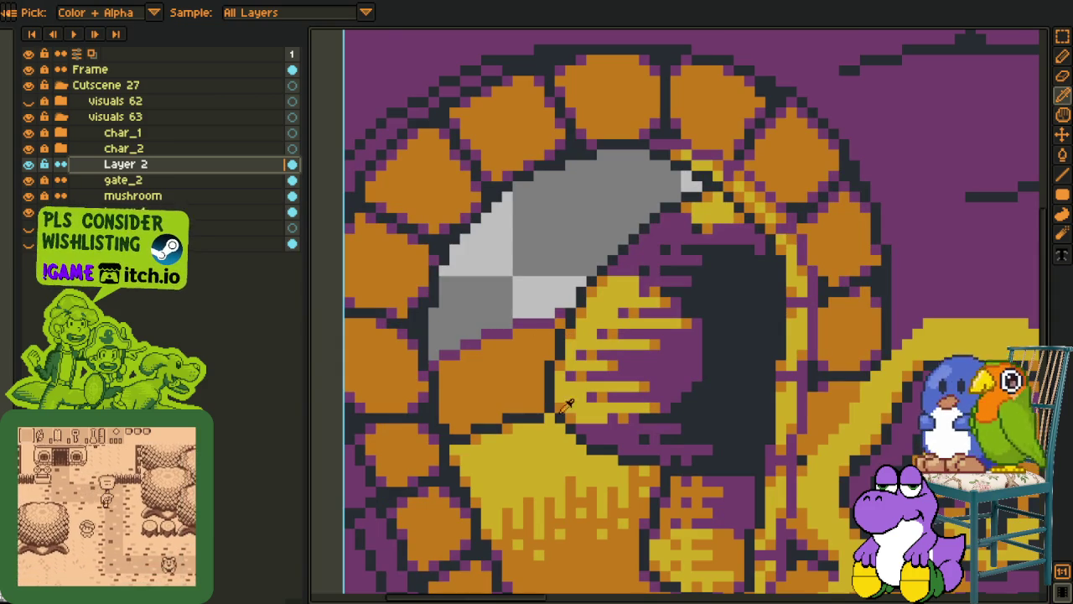
{"action": "left_click", "coordinate": [510, 294]}
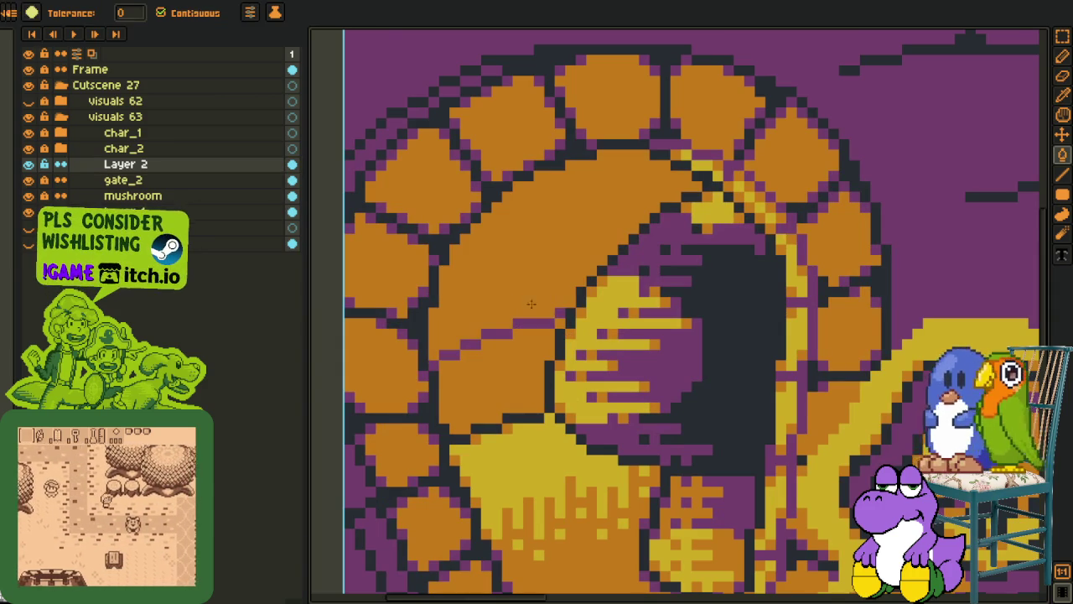
Sample the arch colour, then flood-fill one section of the arch's inner ring yellow
{"action": "scroll", "coordinate": [533, 428], "scroll_direction": "down", "scroll_amount": 2}
{"action": "scroll", "coordinate": [534, 428], "scroll_direction": "down", "scroll_amount": 3}
{"action": "scroll", "coordinate": [520, 377], "scroll_direction": "down", "scroll_amount": 2}
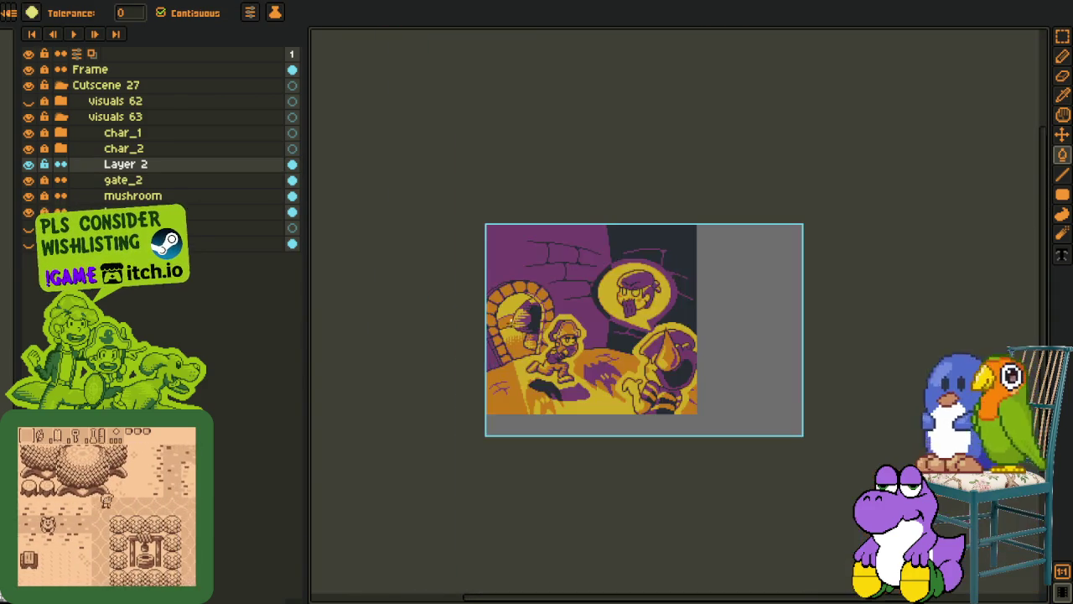
{"action": "scroll", "coordinate": [511, 327], "scroll_direction": "up", "scroll_amount": 1}
{"action": "scroll", "coordinate": [503, 319], "scroll_direction": "up", "scroll_amount": 2}
{"action": "scroll", "coordinate": [503, 319], "scroll_direction": "up", "scroll_amount": 2}
{"action": "key", "text": "i"}
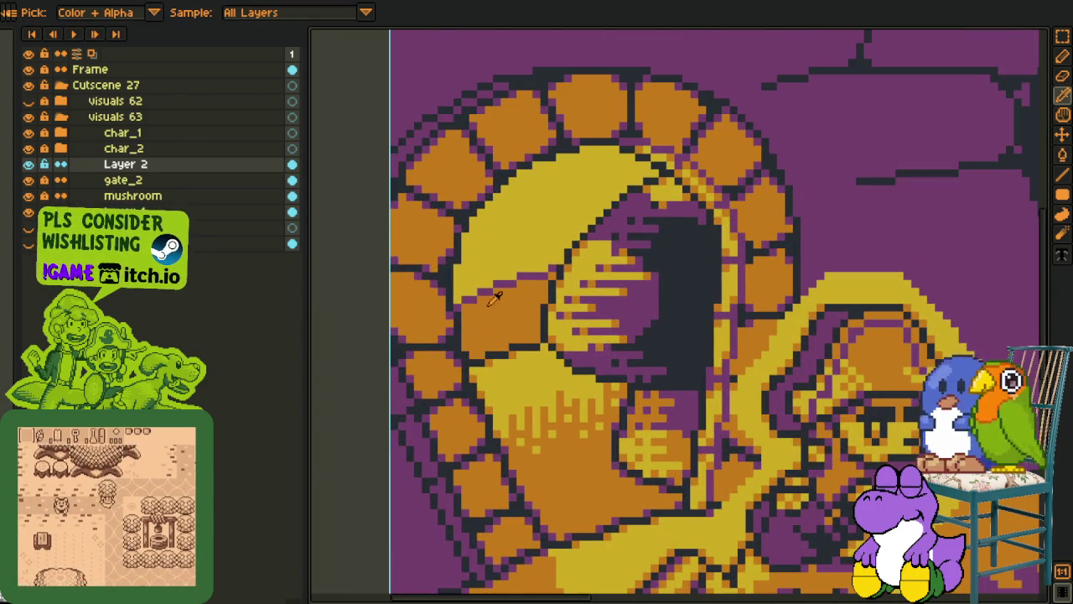
{"action": "key", "text": "g"}
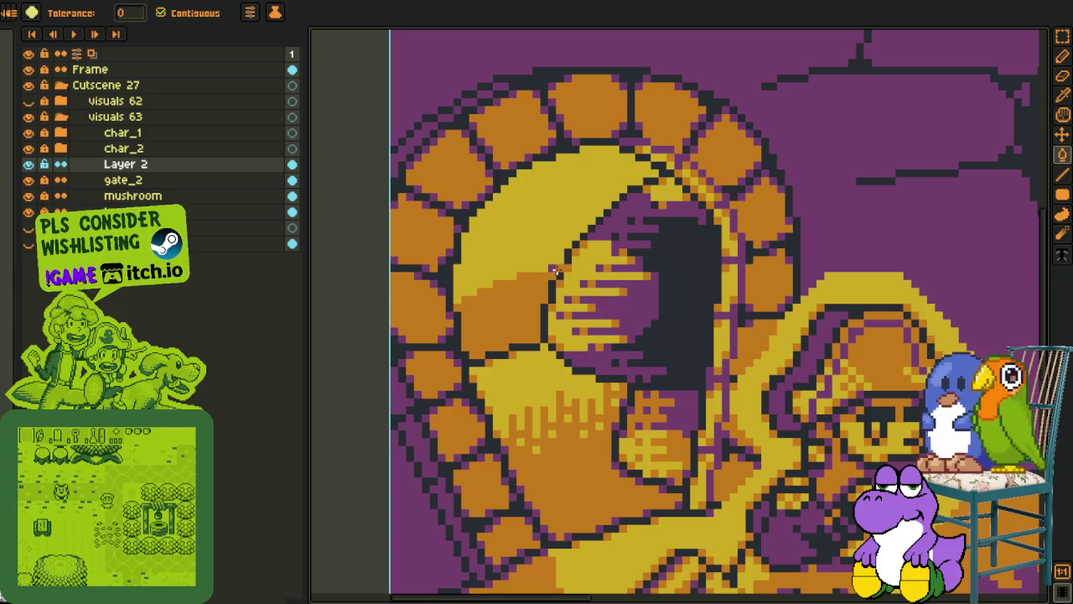
{"action": "key", "text": "h"}
{"action": "scroll", "coordinate": [562, 277], "scroll_direction": "down", "scroll_amount": 2}
{"action": "scroll", "coordinate": [546, 294], "scroll_direction": "down", "scroll_amount": 1}
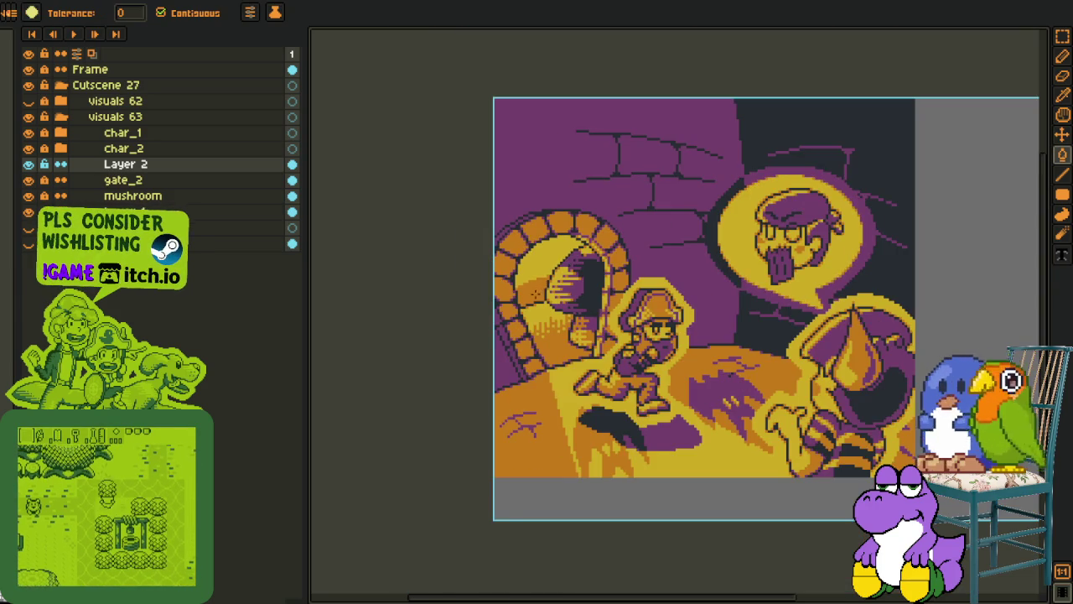
{"action": "scroll", "coordinate": [528, 315], "scroll_direction": "down", "scroll_amount": 1}
{"action": "scroll", "coordinate": [524, 322], "scroll_direction": "up", "scroll_amount": 2}
{"action": "scroll", "coordinate": [524, 327], "scroll_direction": "up", "scroll_amount": 2}
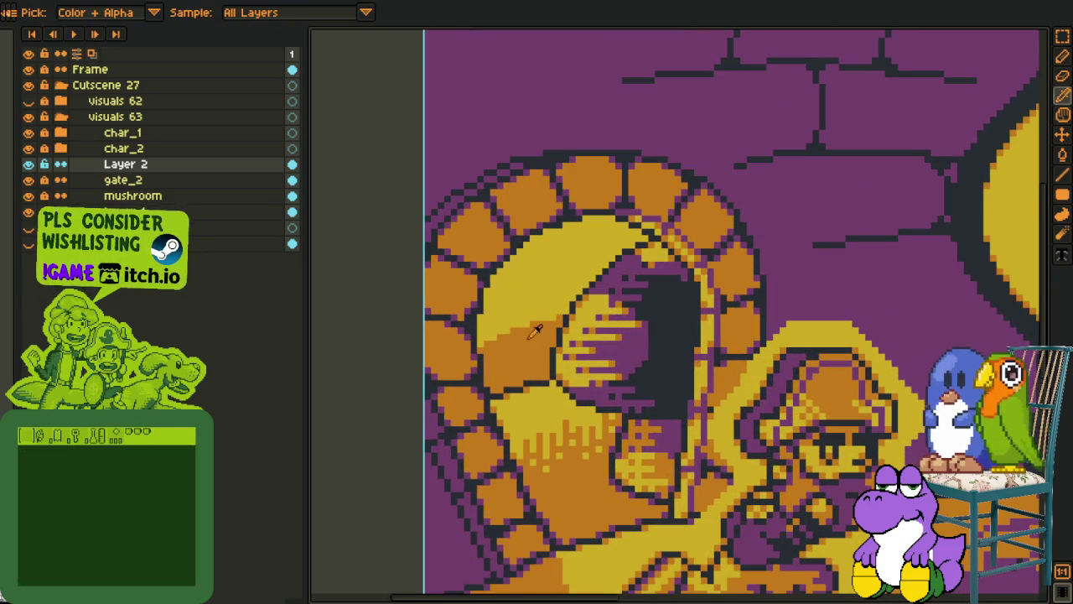
{"action": "left_click", "coordinate": [525, 341]}
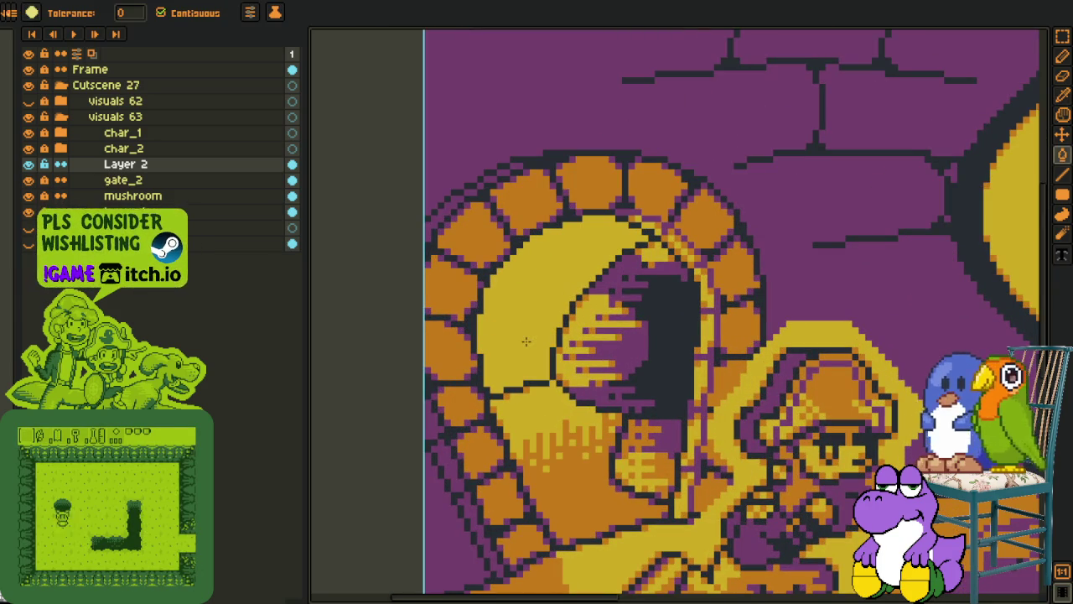
Add a new empty Layer 3 above Layer 2
{"action": "left_click", "coordinate": [115, 166]}
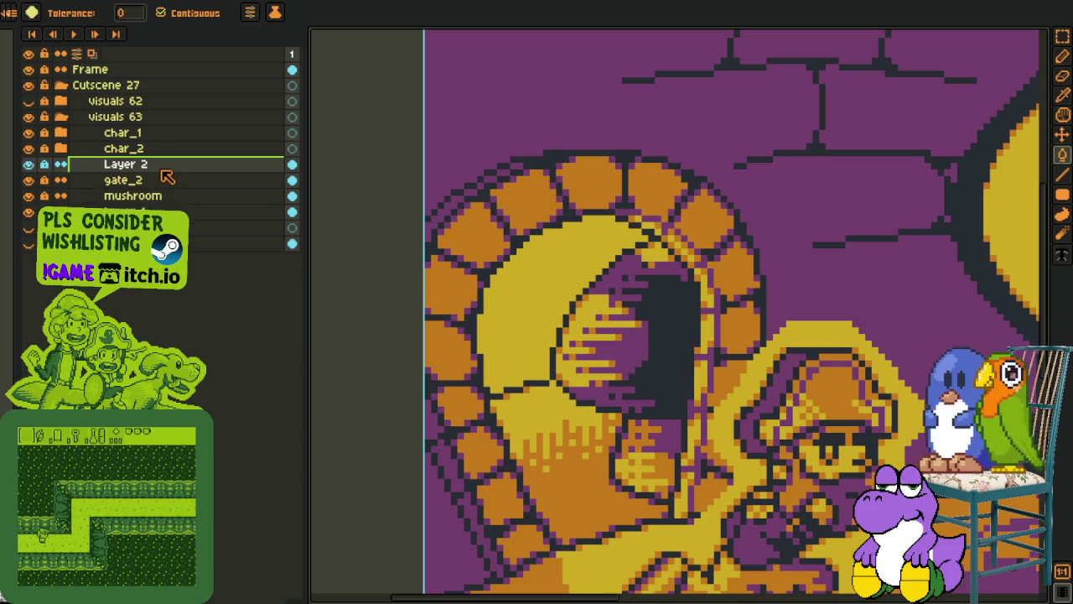
{"action": "right_click", "coordinate": [241, 167]}
{"action": "left_click", "coordinate": [360, 198]}
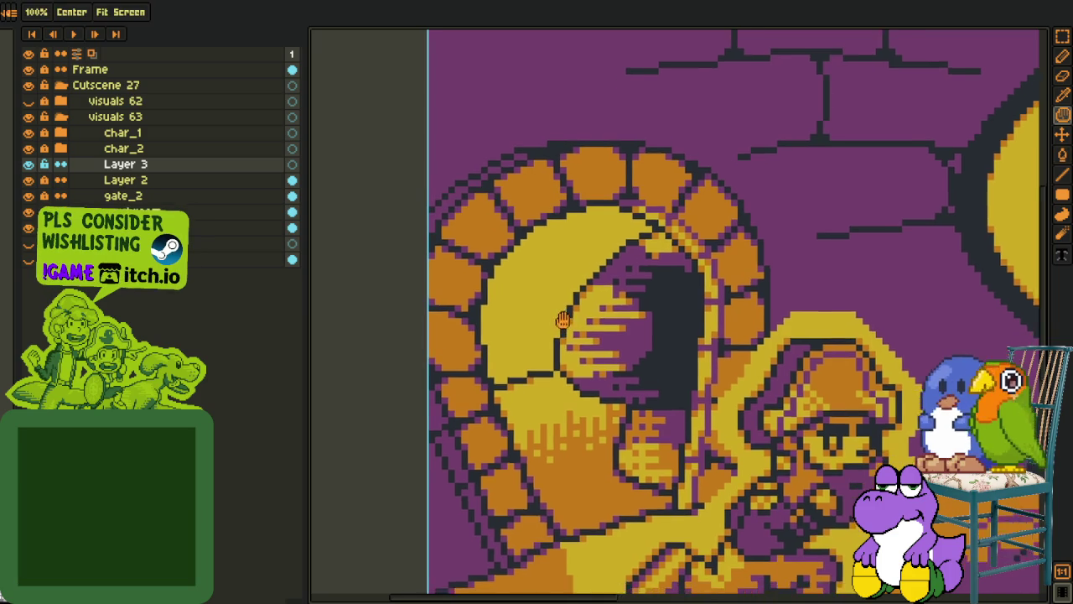
Pick orange from the canvas and draw an orange texture stroke across the yellow arch
{"action": "scroll", "coordinate": [566, 323], "scroll_direction": "down", "scroll_amount": 1}
{"action": "key", "text": "o"}
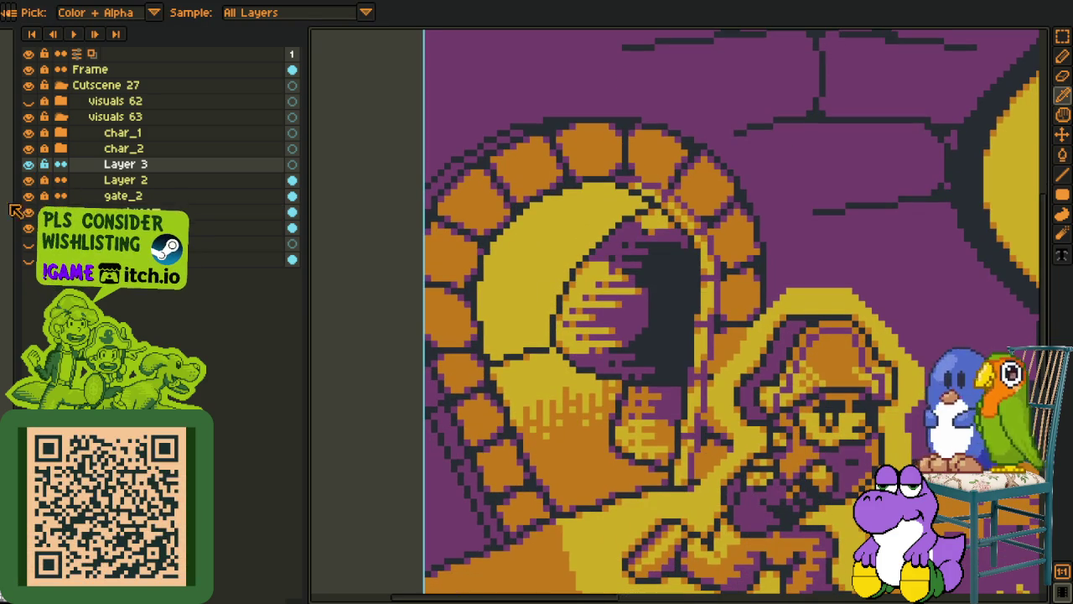
{"action": "key", "text": "b"}
{"action": "scroll", "coordinate": [582, 272], "scroll_direction": "up", "scroll_amount": 3}
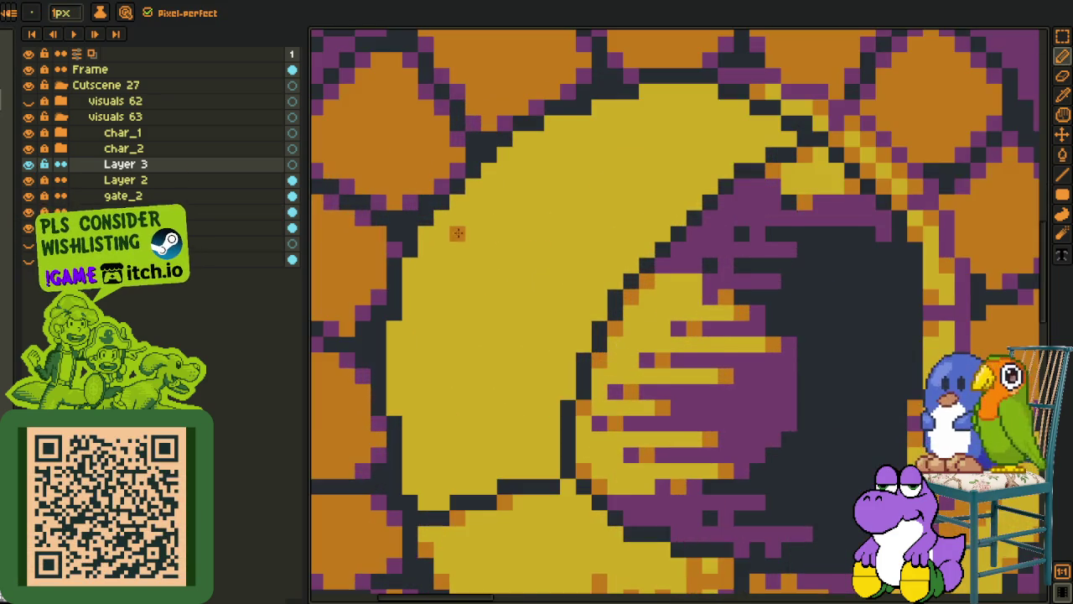
{"action": "scroll", "coordinate": [472, 250], "scroll_direction": "up", "scroll_amount": 3}
{"action": "mouse_move", "coordinate": [482, 233]}
{"action": "left_mouse_down"}
{"action": "mouse_move", "coordinate": [600, 235]}
{"action": "mouse_move", "coordinate": [599, 252]}
{"action": "left_mouse_up"}
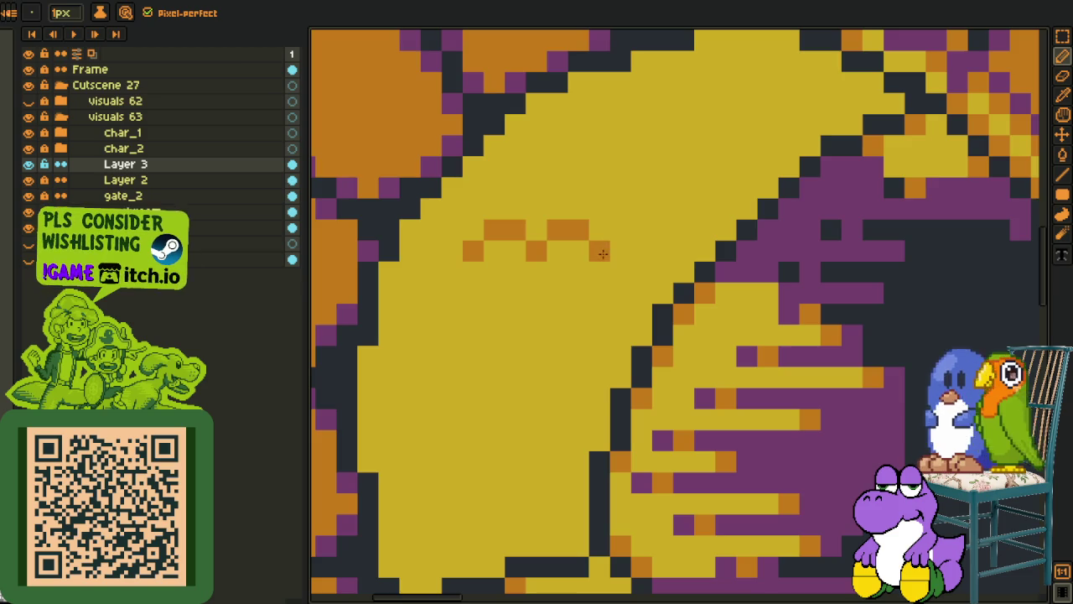
Dot two more orange texture pixels on the inner arch beside the stroke
{"action": "scroll", "coordinate": [541, 288], "scroll_direction": "down", "scroll_amount": 3}
{"action": "scroll", "coordinate": [541, 289], "scroll_direction": "up", "scroll_amount": 2}
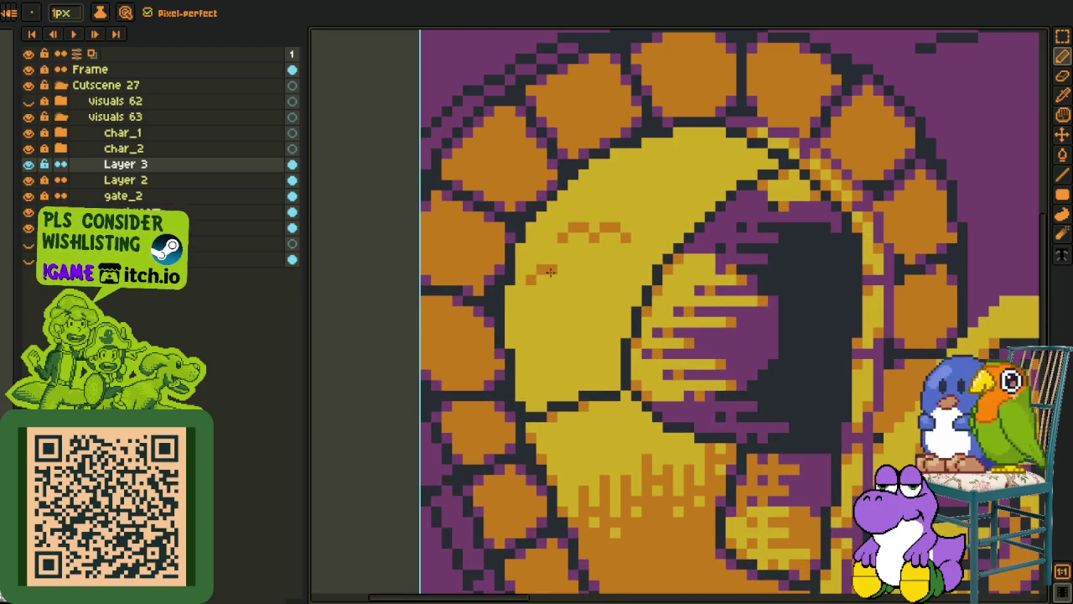
{"action": "scroll", "coordinate": [590, 277], "scroll_direction": "down", "scroll_amount": 3}
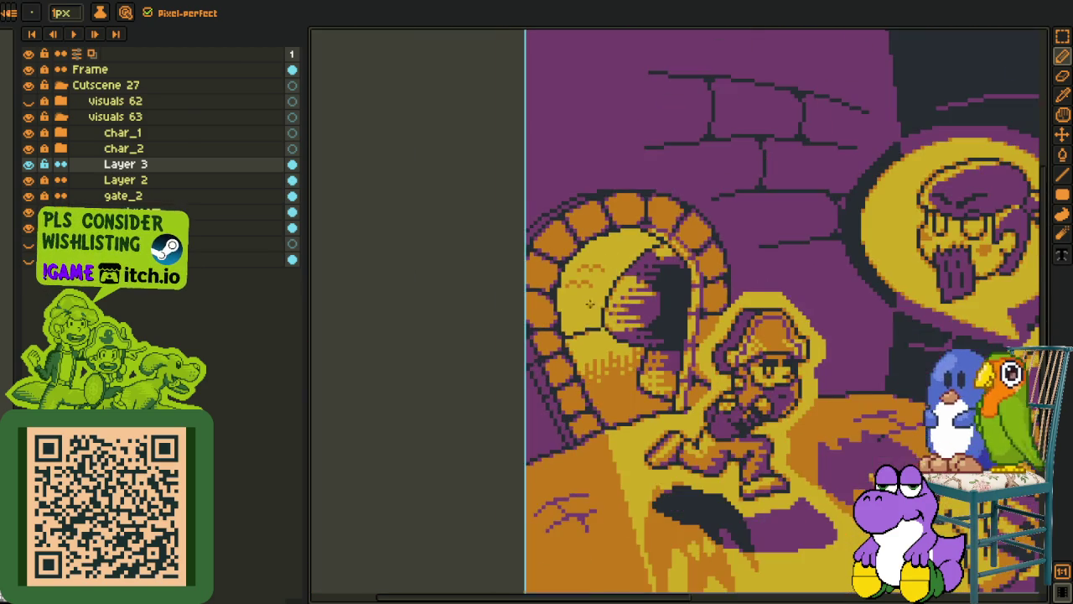
{"action": "scroll", "coordinate": [579, 265], "scroll_direction": "up", "scroll_amount": 2}
{"action": "scroll", "coordinate": [573, 257], "scroll_direction": "up", "scroll_amount": 2}
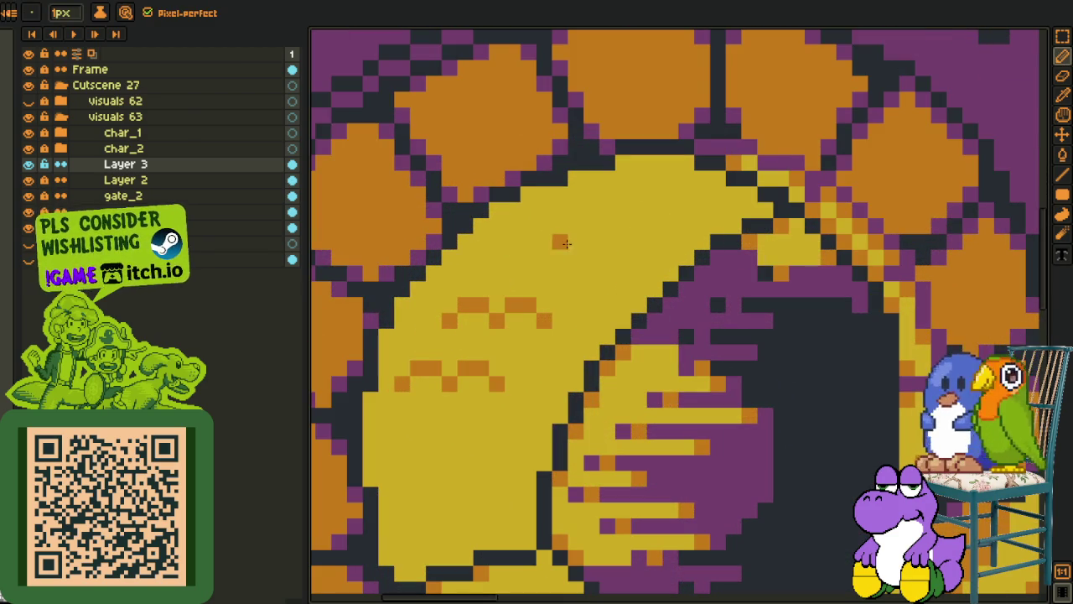
{"action": "left_click", "coordinate": [608, 243]}
{"action": "left_click", "coordinate": [623, 227]}
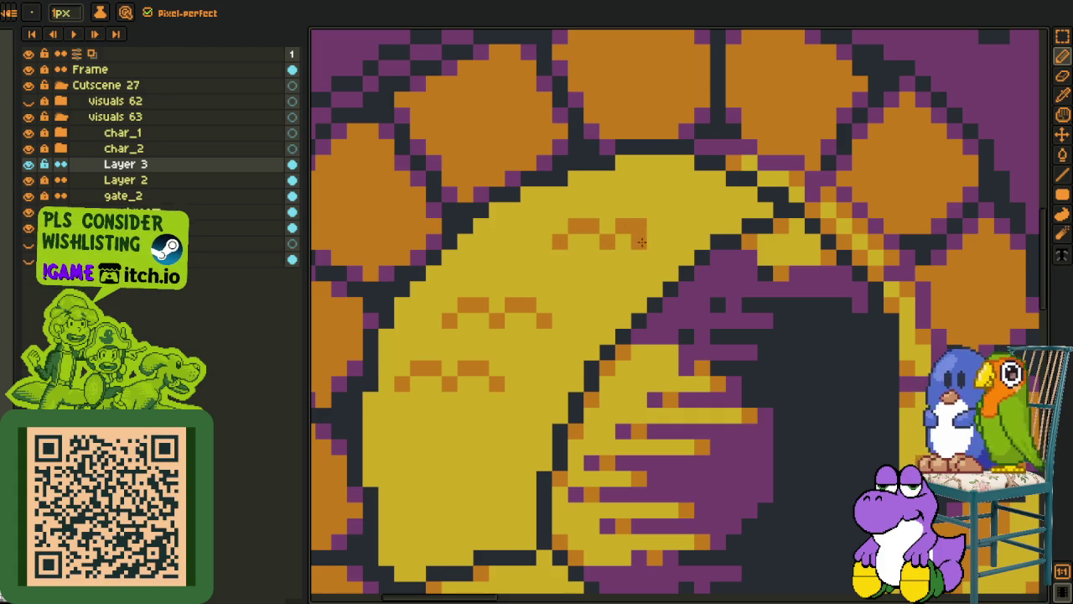
{"action": "scroll", "coordinate": [587, 277], "scroll_direction": "down", "scroll_amount": 5}
{"action": "key", "text": "i"}
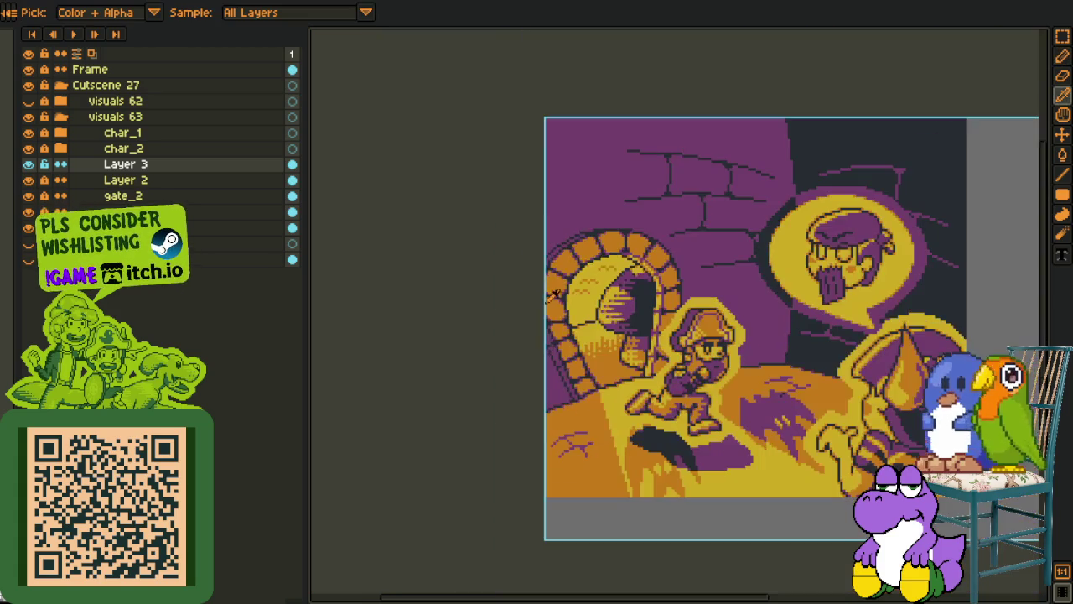
{"action": "scroll", "coordinate": [528, 317], "scroll_direction": "up", "scroll_amount": 3}
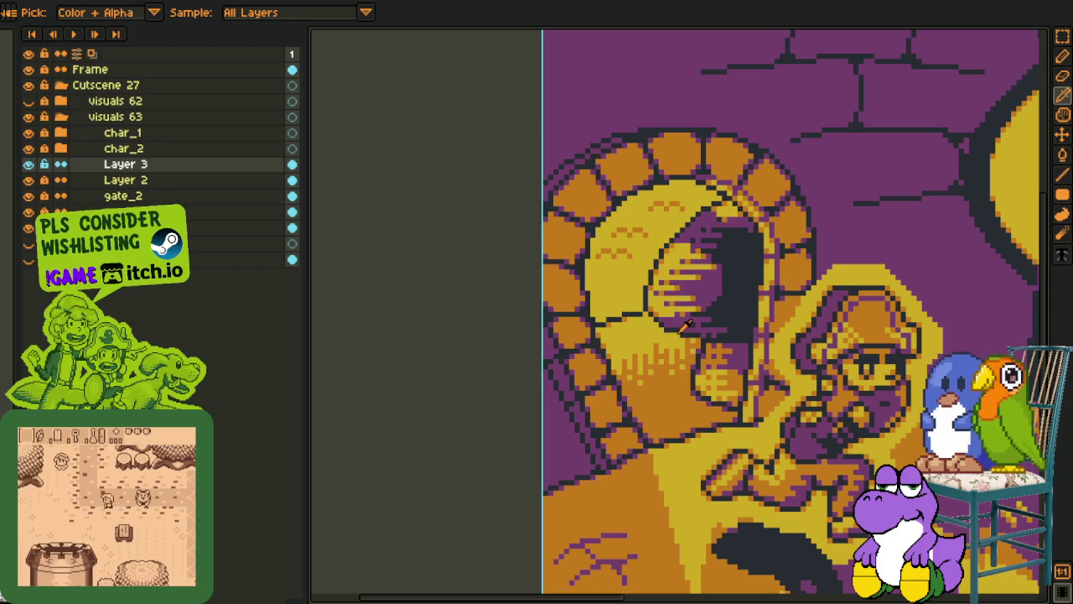
{"action": "scroll", "coordinate": [596, 312], "scroll_direction": "up", "scroll_amount": 1}
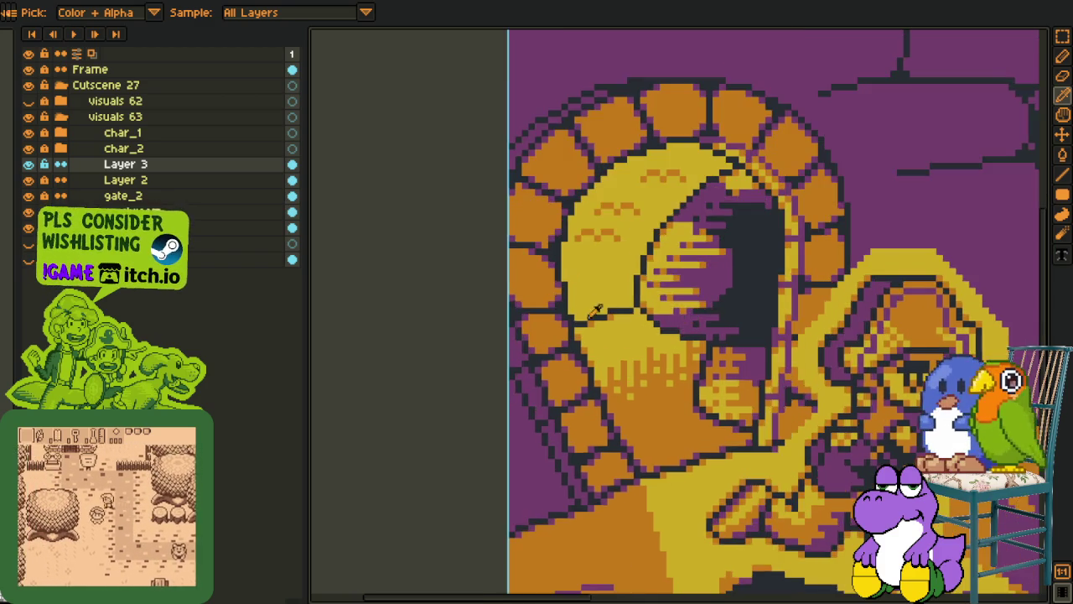
{"action": "scroll", "coordinate": [596, 312], "scroll_direction": "up", "scroll_amount": 1}
{"action": "key", "text": "b"}
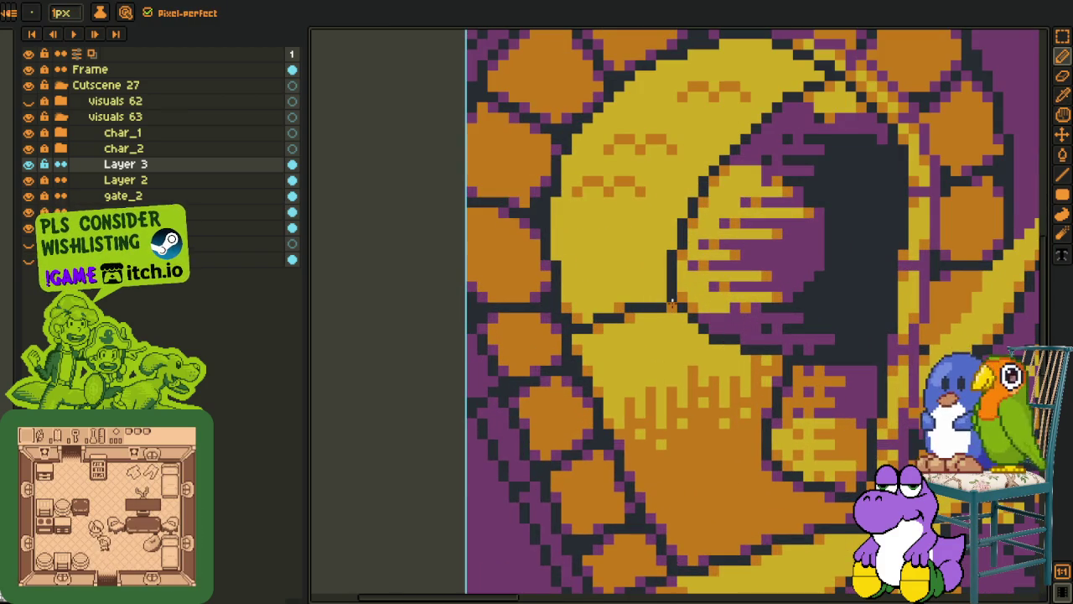
{"action": "scroll", "coordinate": [726, 342], "scroll_direction": "down", "scroll_amount": 1}
{"action": "scroll", "coordinate": [601, 370], "scroll_direction": "up", "scroll_amount": 1}
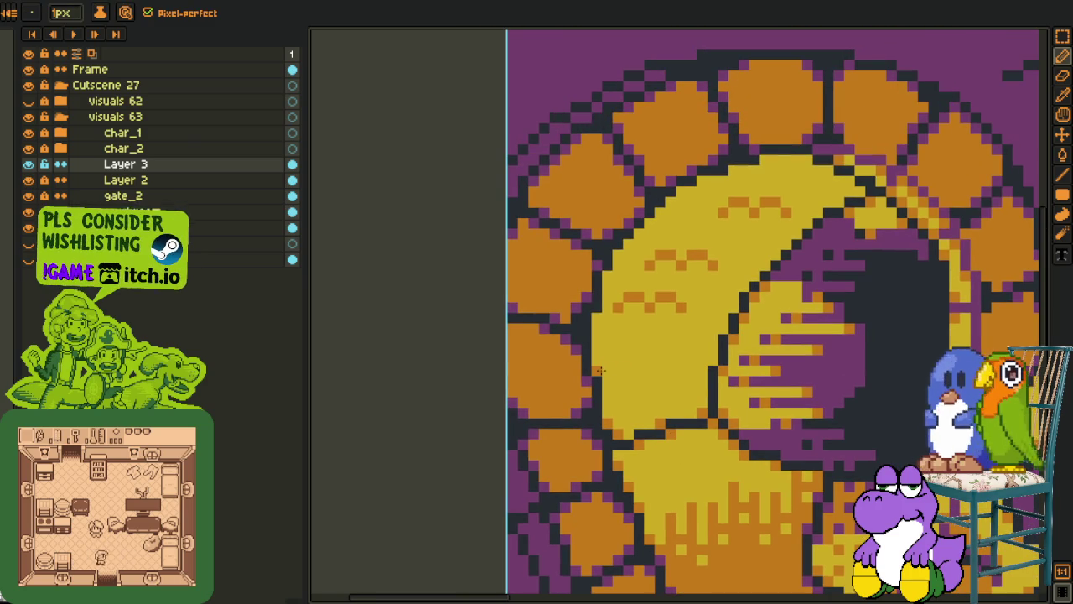
{"action": "left_click", "coordinate": [597, 322], "text": "alt"}
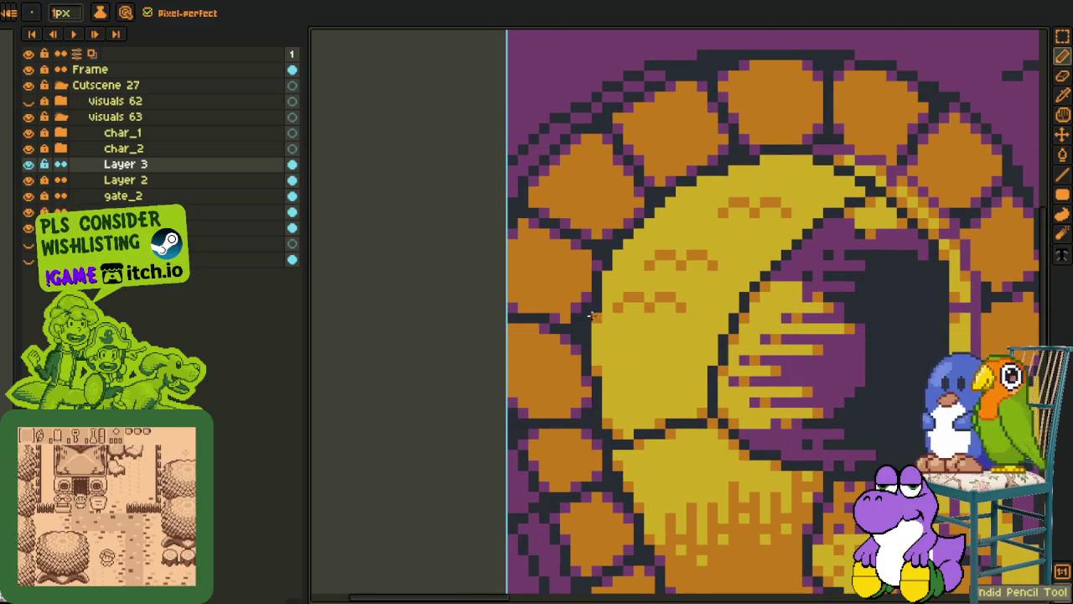
{"action": "key", "text": "l"}
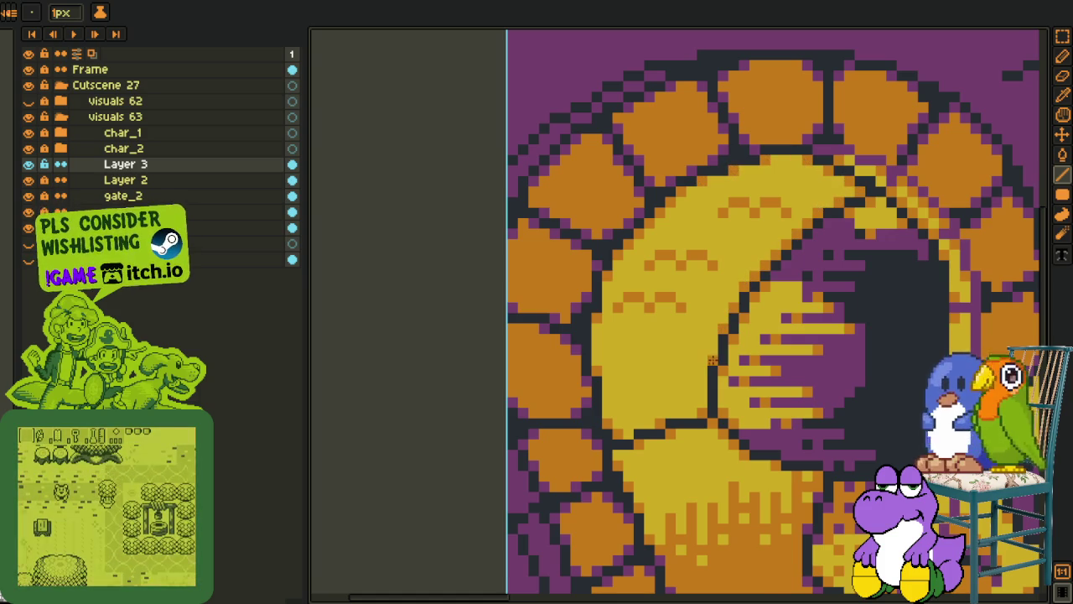
{"action": "scroll", "coordinate": [708, 386], "scroll_direction": "down", "scroll_amount": 3}
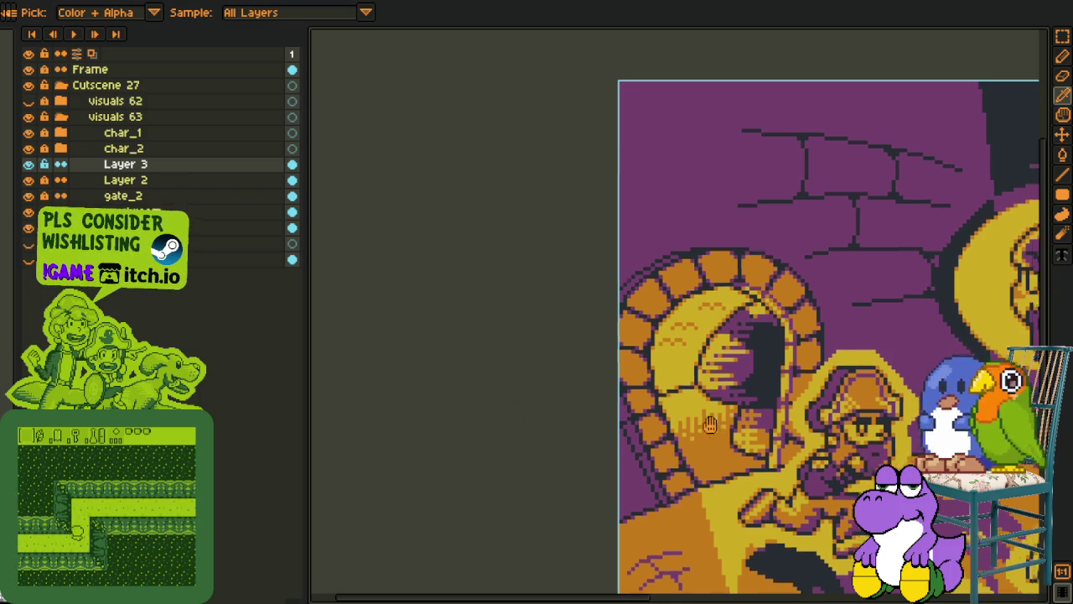
{"action": "scroll", "coordinate": [434, 376], "scroll_direction": "down", "scroll_amount": 3}
{"action": "scroll", "coordinate": [433, 376], "scroll_direction": "right", "scroll_amount": 5}
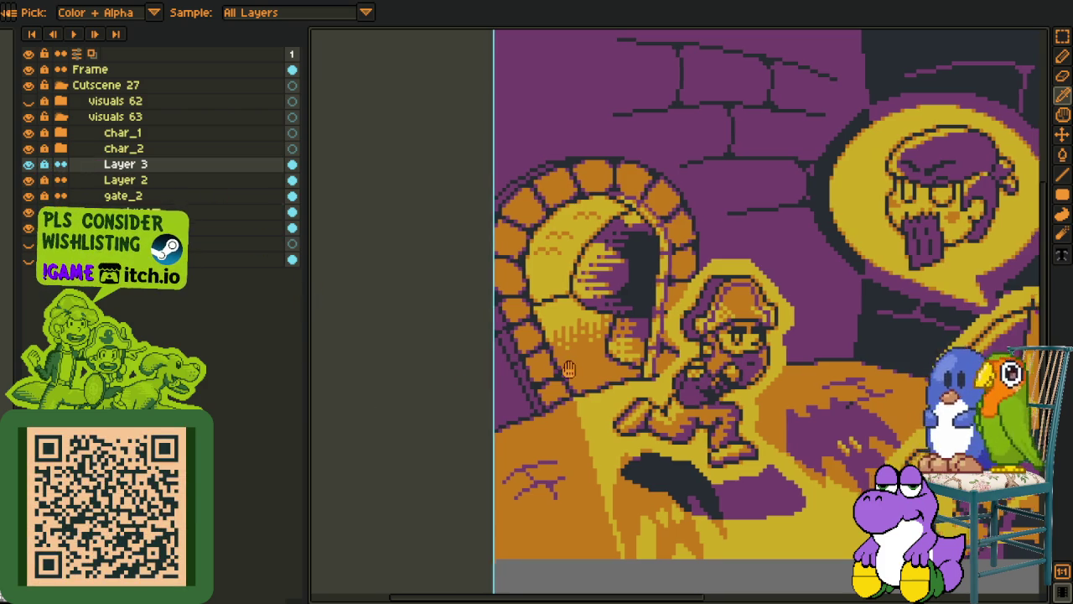
{"action": "left_click_drag", "start_coordinate": [467, 384], "coordinate": [245, 468]}
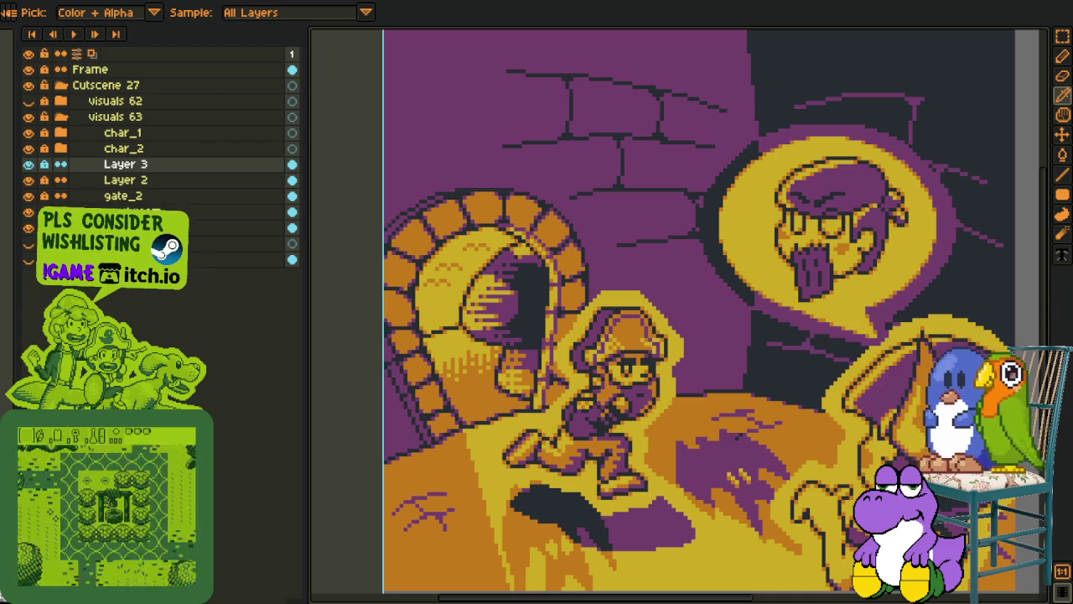
Merge Layer 3 down into Layer 2
{"action": "scroll", "coordinate": [558, 373], "scroll_direction": "down", "scroll_amount": 5}
{"action": "scroll", "coordinate": [579, 436], "scroll_direction": "up", "scroll_amount": 4}
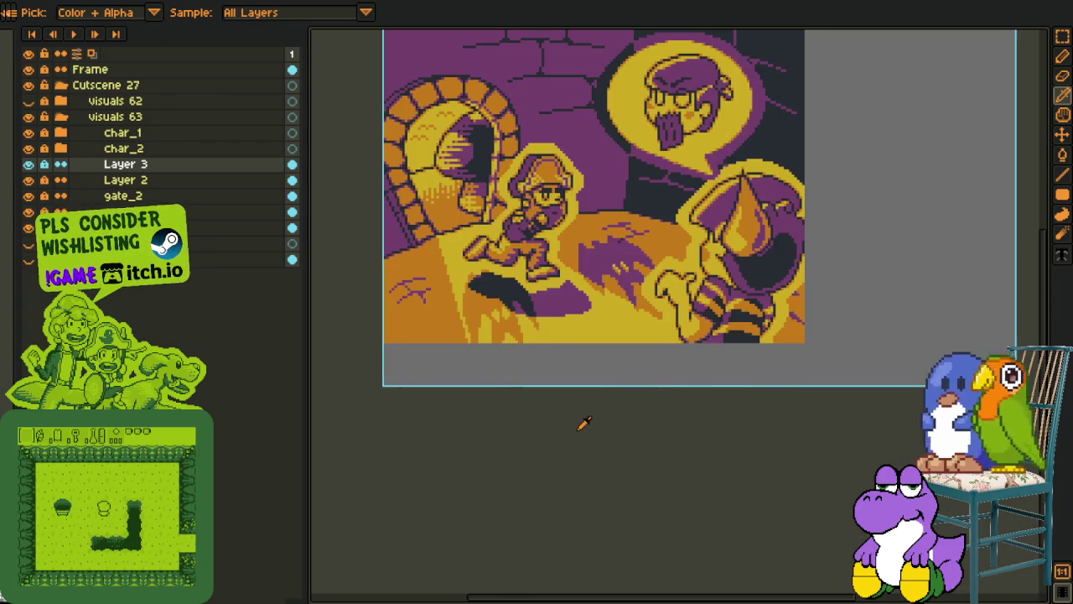
{"action": "scroll", "coordinate": [569, 365], "scroll_direction": "up", "scroll_amount": 1}
{"action": "scroll", "coordinate": [571, 365], "scroll_direction": "down", "scroll_amount": 1}
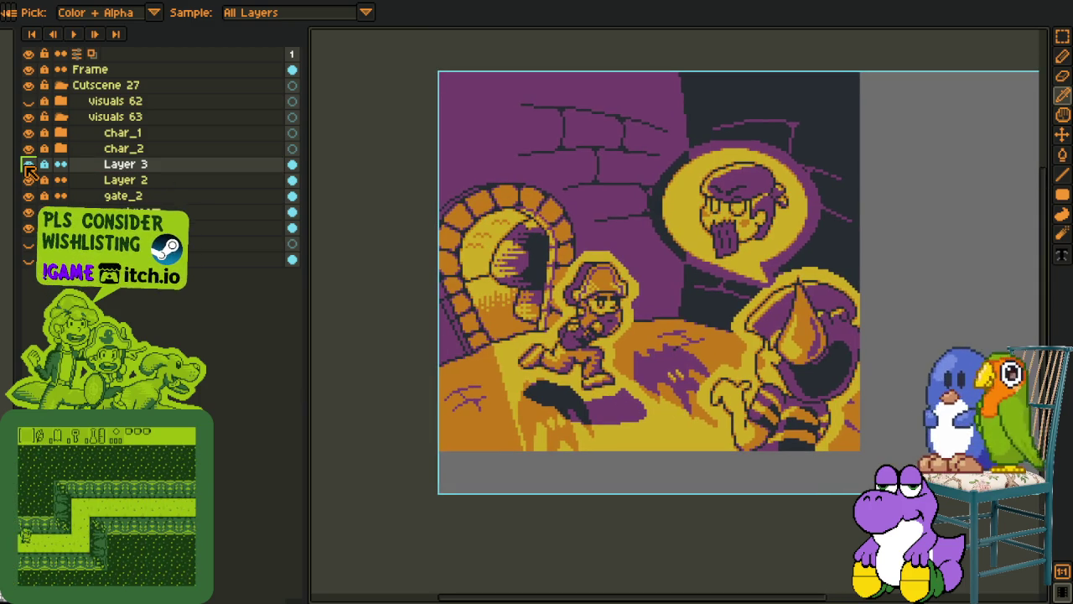
{"action": "right_click", "coordinate": [94, 166]}
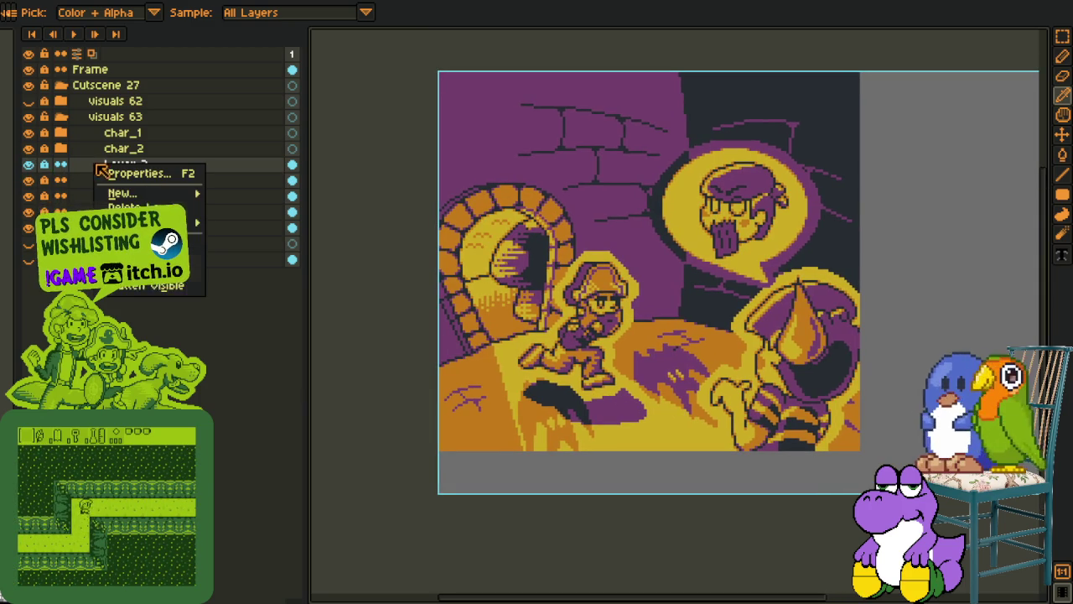
{"action": "left_click", "coordinate": [195, 238]}
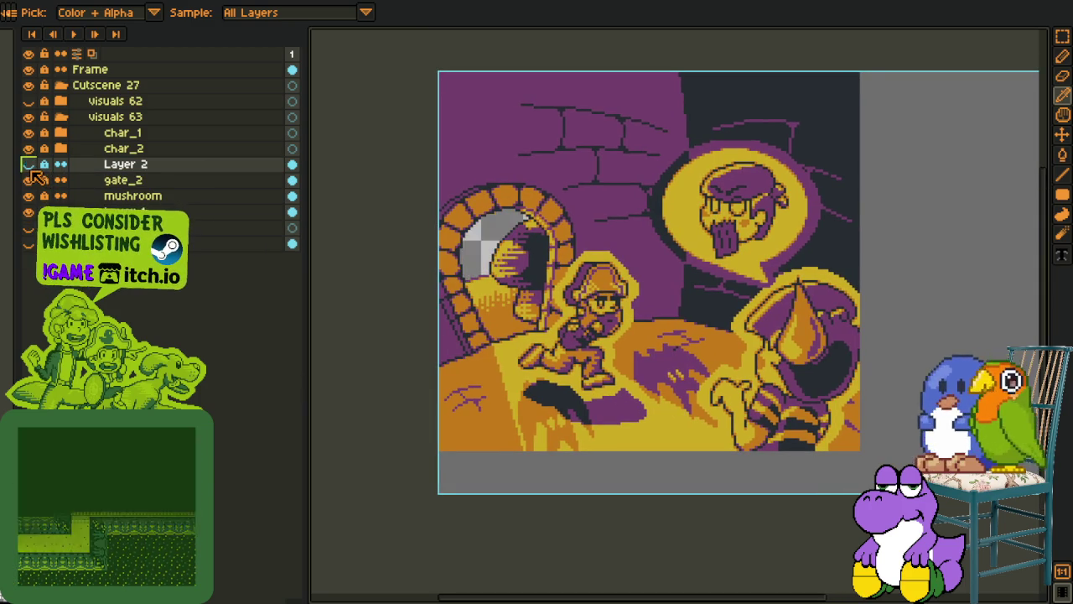
Merge Layer 2 down into gate_2, redoing the merge after an undo
{"action": "left_click", "coordinate": [98, 170]}
{"action": "right_click", "coordinate": [96, 166]}
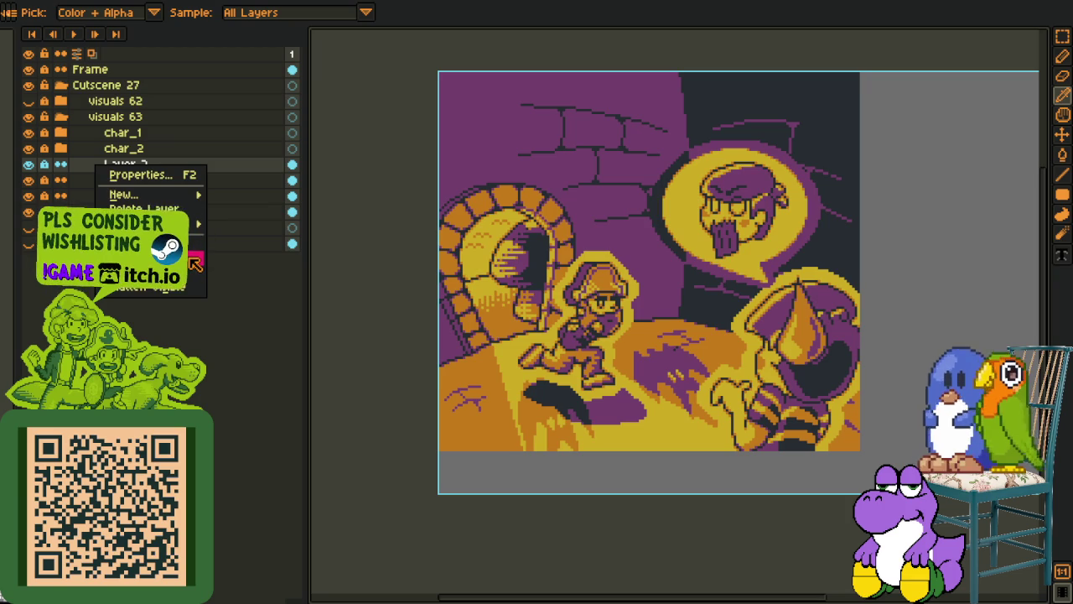
{"action": "left_click", "coordinate": [195, 262]}
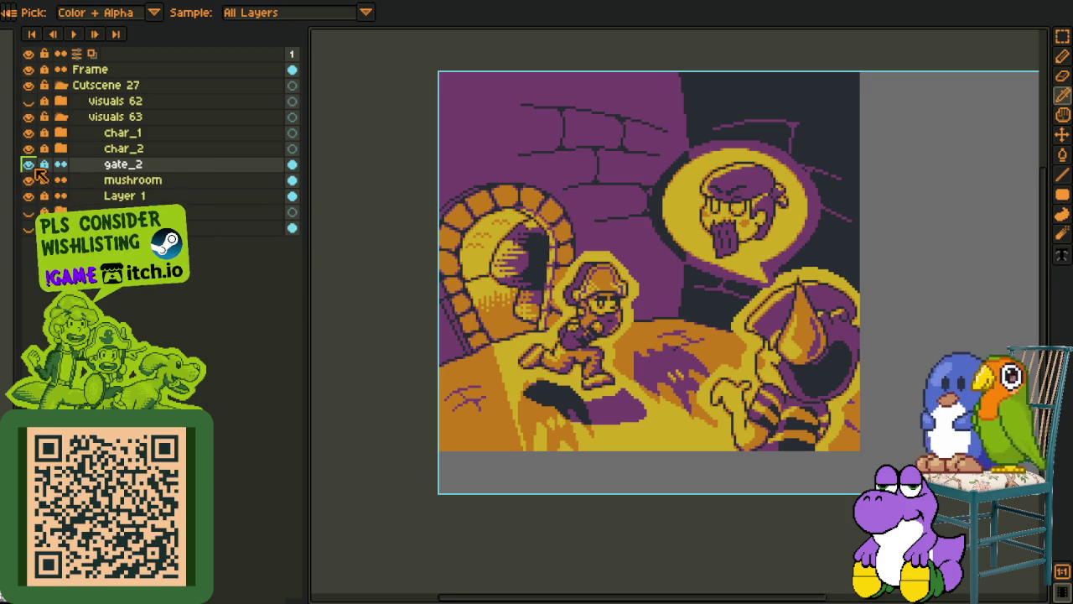
{"action": "key", "text": "ctrl+z"}
{"action": "right_click", "coordinate": [97, 165]}
{"action": "left_click", "coordinate": [151, 263]}
Merge Layer 1 down while toggling gate_2's visibility, leaving gate_2 shown
{"action": "left_click", "coordinate": [29, 164]}
{"action": "left_click", "coordinate": [29, 164]}
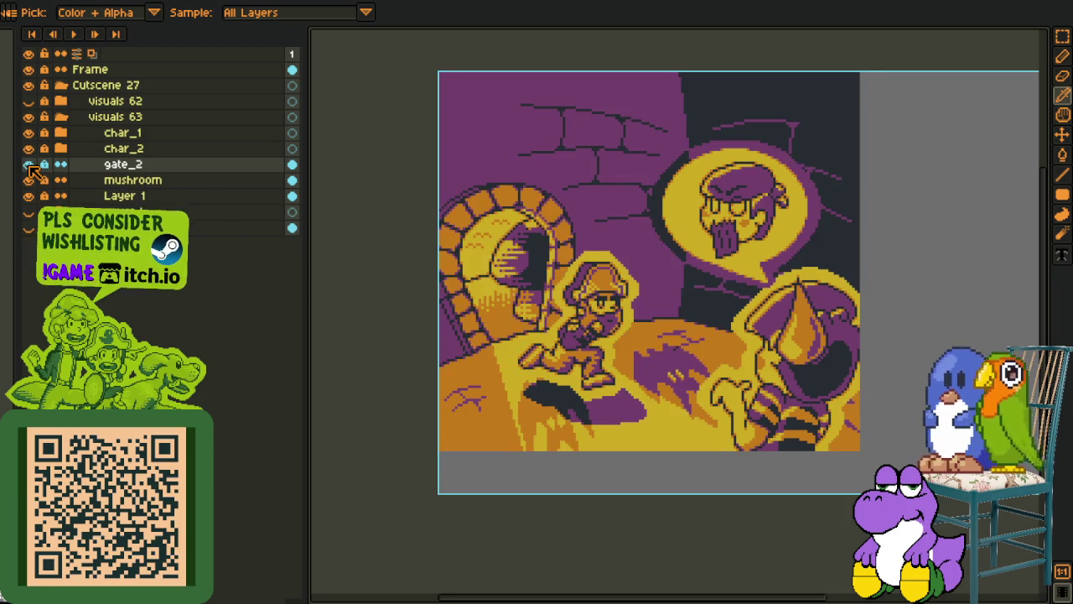
{"action": "left_click", "coordinate": [29, 165]}
{"action": "right_click", "coordinate": [92, 196]}
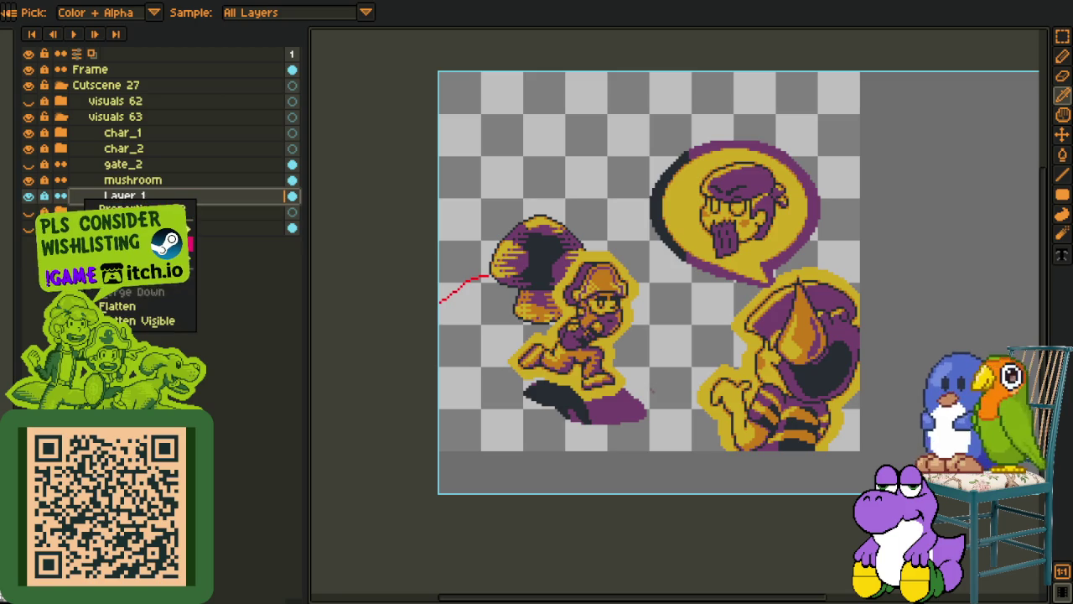
{"action": "left_click", "coordinate": [117, 244]}
{"action": "left_click", "coordinate": [29, 164]}
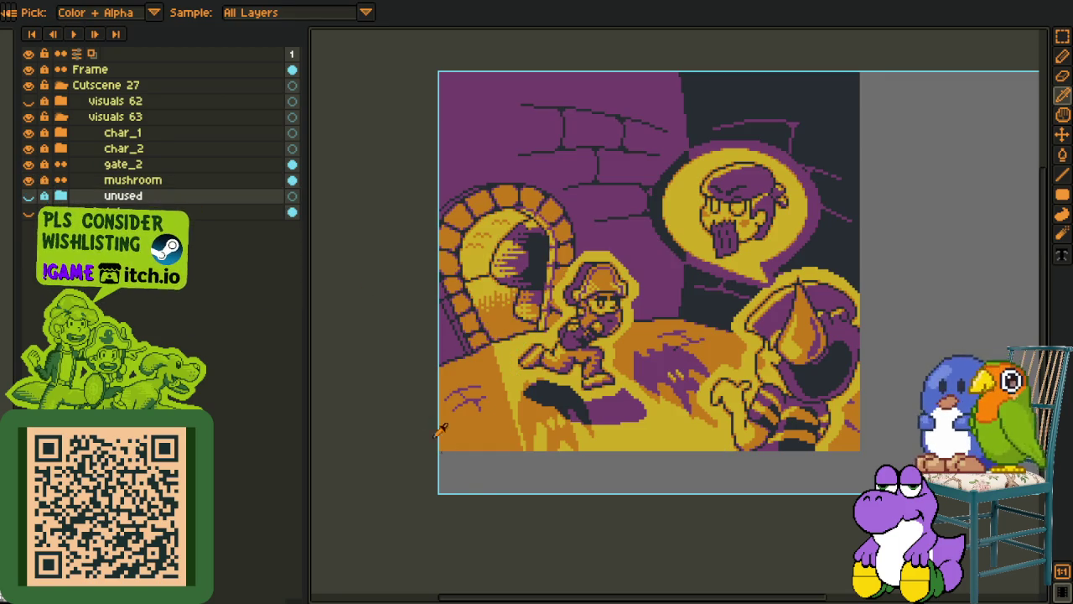
Check char_2's layers, then collapse the visuals 63 folder and confirm the gate scene still shows
{"action": "scroll", "coordinate": [536, 499], "scroll_direction": "down", "scroll_amount": 1}
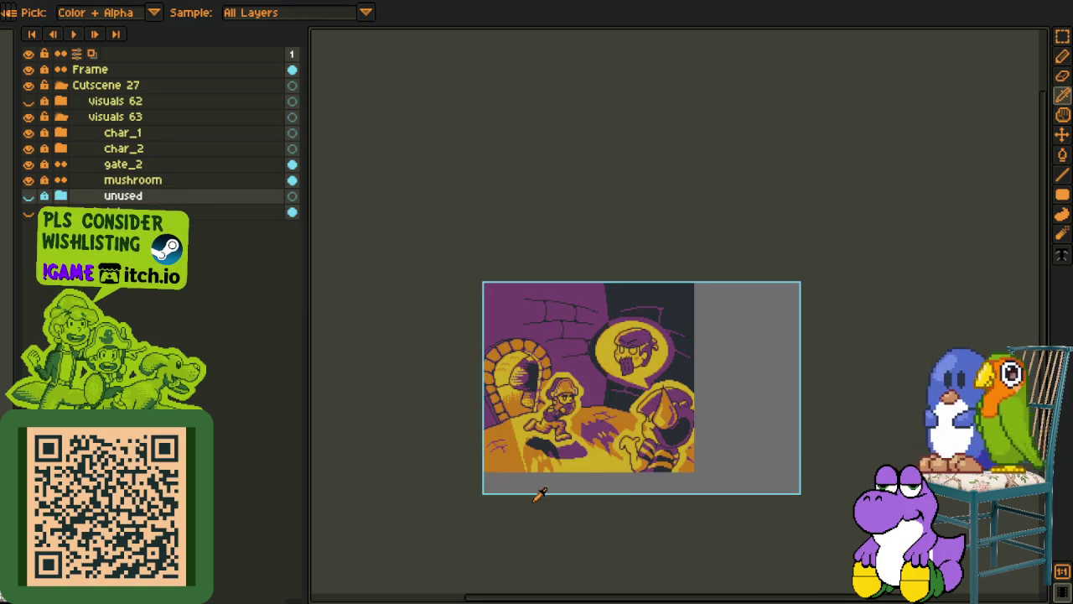
{"action": "scroll", "coordinate": [587, 418], "scroll_direction": "up", "scroll_amount": 1}
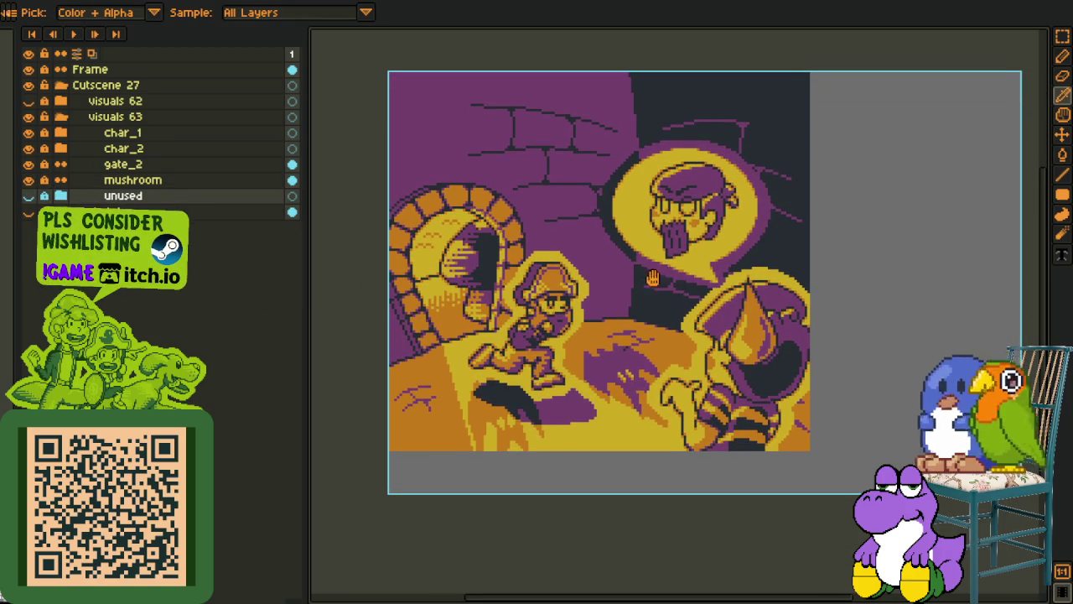
{"action": "left_click_drag", "start_coordinate": [653, 279], "coordinate": [655, 281]}
{"action": "left_click_drag", "start_coordinate": [572, 286], "coordinate": [570, 281]}
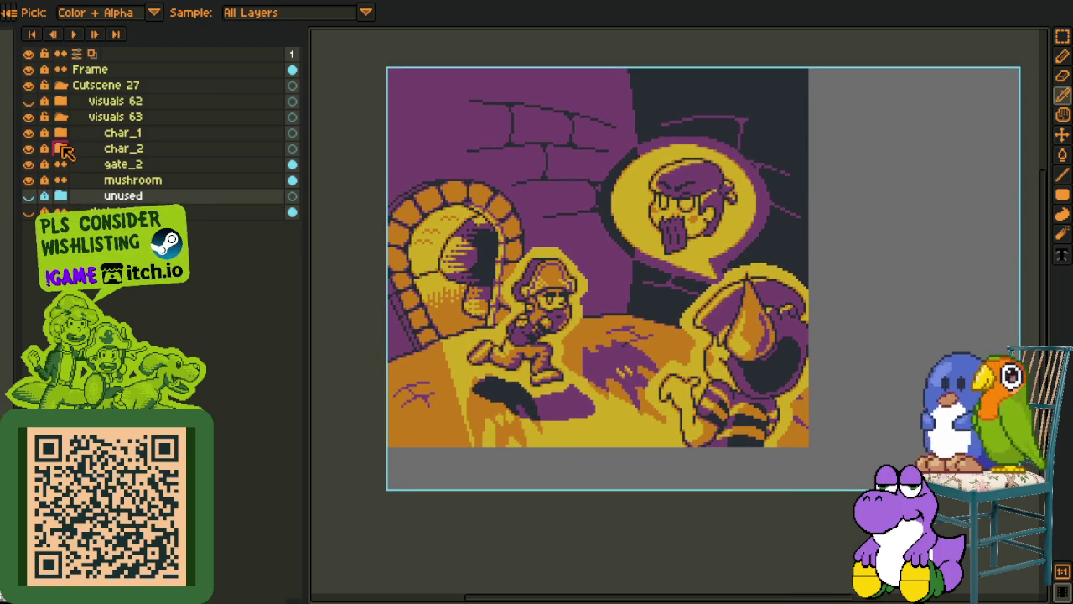
{"action": "left_click", "coordinate": [62, 150]}
{"action": "left_click", "coordinate": [61, 149]}
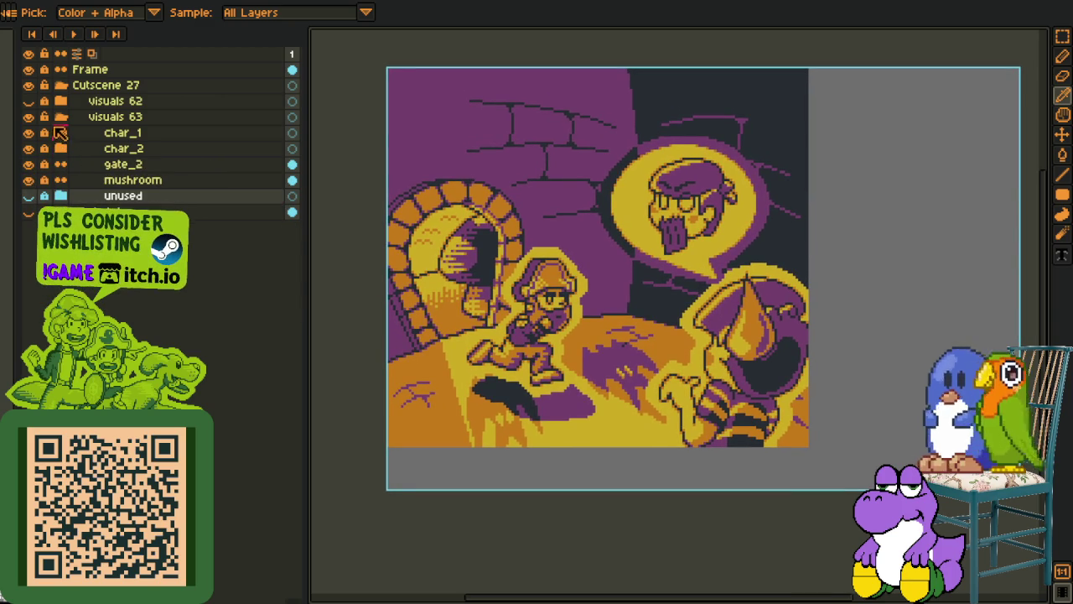
{"action": "left_click", "coordinate": [58, 118]}
{"action": "left_click", "coordinate": [31, 118]}
{"action": "left_click", "coordinate": [31, 118]}
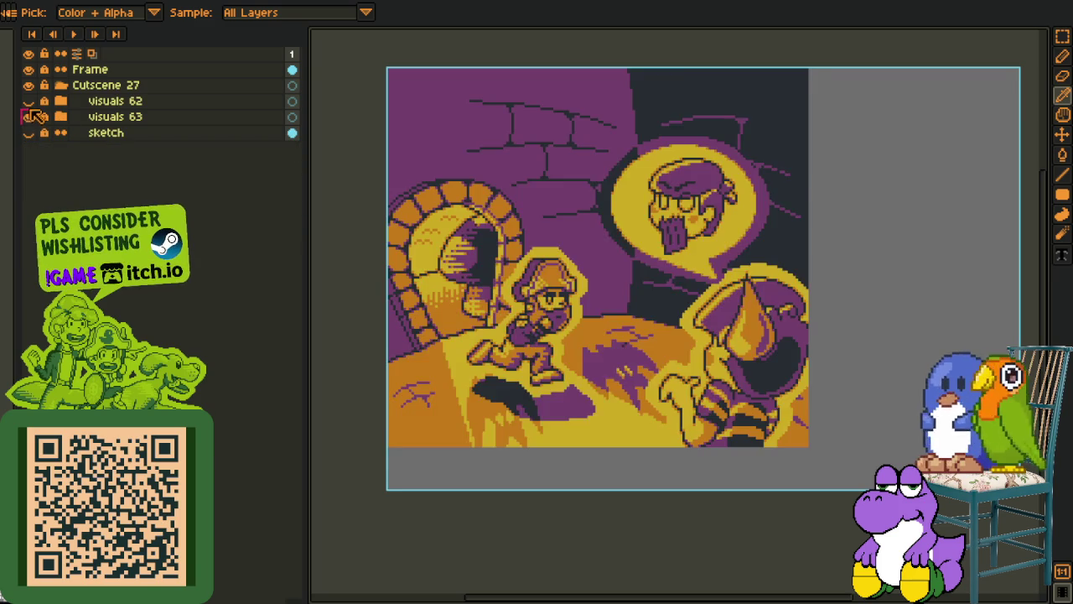
Show the visuals 62 campfire panel with its wall layer on, hiding visuals 63
{"action": "left_click", "coordinate": [31, 101]}
{"action": "left_click", "coordinate": [30, 117]}
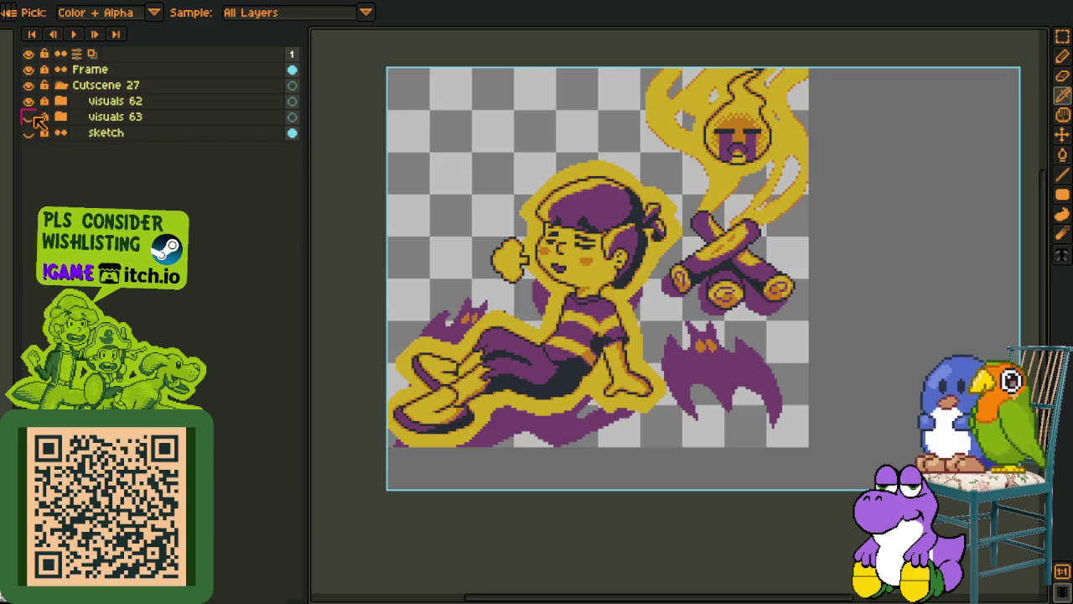
{"action": "left_click", "coordinate": [60, 100]}
{"action": "left_click", "coordinate": [29, 195]}
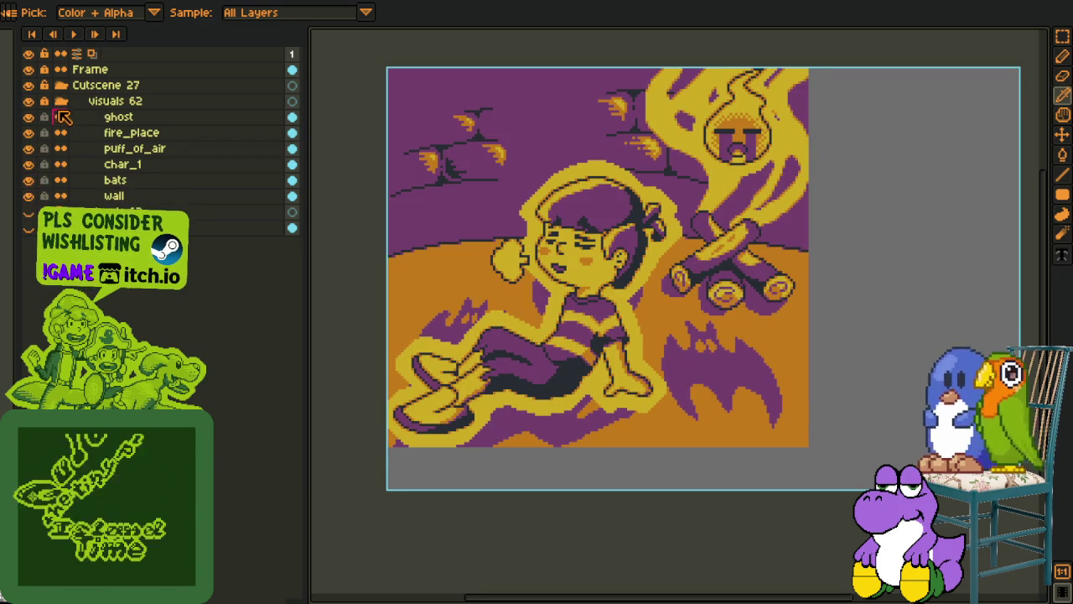
{"action": "left_click", "coordinate": [55, 101]}
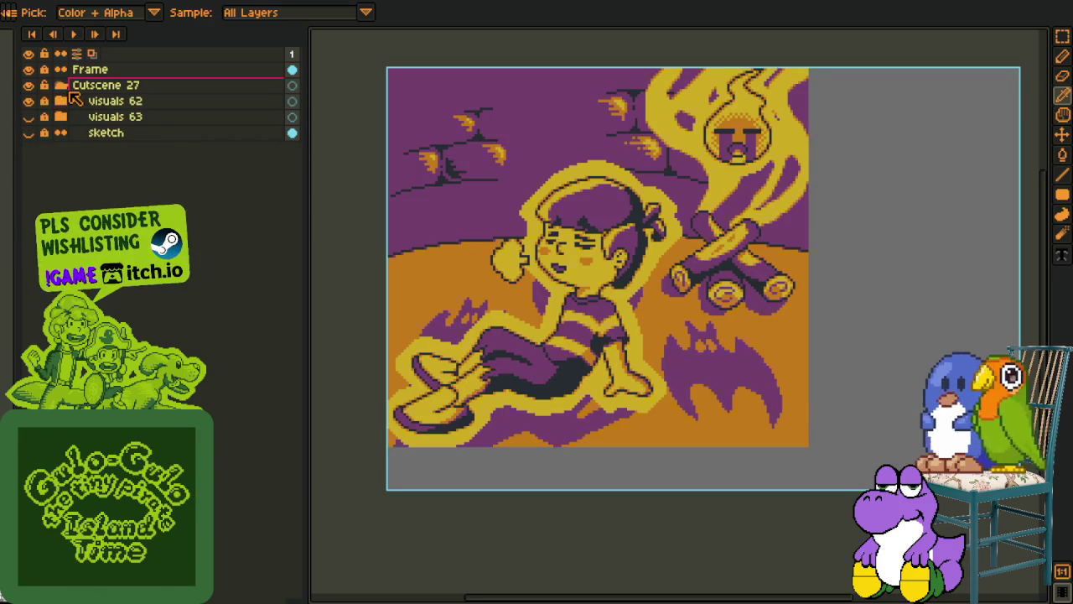
{"action": "left_click", "coordinate": [52, 87]}
{"action": "left_click", "coordinate": [58, 85]}
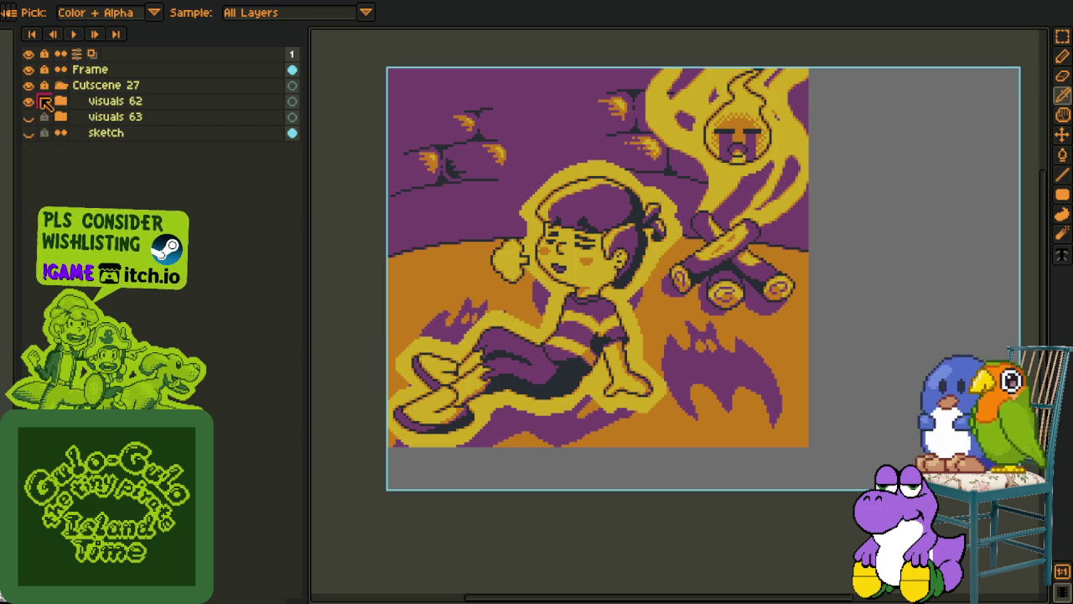
Toggle the campfire panel to compare, then turn off both visuals groups' eyes
{"action": "left_click", "coordinate": [29, 100]}
{"action": "left_click", "coordinate": [29, 100]}
{"action": "left_click", "coordinate": [29, 101]}
{"action": "left_click", "coordinate": [29, 101]}
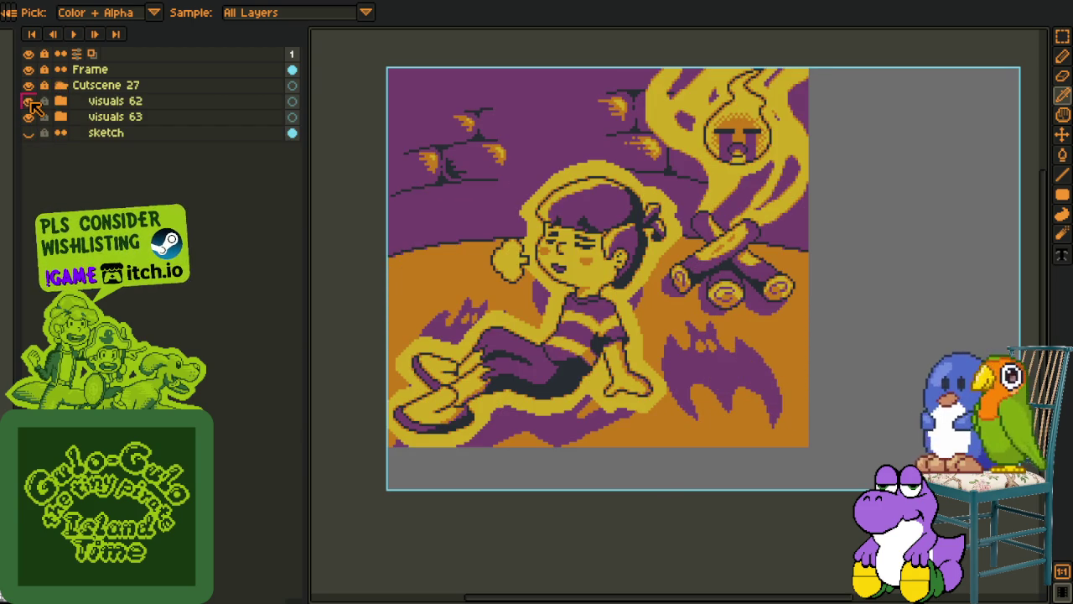
{"action": "left_click", "coordinate": [29, 116]}
{"action": "left_click", "coordinate": [28, 101]}
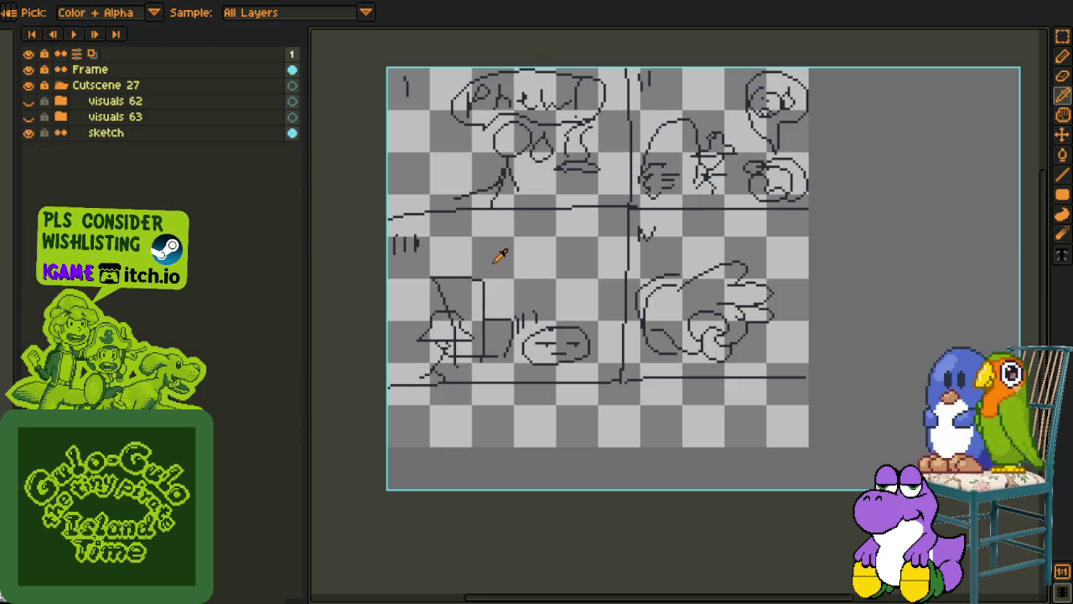
{"action": "left_click_drag", "start_coordinate": [500, 256], "coordinate": [515, 223]}
{"action": "left_click", "coordinate": [29, 100]}
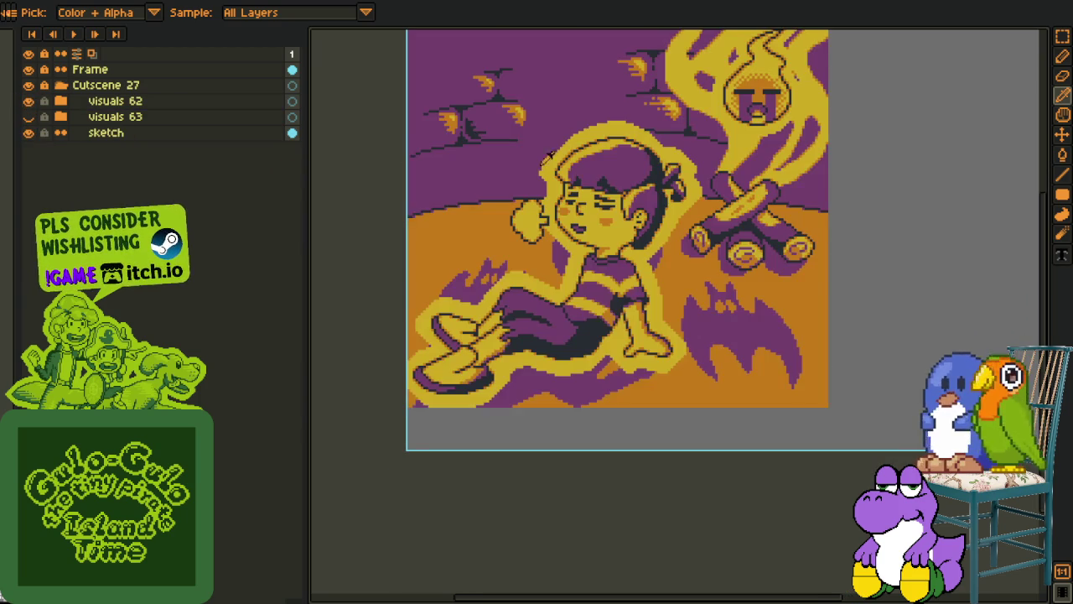
{"action": "left_click_drag", "start_coordinate": [548, 157], "coordinate": [546, 167]}
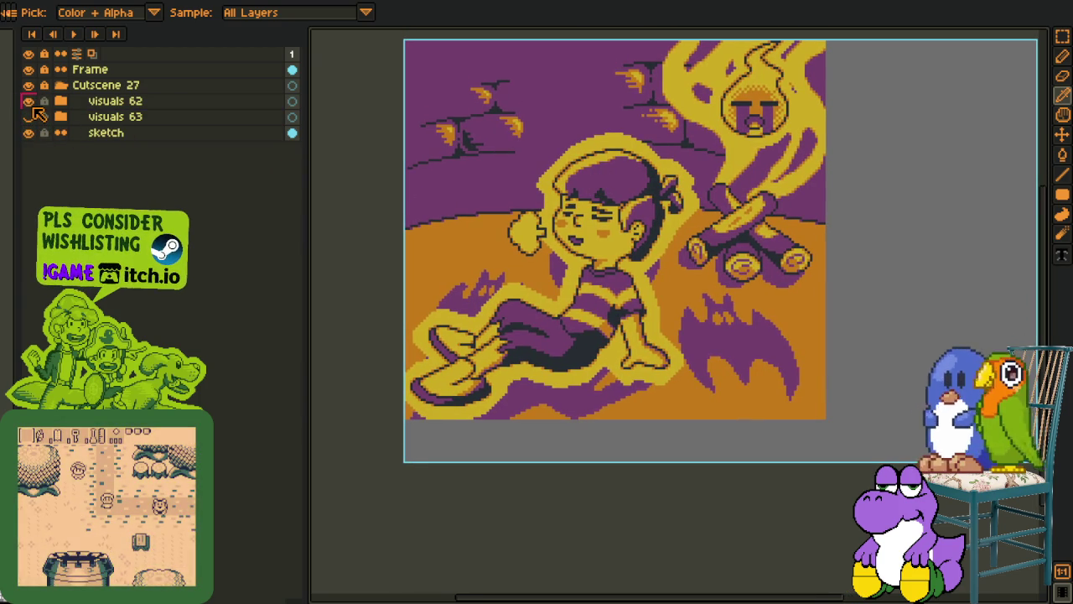
{"action": "left_click", "coordinate": [28, 101]}
{"action": "left_click", "coordinate": [28, 116]}
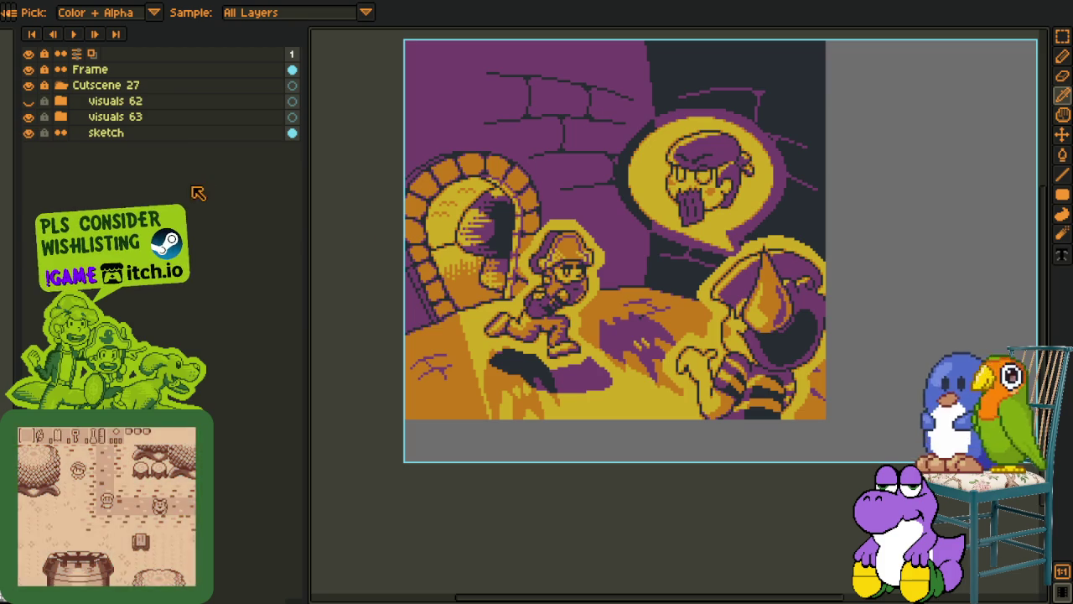
{"action": "left_click", "coordinate": [28, 117]}
{"action": "left_click", "coordinate": [29, 133]}
{"action": "left_click", "coordinate": [28, 133]}
{"action": "scroll", "coordinate": [516, 243], "scroll_direction": "up", "scroll_amount": 2}
{"action": "scroll", "coordinate": [476, 263], "scroll_direction": "down", "scroll_amount": 1}
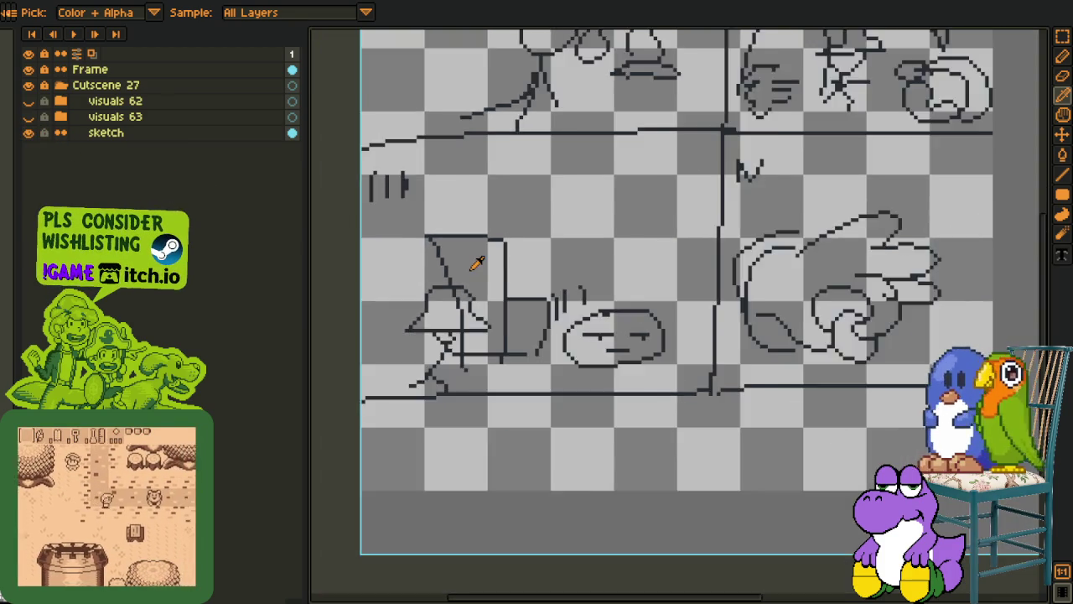
{"action": "scroll", "coordinate": [476, 264], "scroll_direction": "down", "scroll_amount": 1}
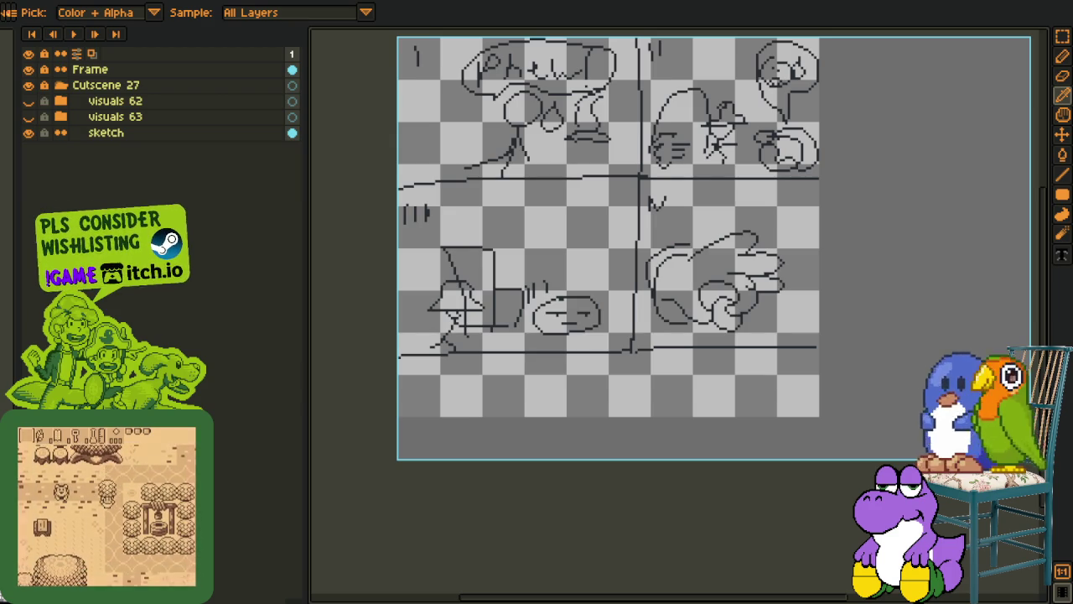
{"action": "scroll", "coordinate": [423, 419], "scroll_direction": "down", "scroll_amount": 1}
{"action": "scroll", "coordinate": [486, 375], "scroll_direction": "up", "scroll_amount": 2}
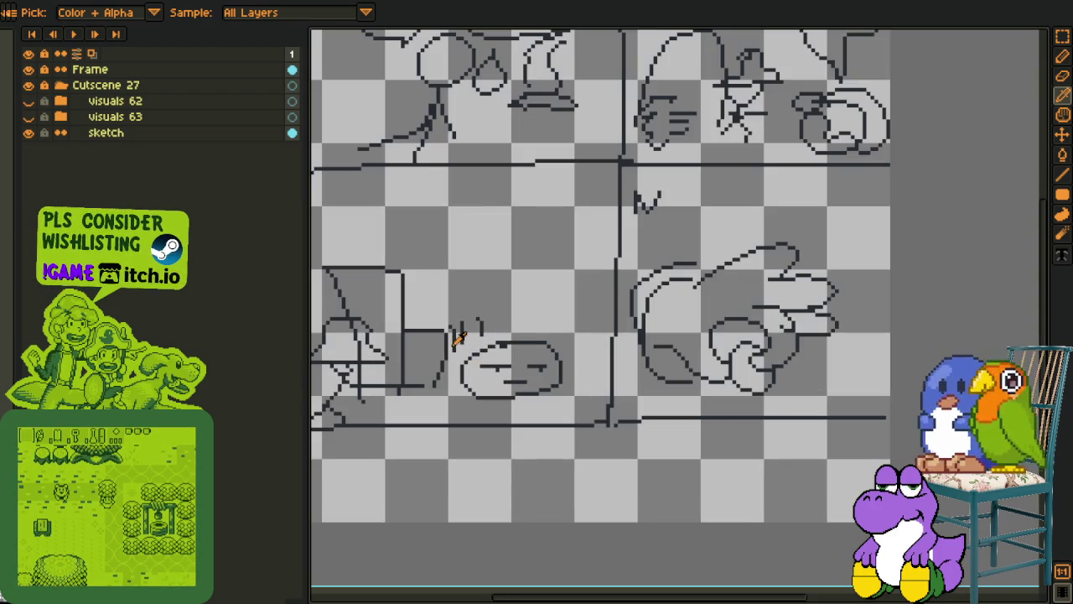
{"action": "left_click", "coordinate": [28, 118]}
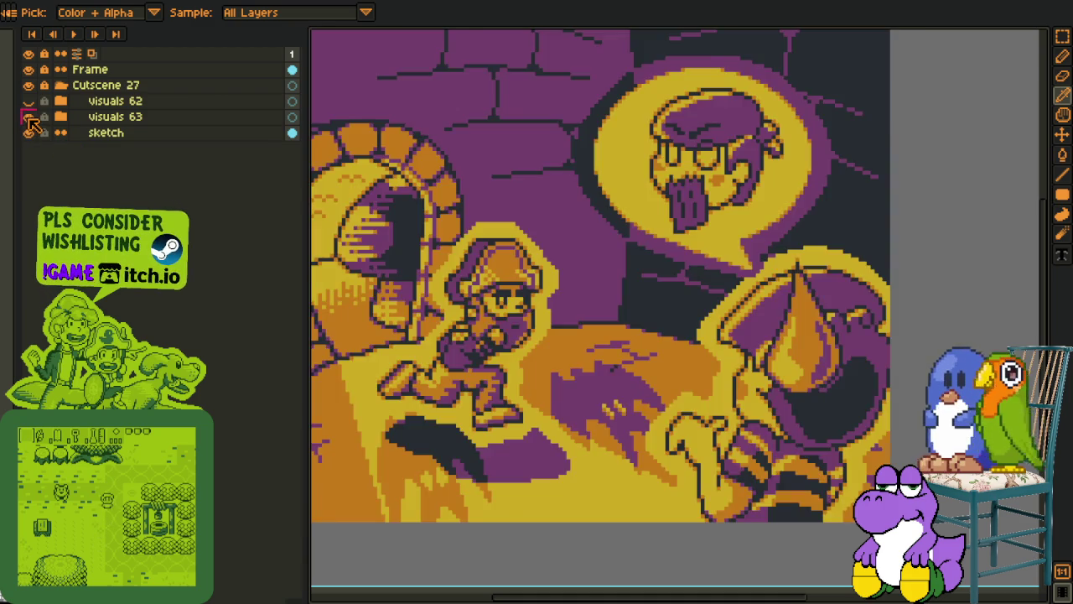
{"action": "left_click", "coordinate": [29, 118]}
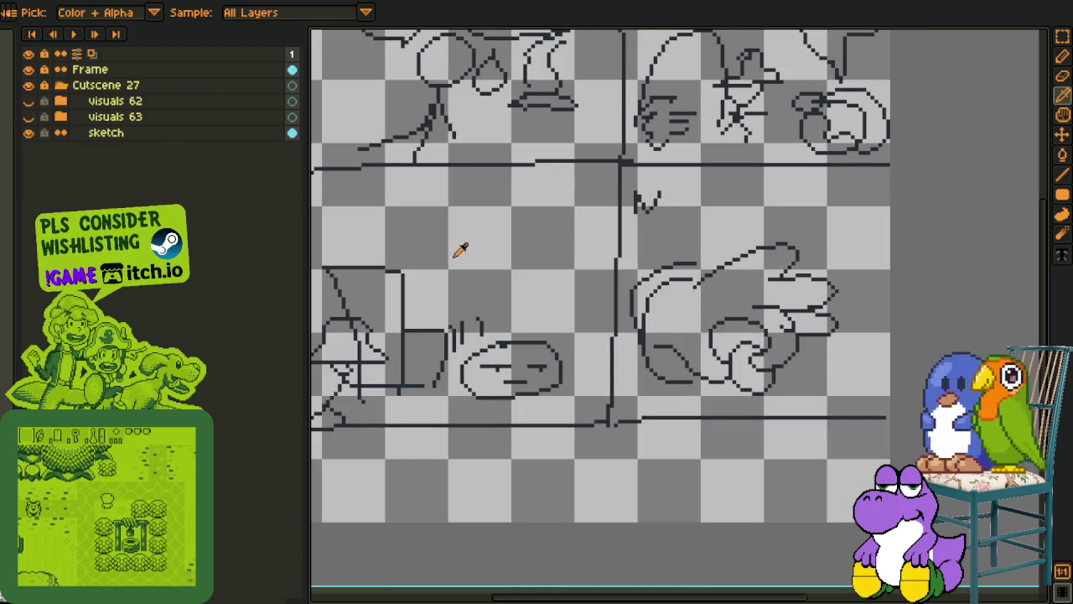
{"action": "scroll", "coordinate": [520, 273], "scroll_direction": "down", "scroll_amount": 2}
{"action": "left_click_drag", "start_coordinate": [513, 337], "coordinate": [485, 329]}
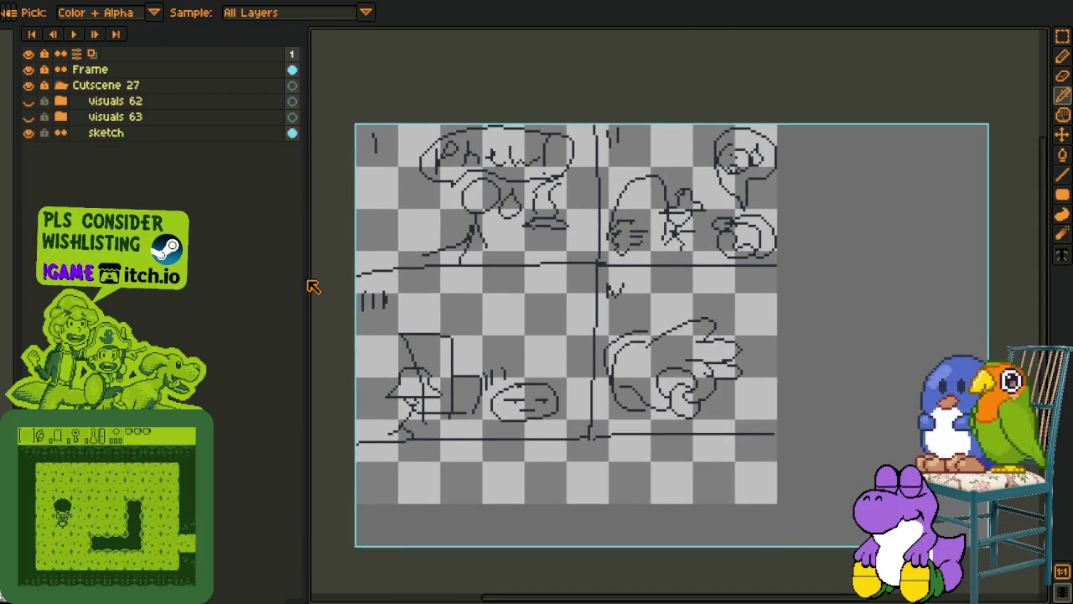
{"action": "left_click", "coordinate": [29, 117]}
{"action": "left_click", "coordinate": [29, 101]}
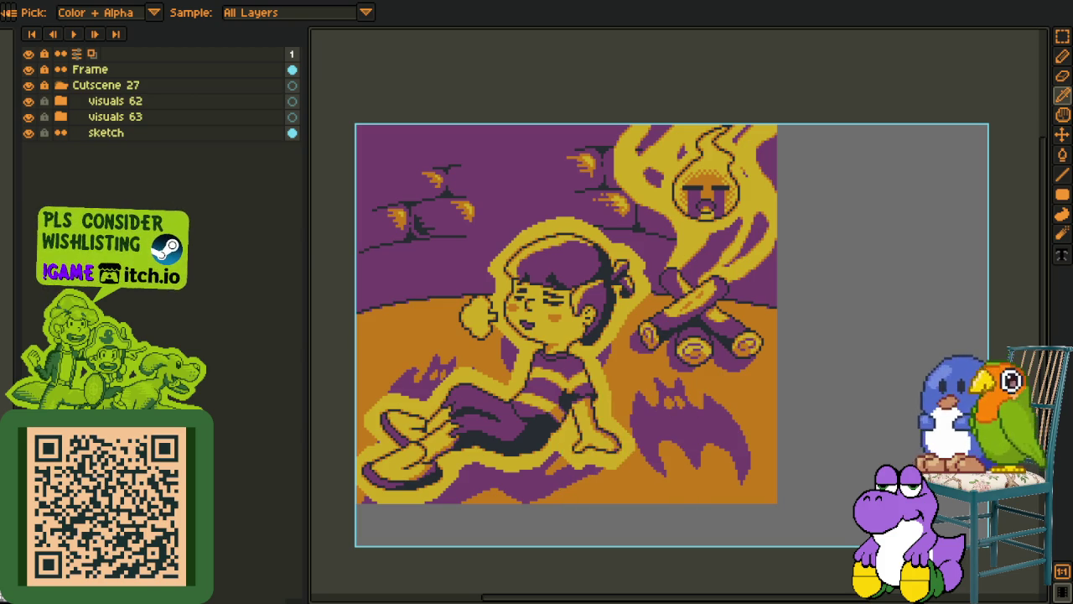
{"action": "scroll", "coordinate": [380, 370], "scroll_direction": "down", "scroll_amount": 2}
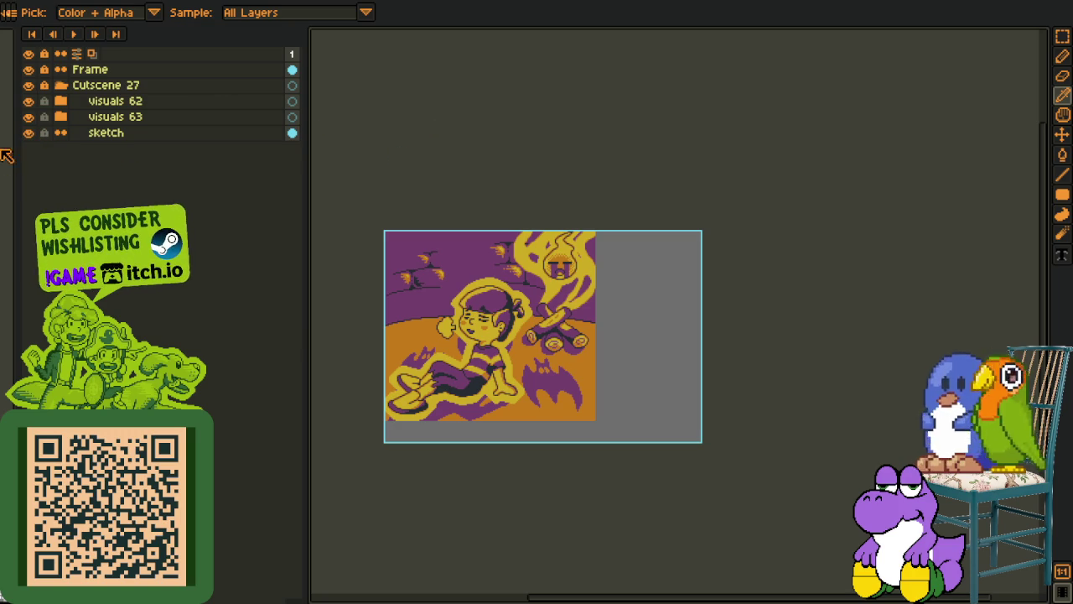
{"action": "left_click", "coordinate": [30, 86]}
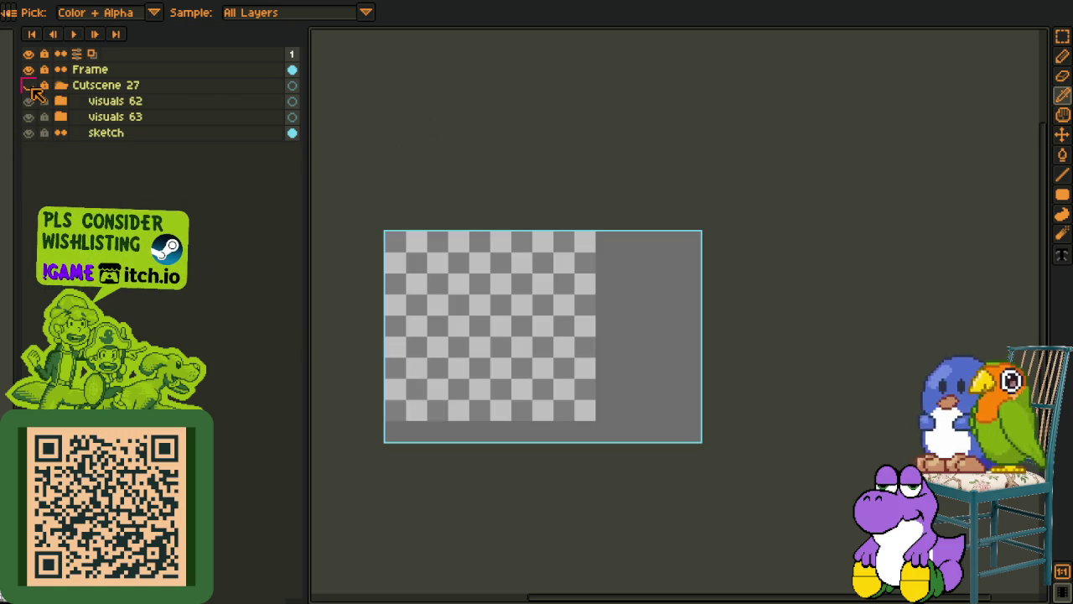
{"action": "left_click", "coordinate": [28, 85]}
{"action": "left_click", "coordinate": [29, 101]}
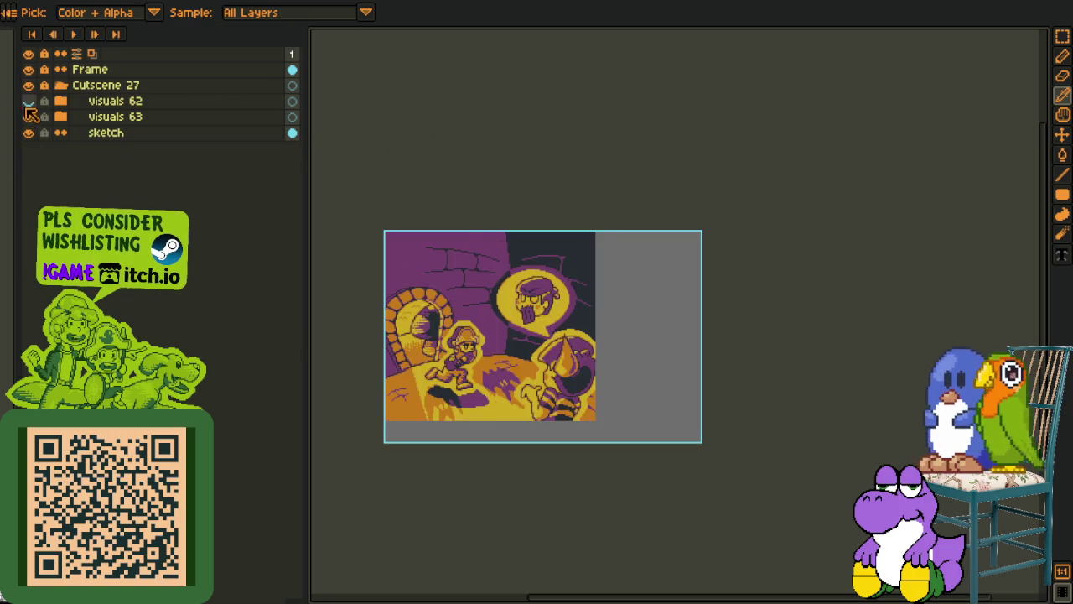
{"action": "left_click", "coordinate": [29, 117]}
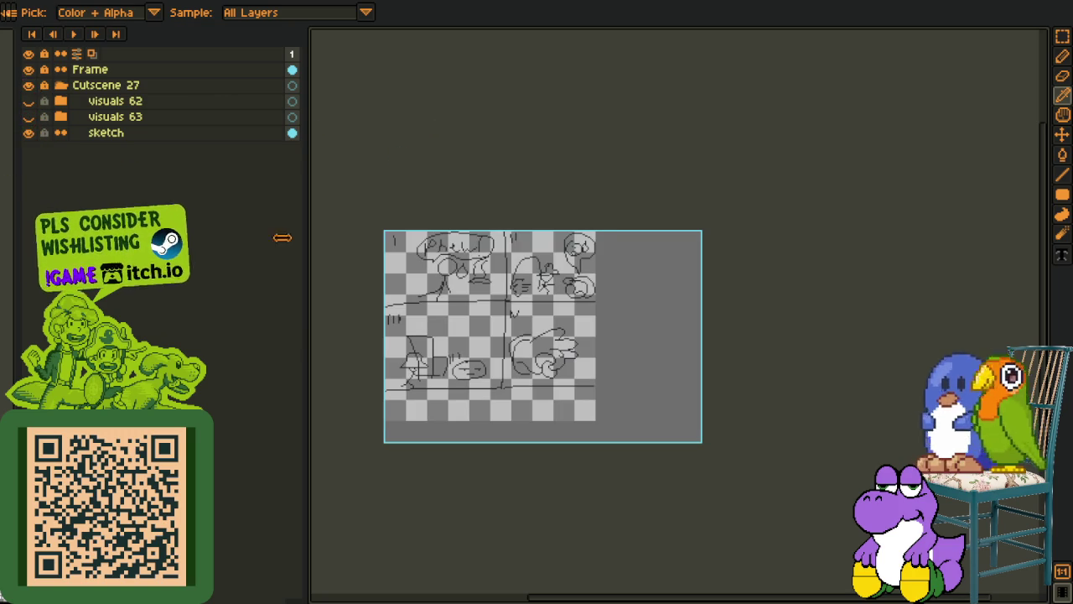
{"action": "scroll", "coordinate": [353, 307], "scroll_direction": "up", "scroll_amount": 1}
{"action": "scroll", "coordinate": [359, 321], "scroll_direction": "up", "scroll_amount": 1}
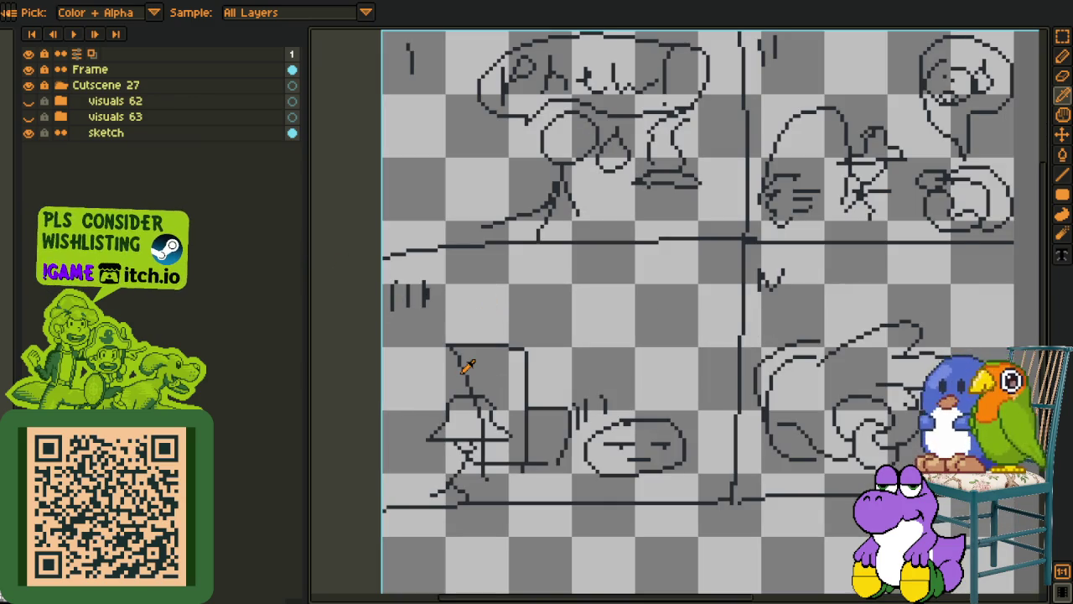
{"action": "scroll", "coordinate": [554, 310], "scroll_direction": "down", "scroll_amount": 1}
{"action": "scroll", "coordinate": [537, 295], "scroll_direction": "down", "scroll_amount": 1}
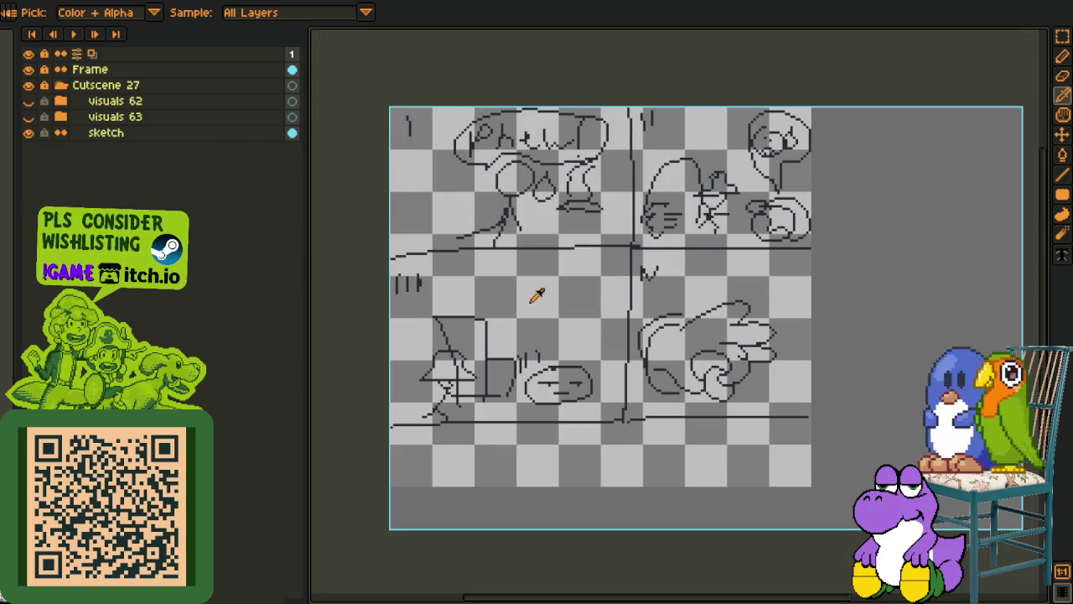